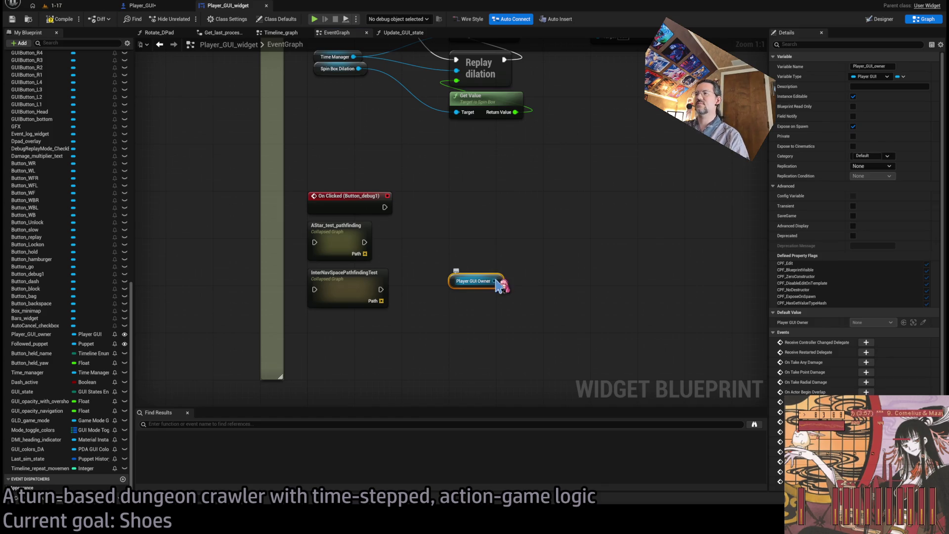
Step: Compile and save the Player_GUI blueprint
{"action": "left_click", "coordinate": [474, 170]}
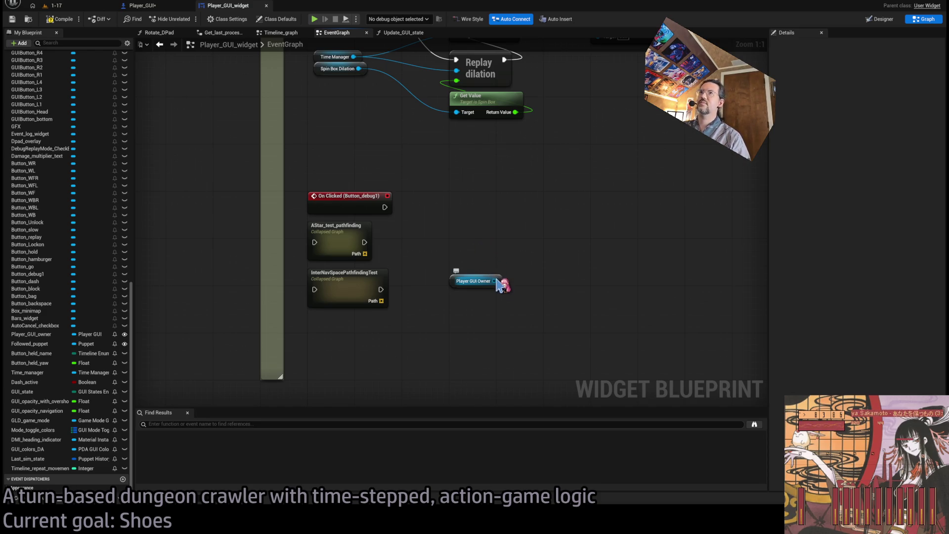
{"action": "left_click", "coordinate": [165, 7]}
{"action": "left_click", "coordinate": [62, 19]}
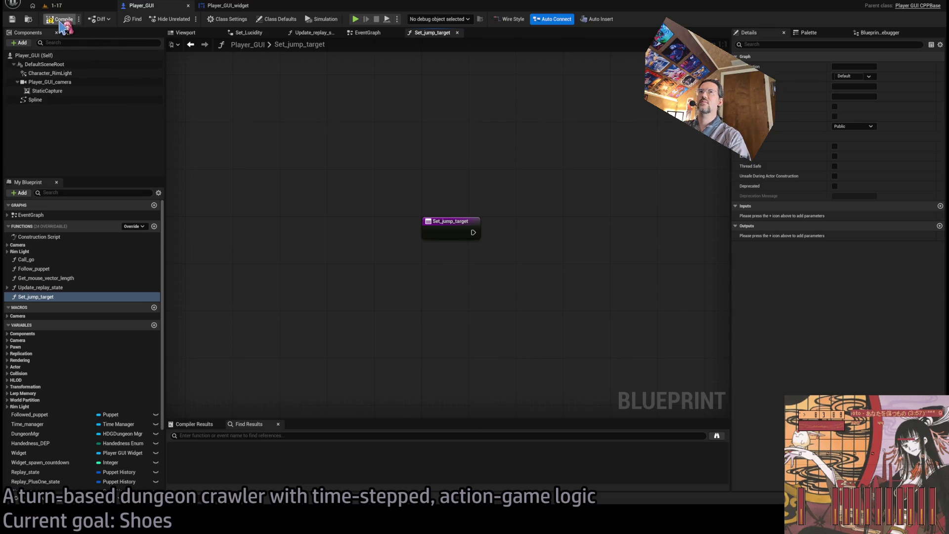
Step: In Player_GUI_widget, call Set Jump Target on Player GUI Owner from Button_debug1's On Clicked
{"action": "left_click", "coordinate": [240, 11]}
{"action": "mouse_move", "coordinate": [495, 281]}
{"action": "left_mouse_down"}
{"action": "mouse_move", "coordinate": [437, 230]}
{"action": "mouse_move", "coordinate": [481, 260]}
{"action": "mouse_move", "coordinate": [481, 219]}
{"action": "left_mouse_up"}
{"action": "left_click_drag", "start_coordinate": [384, 207], "coordinate": [456, 213]}
{"action": "left_click", "coordinate": [443, 174]}
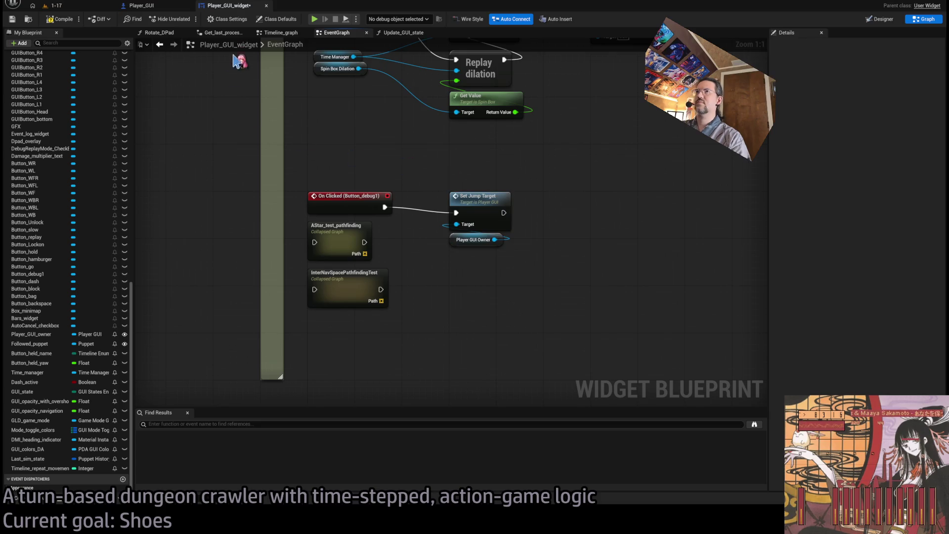
{"action": "left_click", "coordinate": [148, 5]}
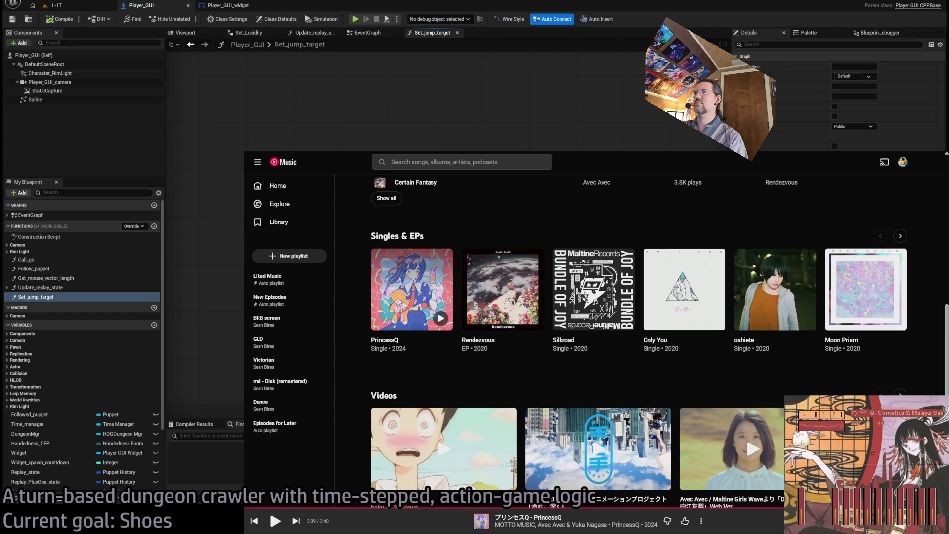
Step: Enter 'gemini' in the browser address bar to load the Gemini chat page
{"action": "key", "text": "ctrl+l"}
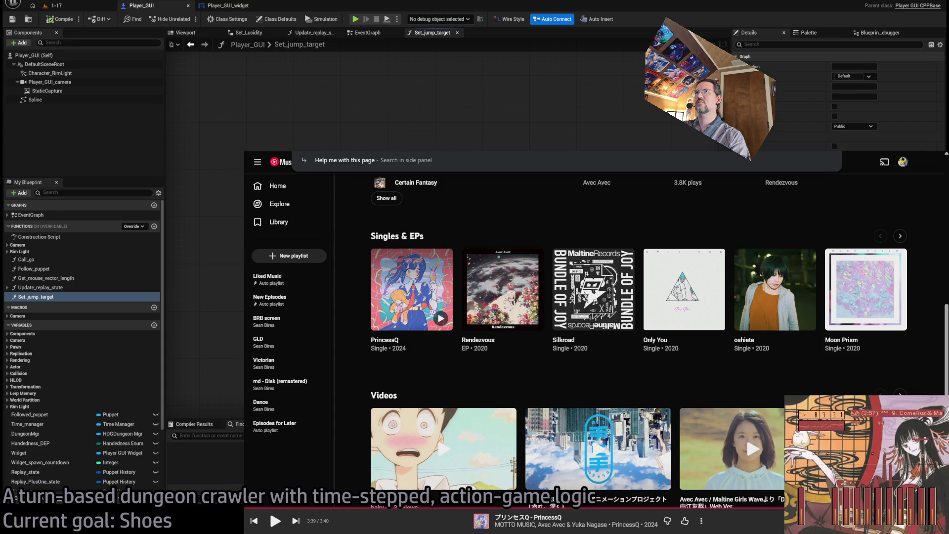
{"action": "type", "text": "gemini"}
{"action": "key", "text": "Return"}
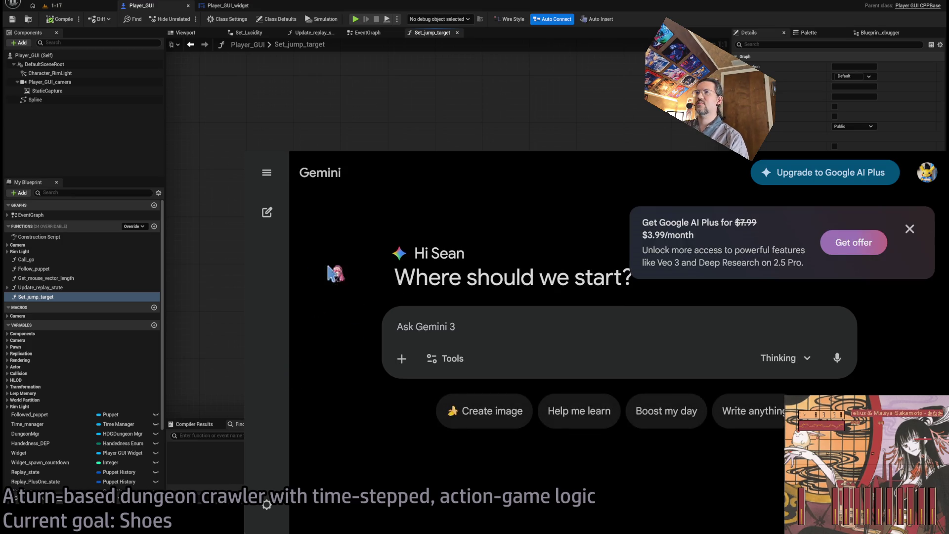
Step: Ask Gemini how to get the mouse cursor position in a 3D Unreal game and project a line trace there
{"action": "type", "text": "In Unreal E"}
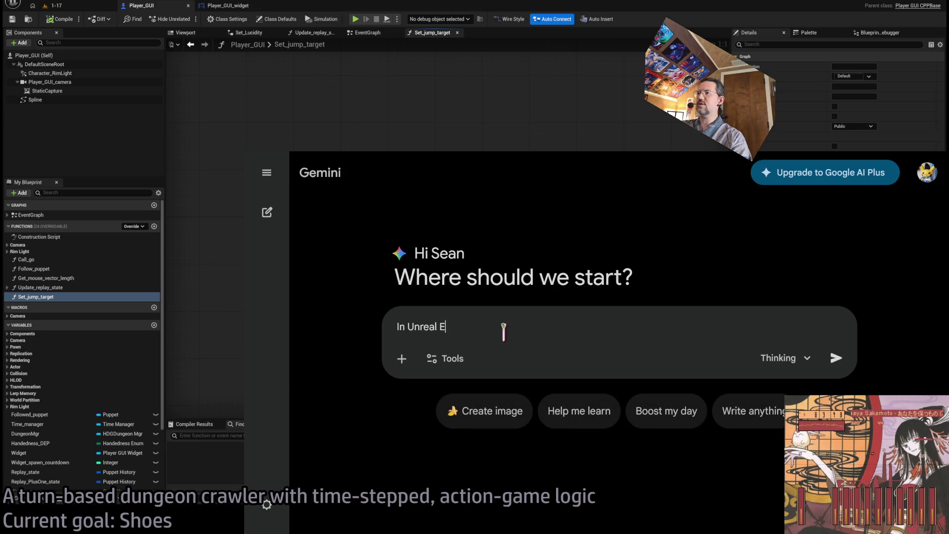
{"action": "type", "text": "ngine, how "}
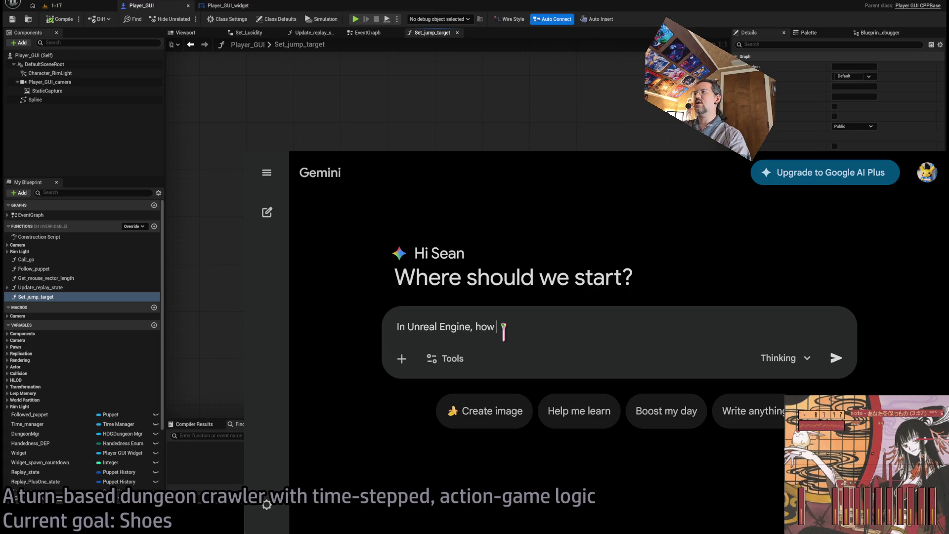
{"action": "type", "text": "do I get the"}
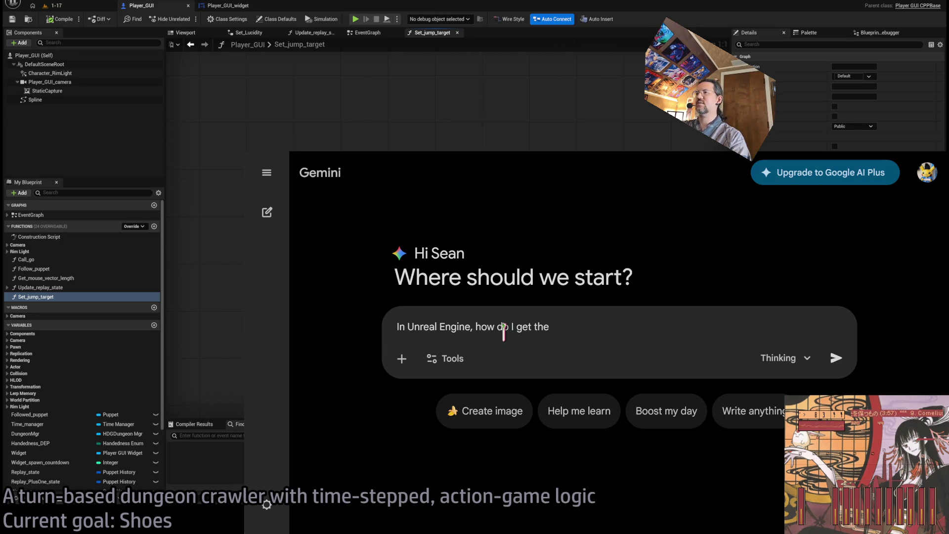
{"action": "key", "text": "BackSpace"}
{"action": "key", "text": "BackSpace"}
{"action": "key", "text": "BackSpace"}
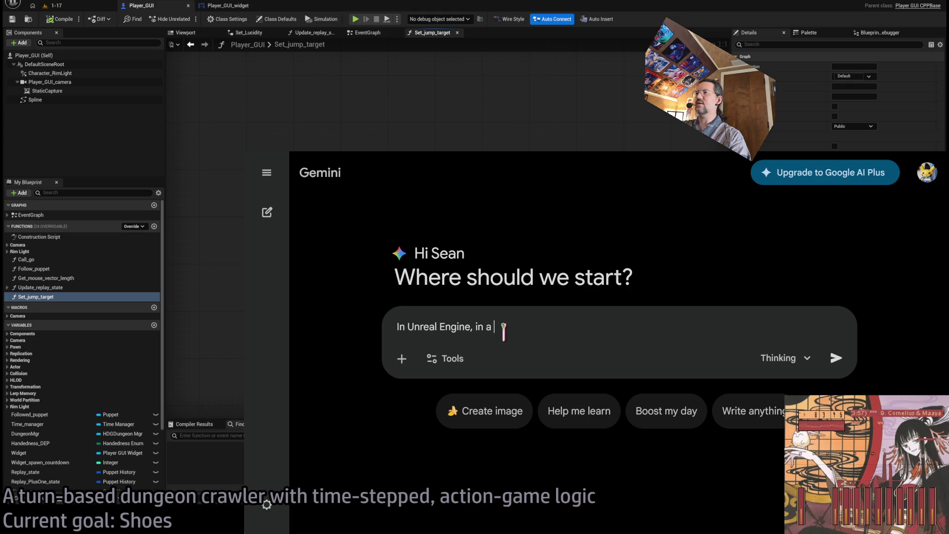
{"action": "type", "text": "3D game,"}
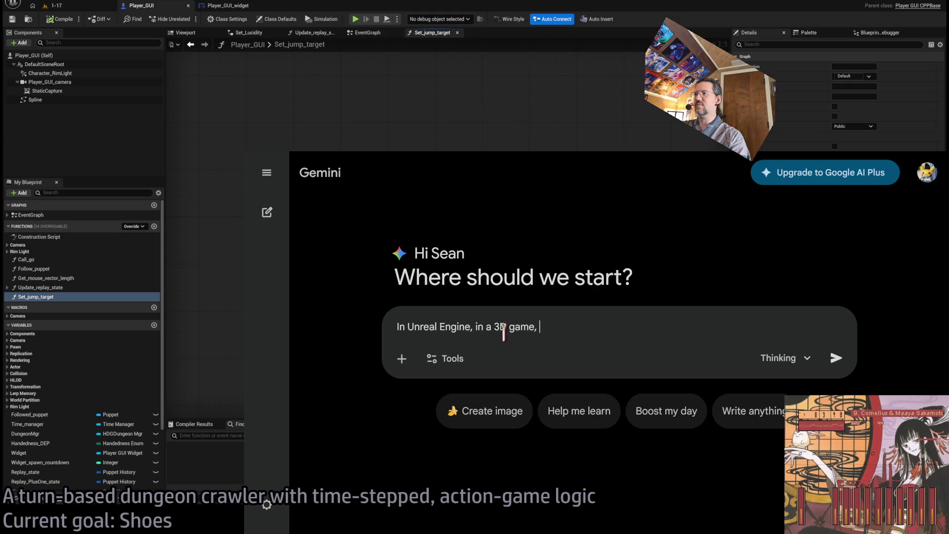
{"action": "type", "text": "how do I get the mouse cursor position and "}
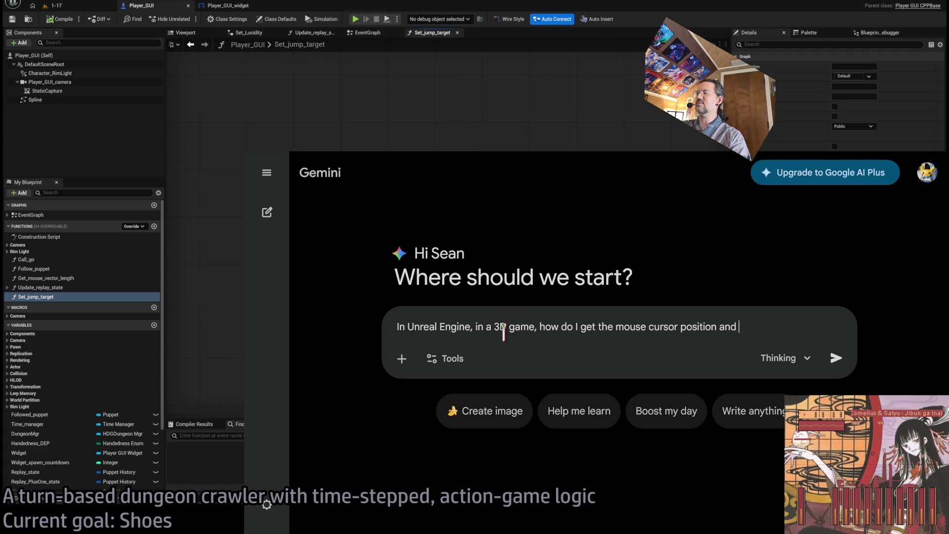
{"action": "type", "text": "do a line tra"}
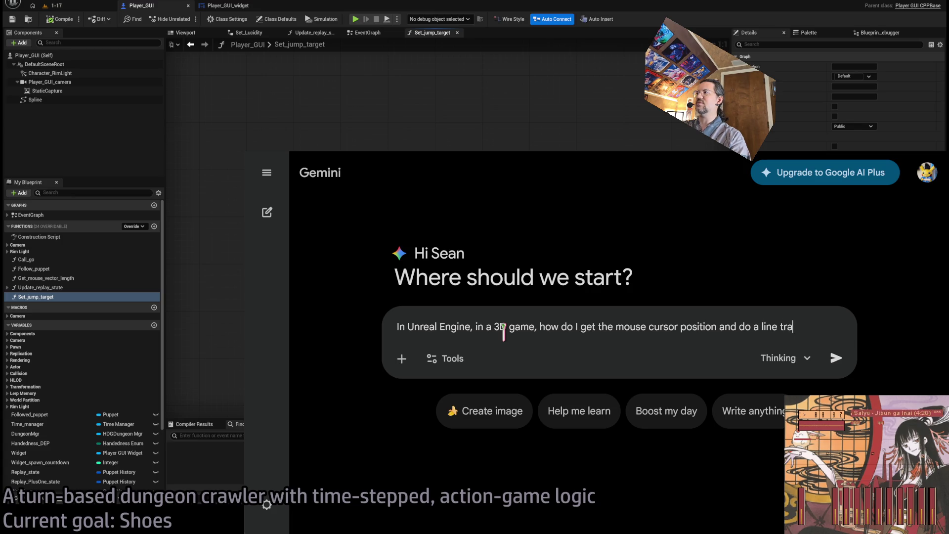
{"action": "type", "text": "ce to that l"}
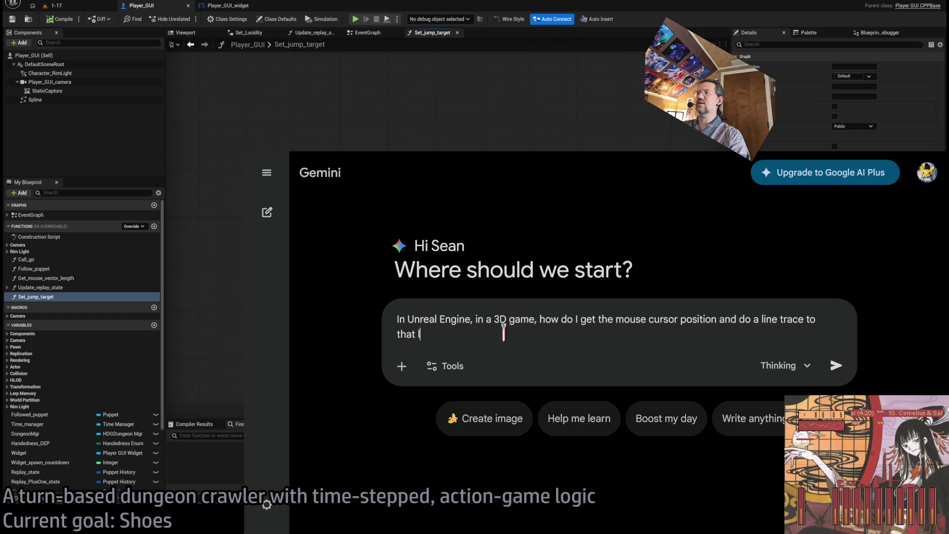
{"action": "left_click", "coordinate": [740, 319]}
{"action": "type", "text": "pr"}
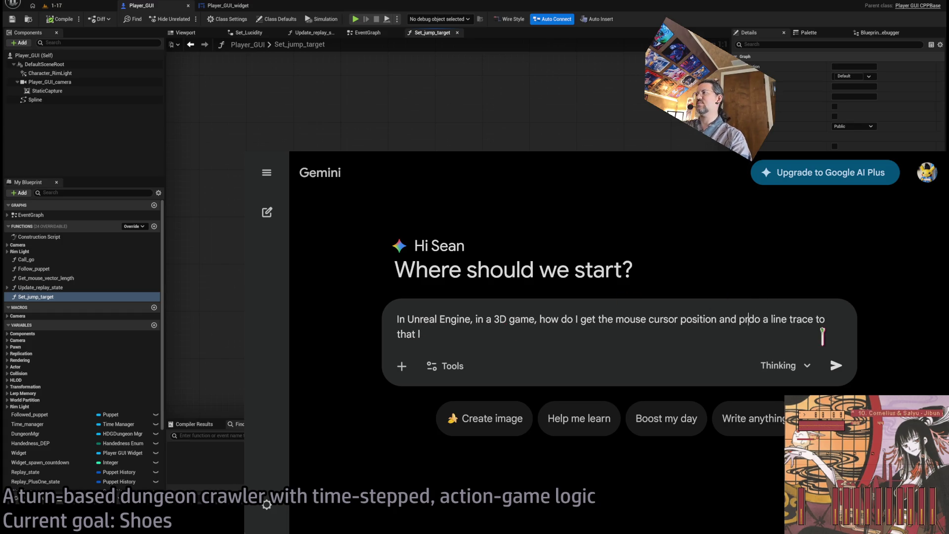
{"action": "type", "text": "oject"}
{"action": "key", "text": "Delete"}
{"action": "key", "text": "Delete"}
{"action": "left_click", "coordinate": [807, 336]}
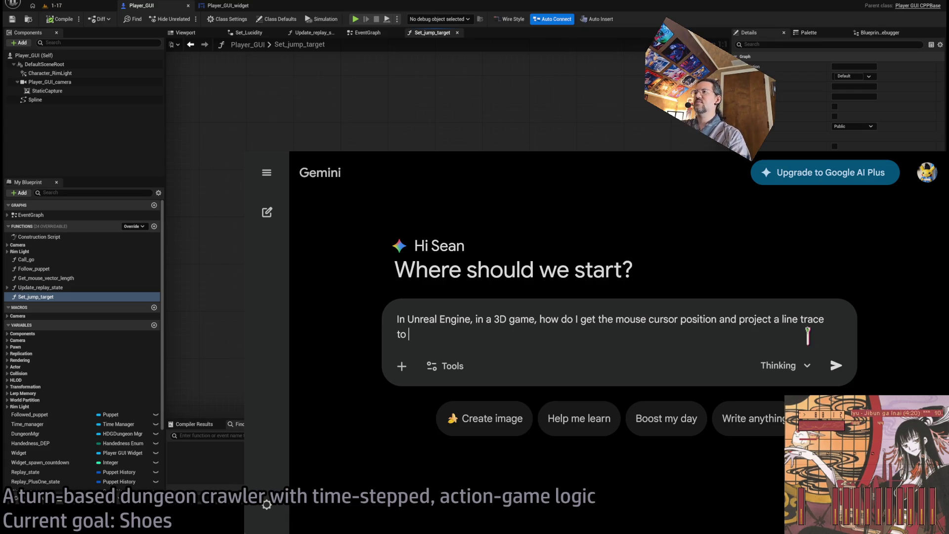
{"action": "type", "text": "t"}
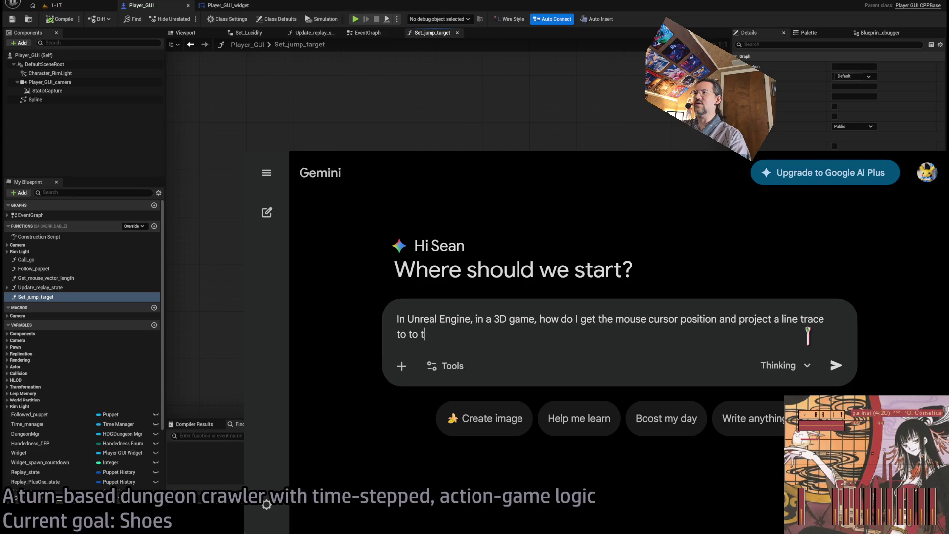
{"action": "type", "text": "hat ?"}
{"action": "key", "text": "Return"}
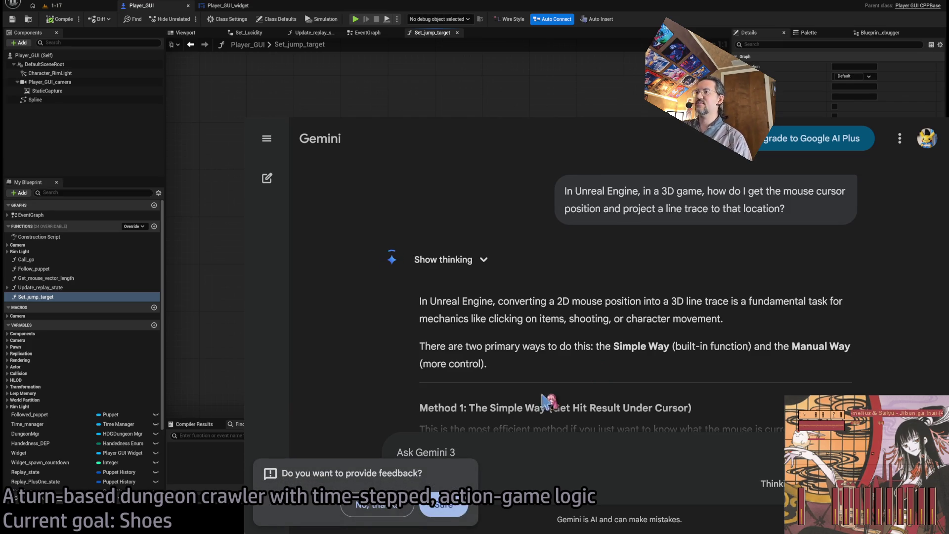
Step: Read Gemini's most-efficient method and step 4 on breaking the Hit Result
{"action": "scroll", "coordinate": [593, 366], "scroll_direction": "down", "scroll_amount": 3}
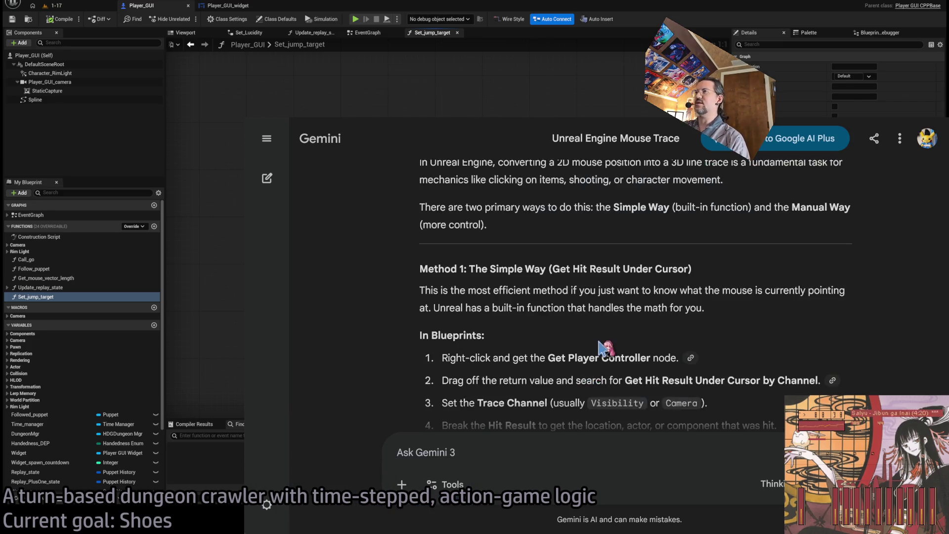
{"action": "scroll", "coordinate": [600, 346], "scroll_direction": "up", "scroll_amount": 2}
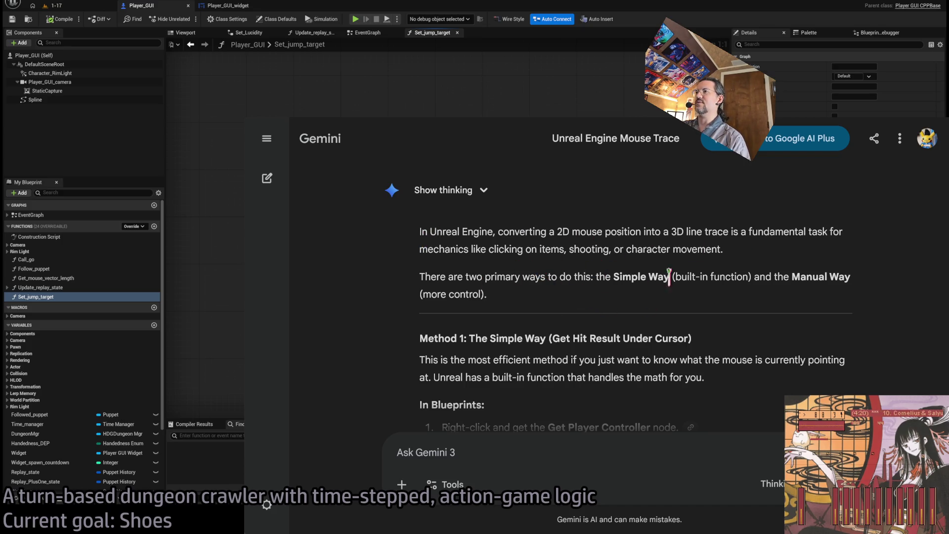
{"action": "scroll", "coordinate": [423, 257], "scroll_direction": "down", "scroll_amount": 2}
{"action": "scroll", "coordinate": [422, 282], "scroll_direction": "down", "scroll_amount": 1}
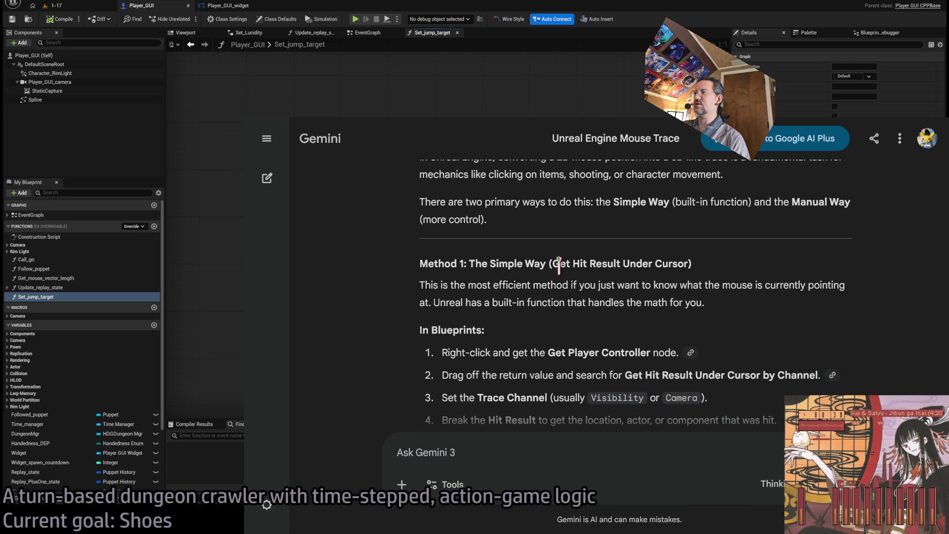
{"action": "left_click_drag", "start_coordinate": [421, 285], "coordinate": [803, 318]}
{"action": "left_click", "coordinate": [704, 302]}
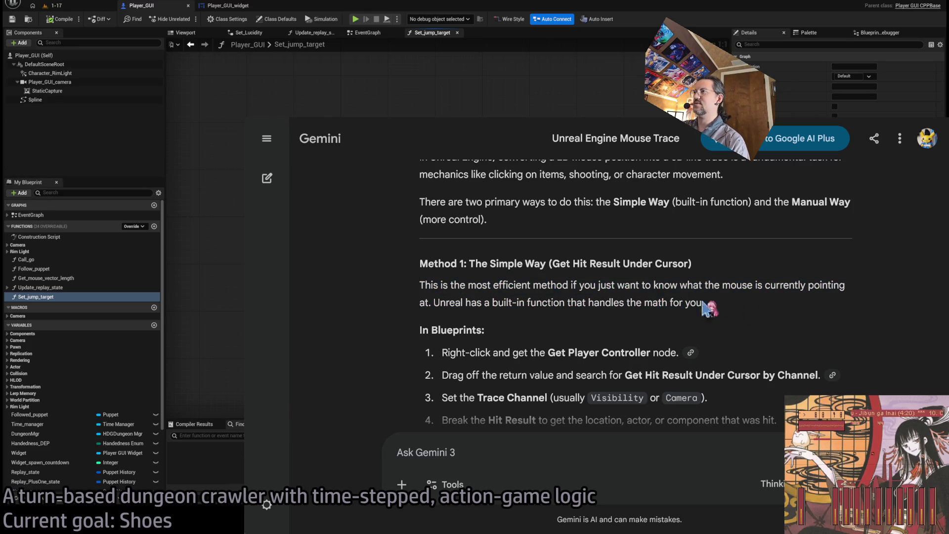
{"action": "scroll", "coordinate": [381, 301], "scroll_direction": "down", "scroll_amount": 1}
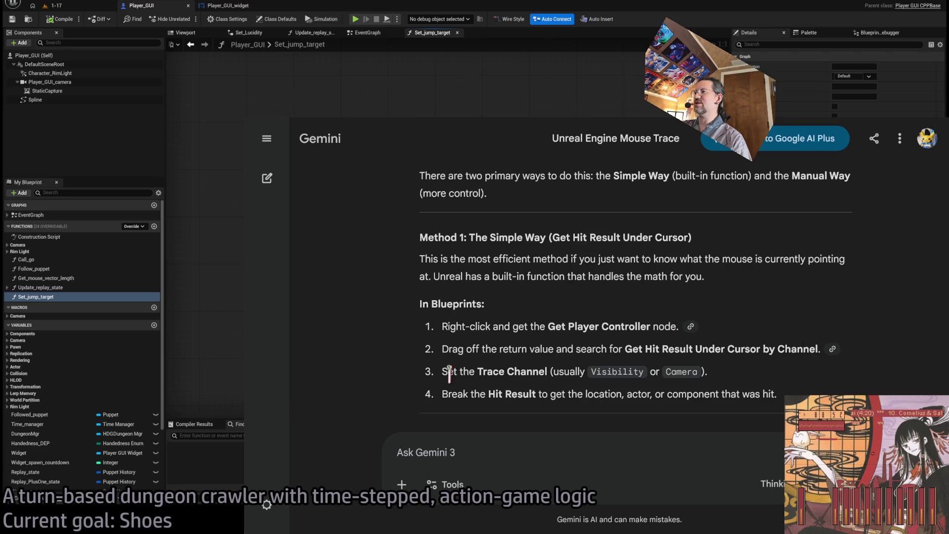
{"action": "scroll", "coordinate": [845, 302], "scroll_direction": "down", "scroll_amount": 2}
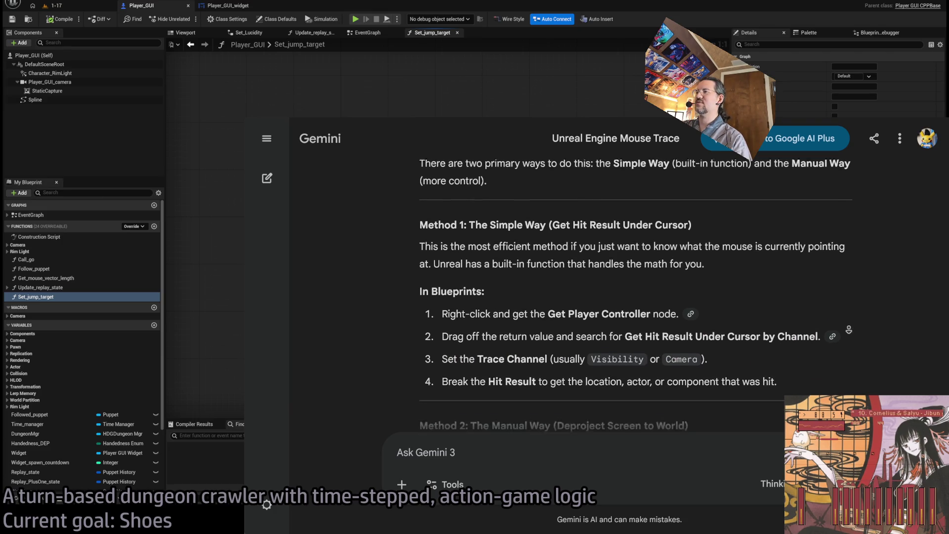
{"action": "left_click_drag", "start_coordinate": [462, 336], "coordinate": [783, 341]}
{"action": "left_click", "coordinate": [785, 340]}
{"action": "triple_click", "coordinate": [467, 346]}
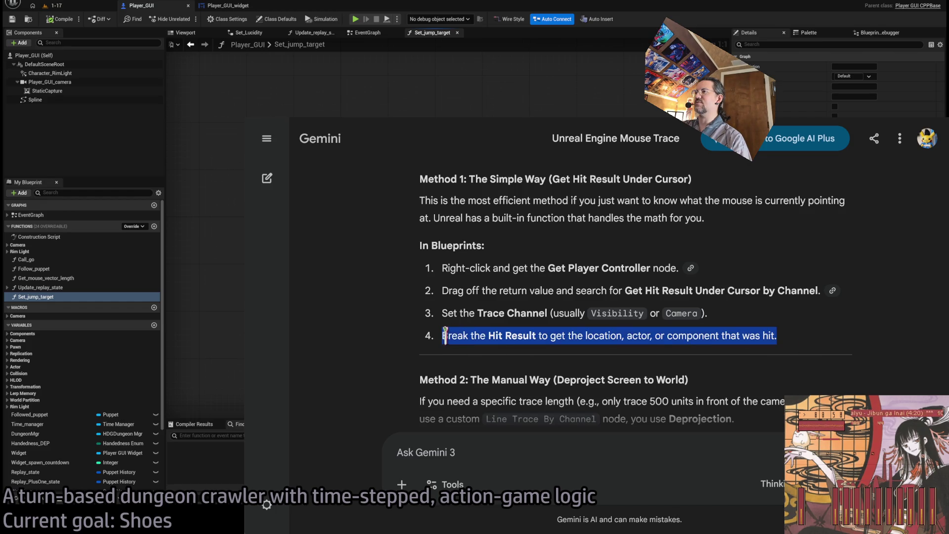
Step: Study Method 2's World Location, World Direction and Get Player Controller deprojection lines, then return to Unreal
{"action": "scroll", "coordinate": [714, 346], "scroll_direction": "down", "scroll_amount": 3}
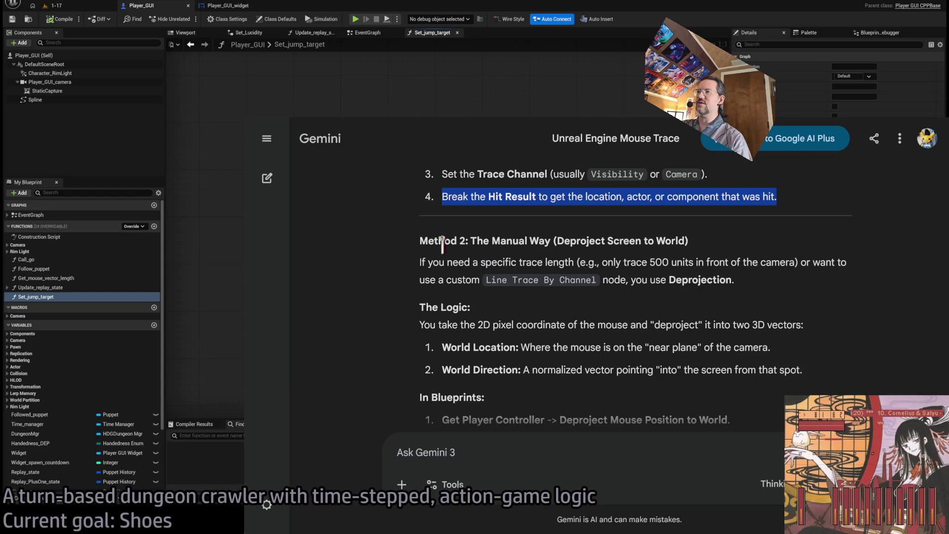
{"action": "left_click", "coordinate": [426, 262]}
{"action": "left_click_drag", "start_coordinate": [426, 262], "coordinate": [677, 279]}
{"action": "left_click", "coordinate": [775, 280]}
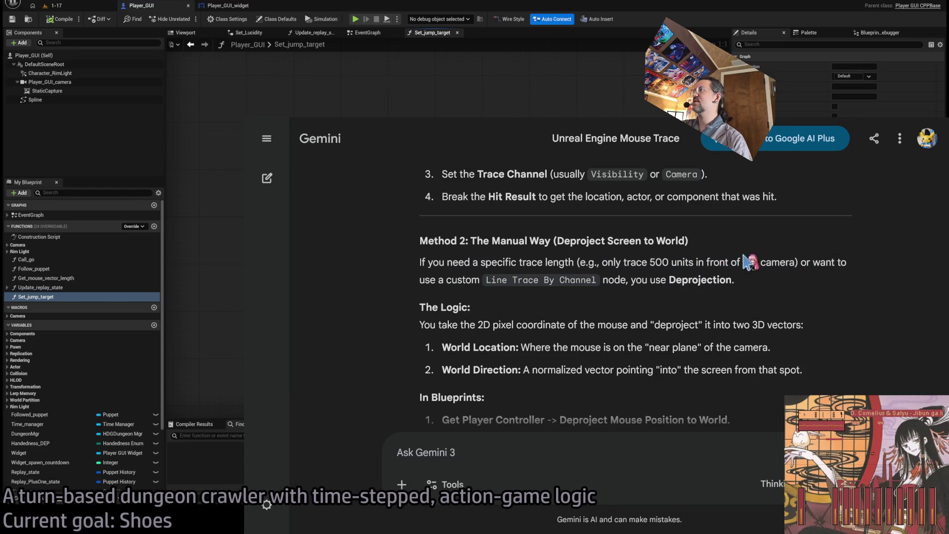
{"action": "middle_click", "coordinate": [383, 255]}
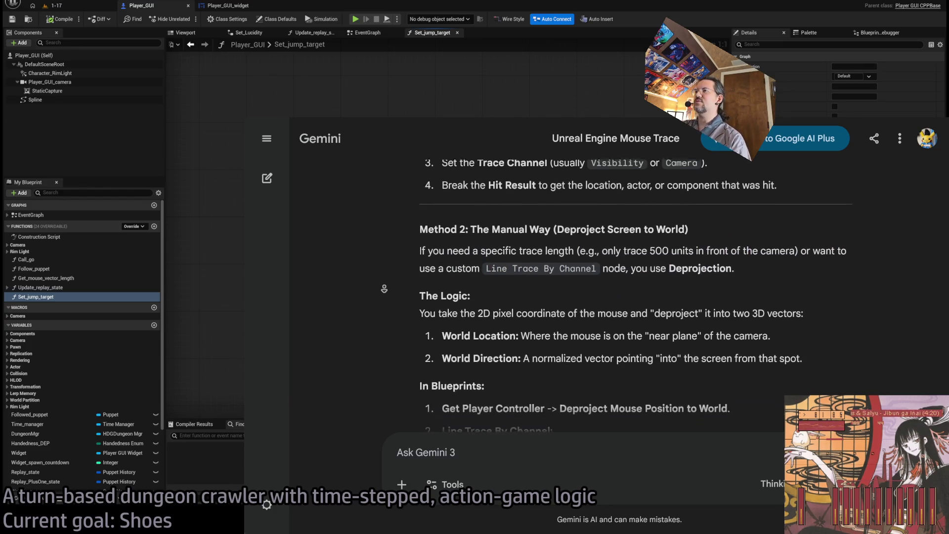
{"action": "left_click", "coordinate": [529, 256]}
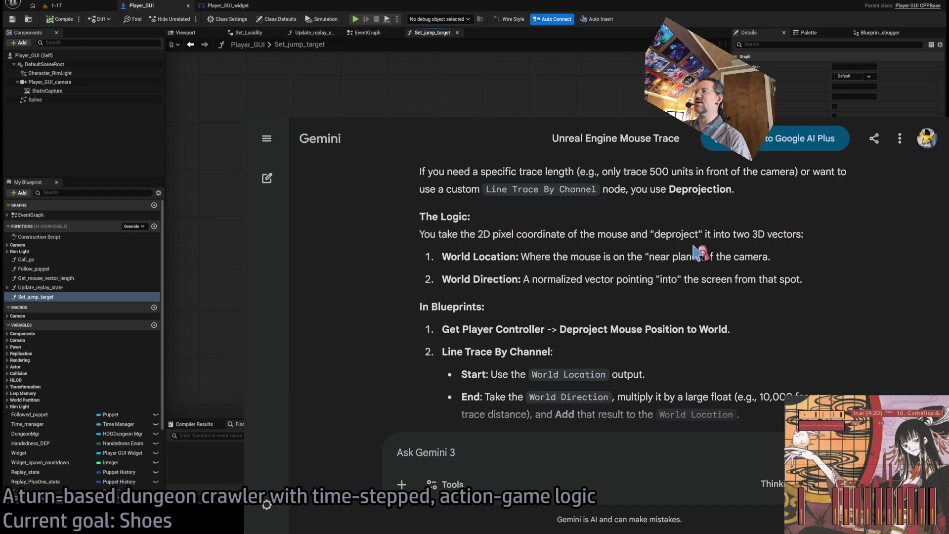
{"action": "left_click_drag", "start_coordinate": [446, 256], "coordinate": [553, 274]}
{"action": "left_click_drag", "start_coordinate": [443, 279], "coordinate": [801, 279]}
{"action": "left_click_drag", "start_coordinate": [444, 329], "coordinate": [761, 330]}
{"action": "left_click", "coordinate": [764, 362]}
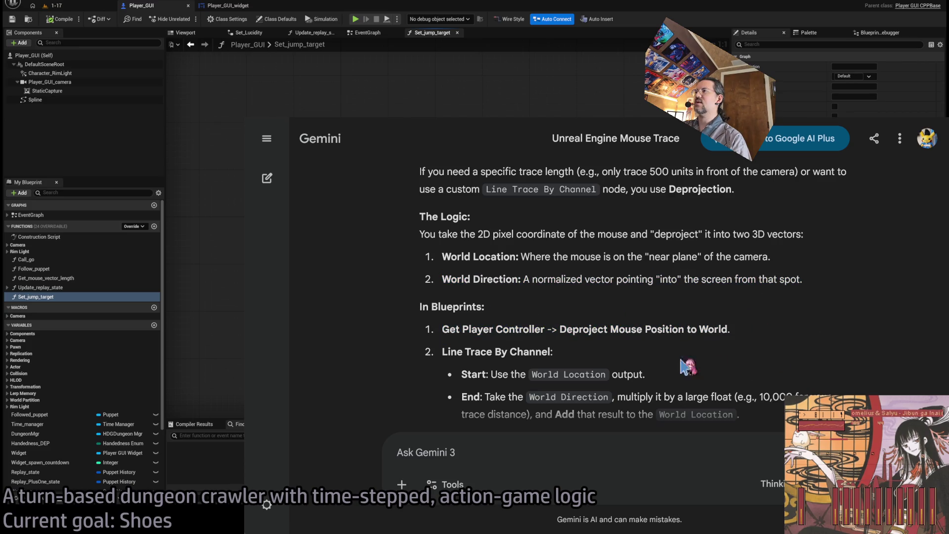
{"action": "scroll", "coordinate": [794, 278], "scroll_direction": "down", "scroll_amount": 1}
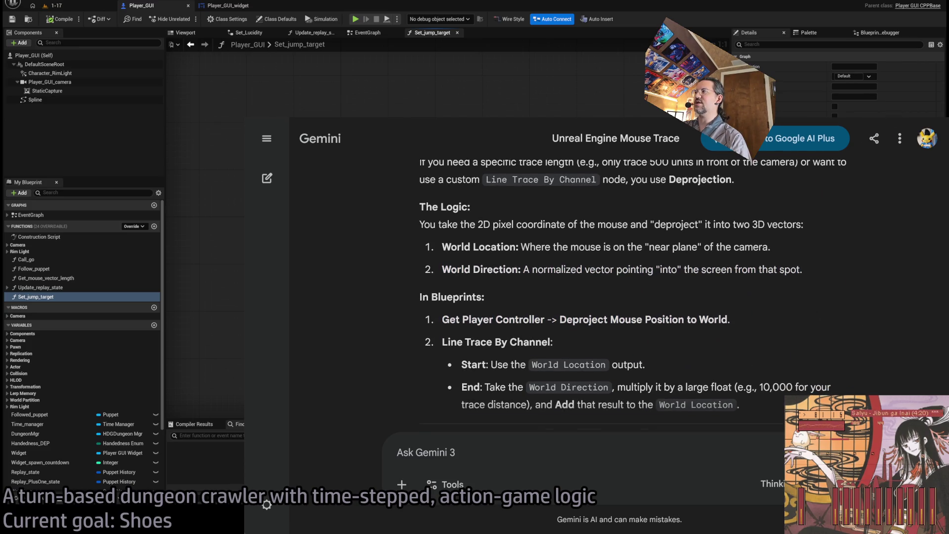
{"action": "key", "text": "alt+Tab"}
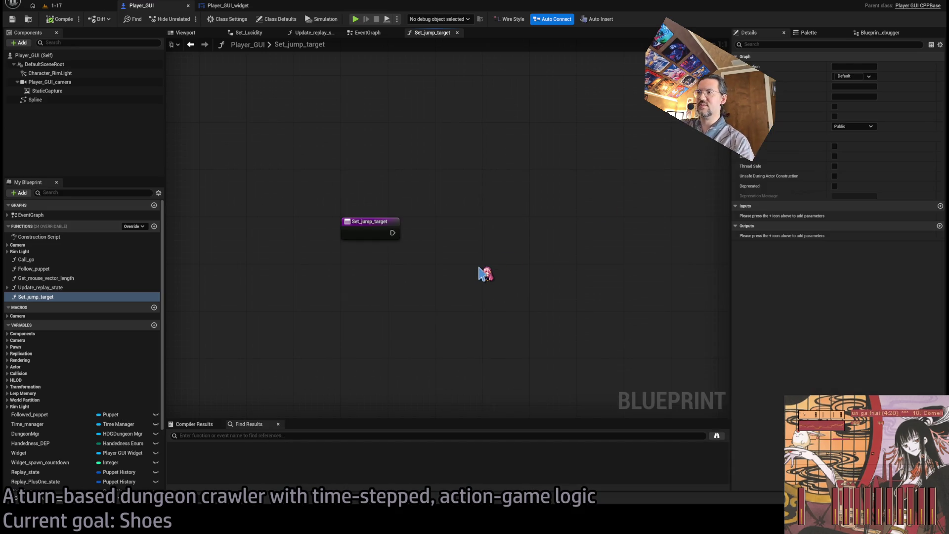
Step: Add Get Player Controller feeding a Deproject Screen to World node and position the pair
{"action": "key", "text": "ctrl+v"}
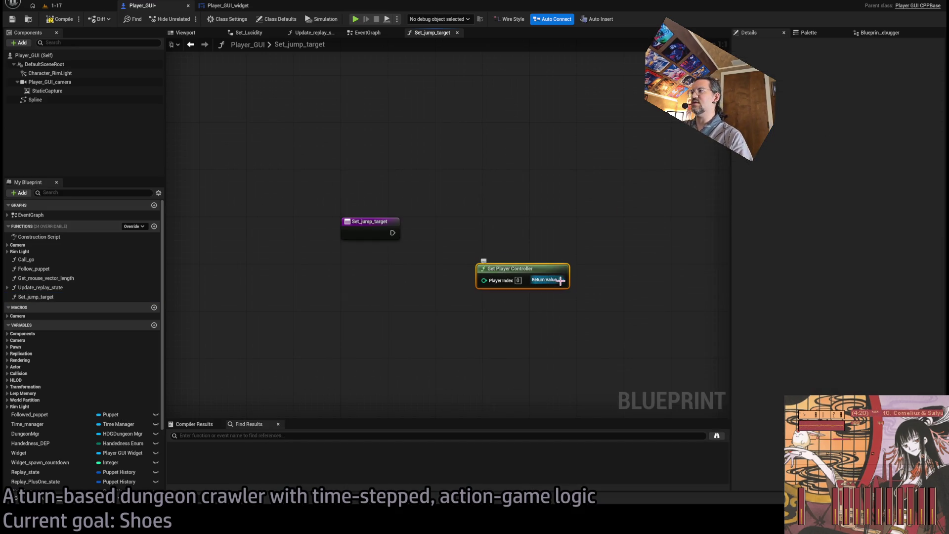
{"action": "left_click_drag", "start_coordinate": [561, 279], "coordinate": [512, 244]}
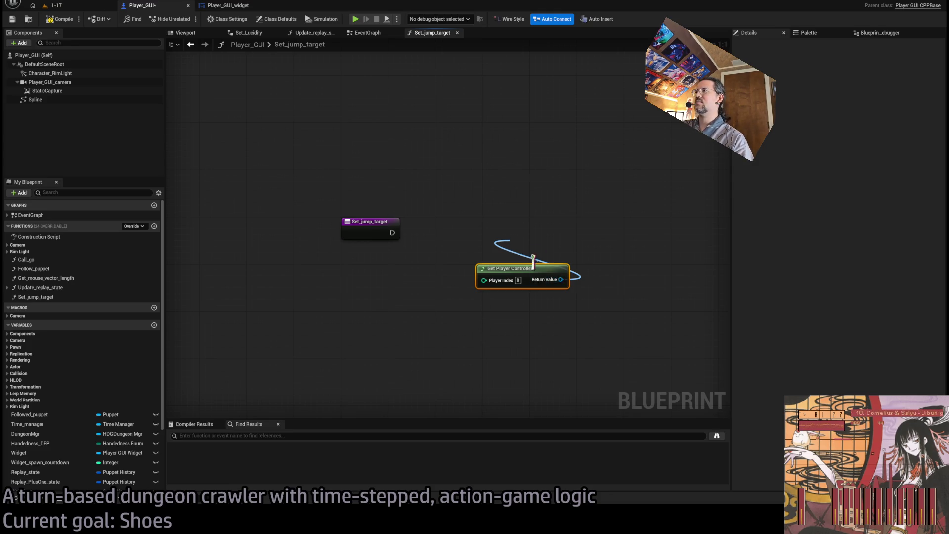
{"action": "key", "text": "ctrl+v"}
{"action": "left_click_drag", "start_coordinate": [564, 281], "coordinate": [534, 232]}
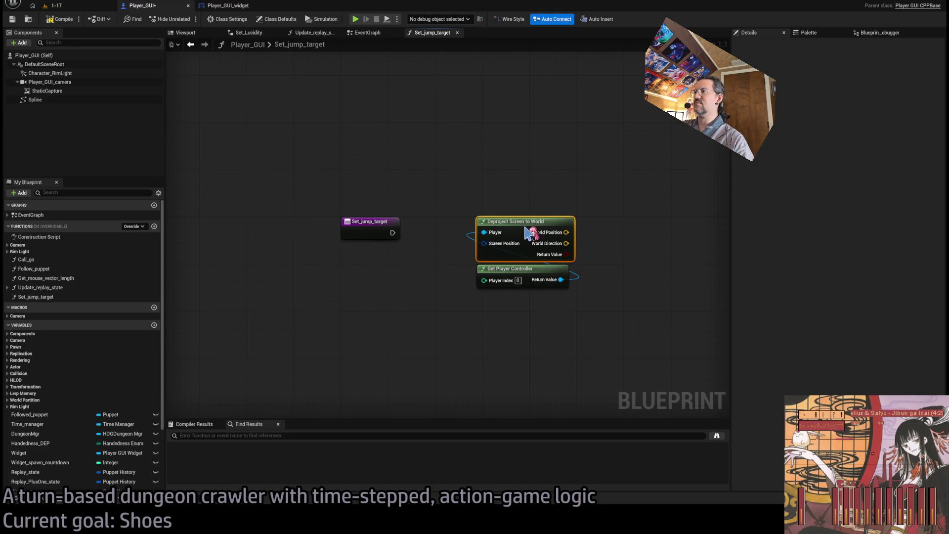
{"action": "left_click_drag", "start_coordinate": [536, 312], "coordinate": [507, 227]}
{"action": "mouse_move", "coordinate": [507, 227]}
{"action": "left_mouse_down"}
{"action": "mouse_move", "coordinate": [465, 274]}
{"action": "mouse_move", "coordinate": [460, 267]}
{"action": "left_mouse_up"}
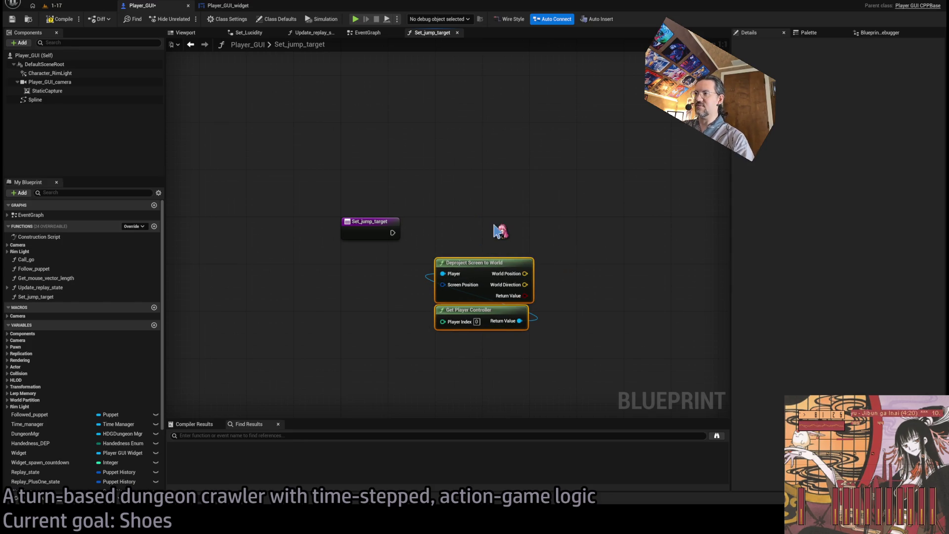
{"action": "left_click", "coordinate": [500, 230]}
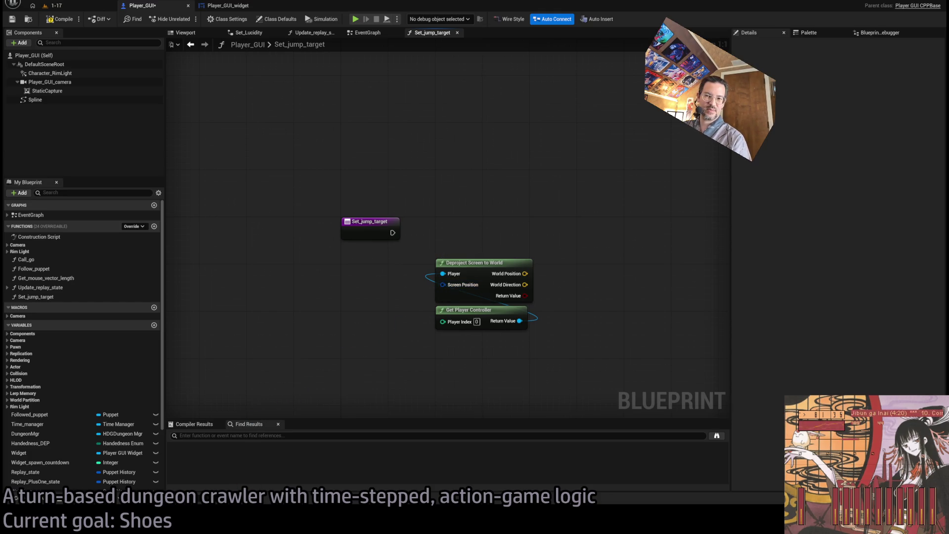
{"action": "key", "text": "alt+Tab"}
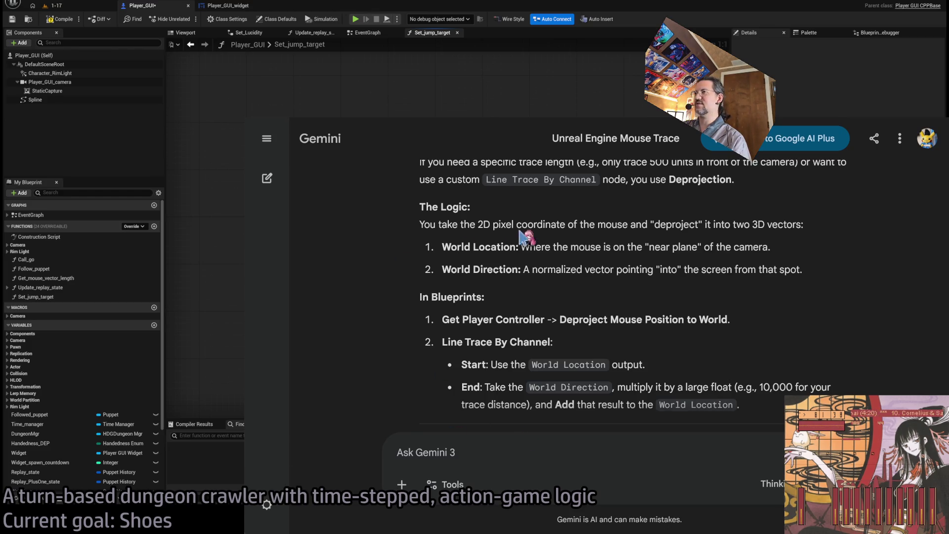
Step: Scroll through Gemini's Blueprints and C++ Implementation sections again, then return to Unreal
{"action": "scroll", "coordinate": [404, 233], "scroll_direction": "down", "scroll_amount": 1}
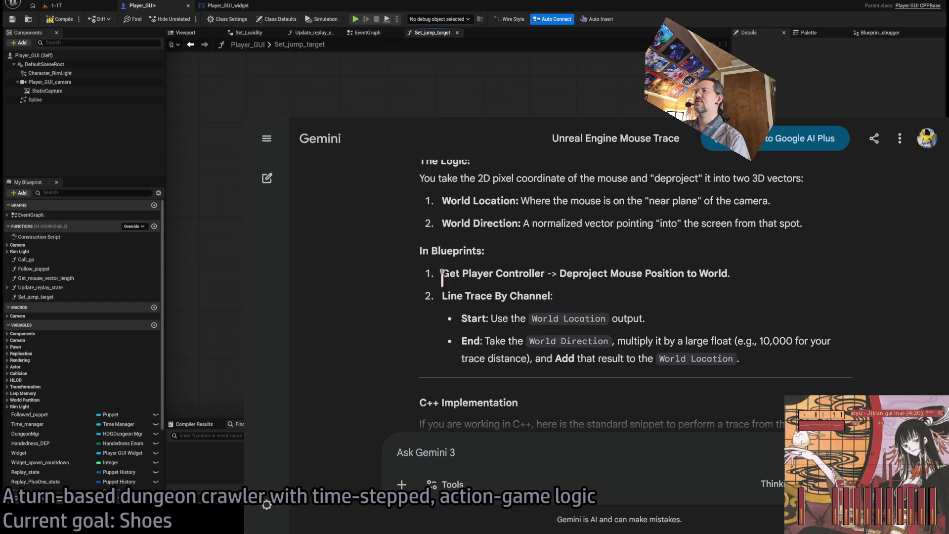
{"action": "scroll", "coordinate": [407, 291], "scroll_direction": "down", "scroll_amount": 4}
{"action": "scroll", "coordinate": [410, 294], "scroll_direction": "up", "scroll_amount": 5}
{"action": "scroll", "coordinate": [544, 324], "scroll_direction": "down", "scroll_amount": 3}
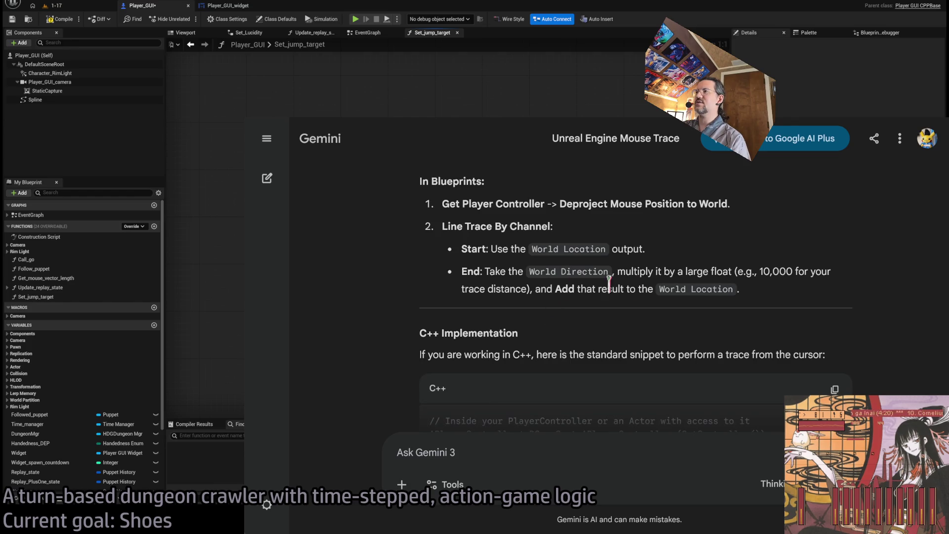
{"action": "scroll", "coordinate": [785, 314], "scroll_direction": "up", "scroll_amount": 3}
{"action": "key", "text": "alt+Tab"}
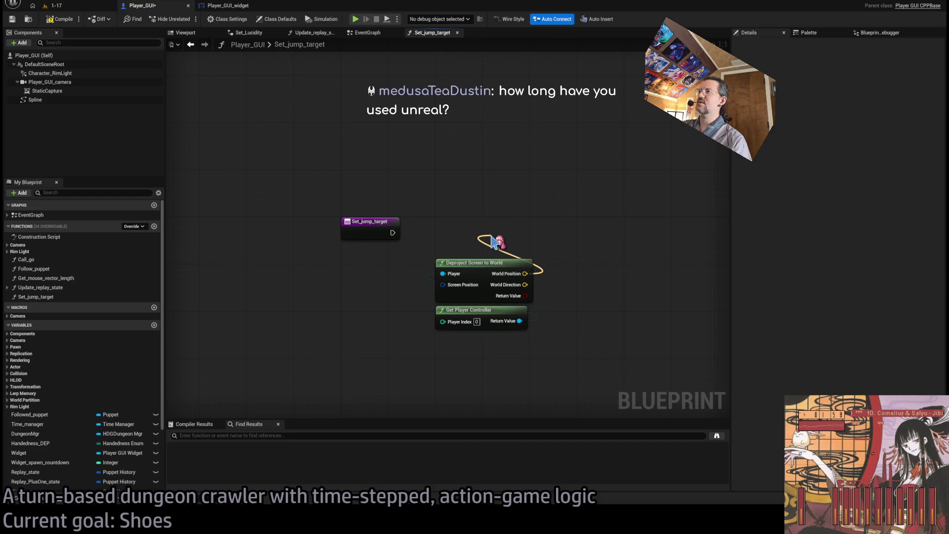
Step: Move the Deproject and Get Player Controller pair lower and paste a Draw Debug Arrow beside it
{"action": "left_click_drag", "start_coordinate": [519, 239], "coordinate": [487, 339]}
{"action": "mouse_move", "coordinate": [479, 263]}
{"action": "left_mouse_down"}
{"action": "mouse_move", "coordinate": [479, 317]}
{"action": "mouse_move", "coordinate": [475, 252]}
{"action": "left_mouse_up"}
{"action": "left_click", "coordinate": [493, 298]}
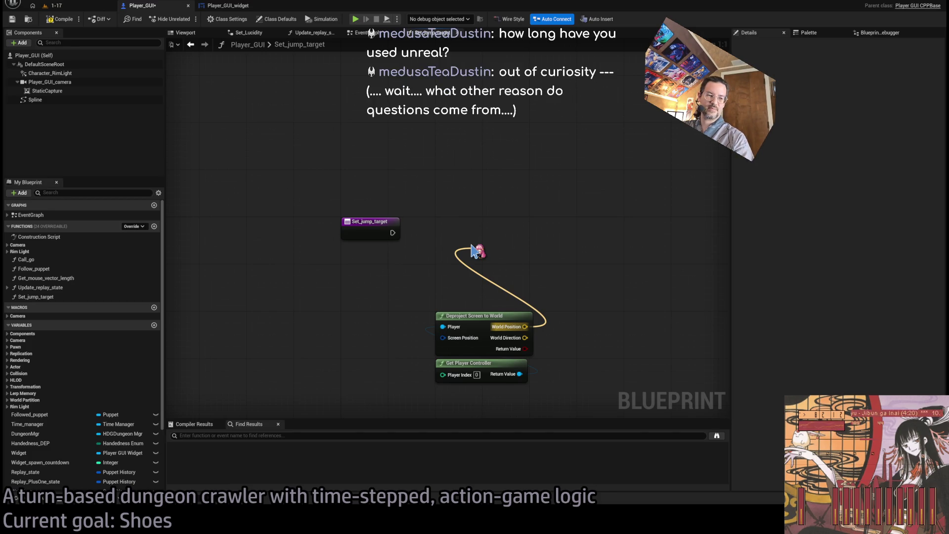
{"action": "mouse_move", "coordinate": [476, 252]}
{"action": "left_mouse_down"}
{"action": "mouse_move", "coordinate": [464, 239]}
{"action": "mouse_move", "coordinate": [502, 319]}
{"action": "mouse_move", "coordinate": [480, 271]}
{"action": "mouse_move", "coordinate": [491, 248]}
{"action": "left_mouse_up"}
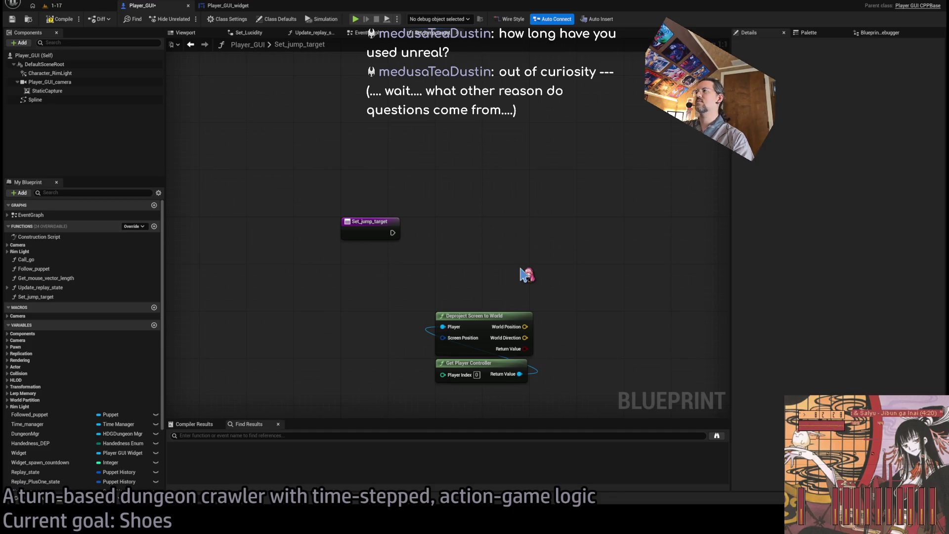
{"action": "key", "text": "ctrl+v"}
{"action": "left_click_drag", "start_coordinate": [523, 272], "coordinate": [583, 225]}
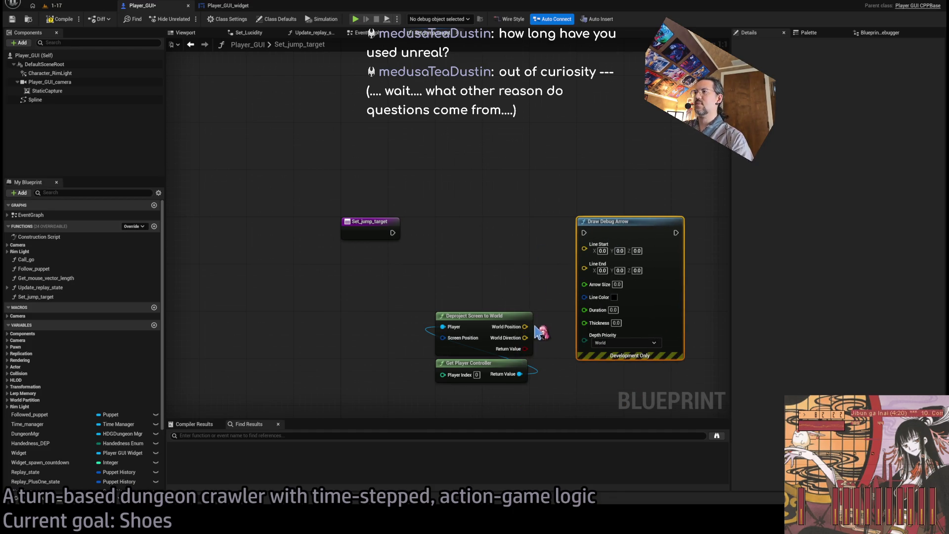
Step: Wire Draw Debug Arrow from Set_jump_target: World Position as Line Start, Add normal offset result as Line End
{"action": "mouse_move", "coordinate": [524, 326]}
{"action": "left_mouse_down"}
{"action": "mouse_move", "coordinate": [555, 254]}
{"action": "mouse_move", "coordinate": [583, 248]}
{"action": "left_mouse_up"}
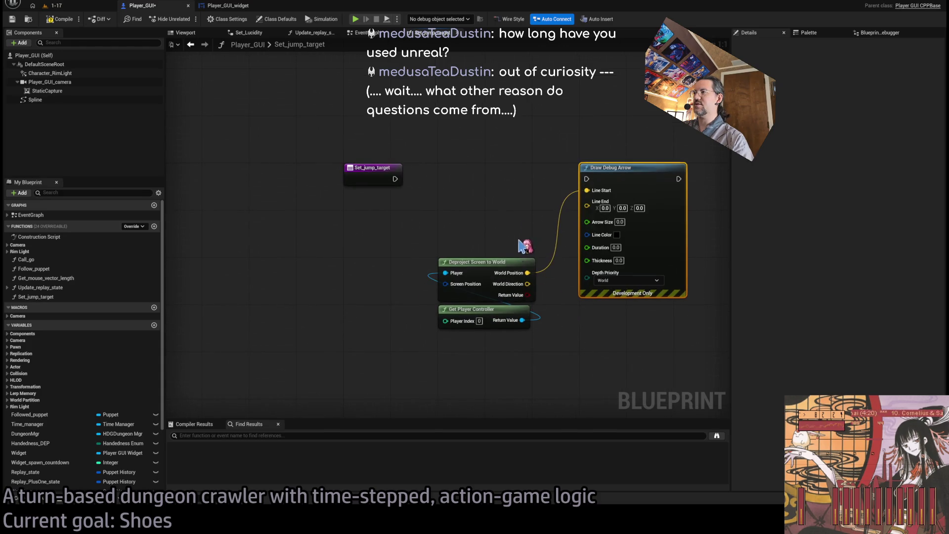
{"action": "left_click_drag", "start_coordinate": [394, 179], "coordinate": [587, 178]}
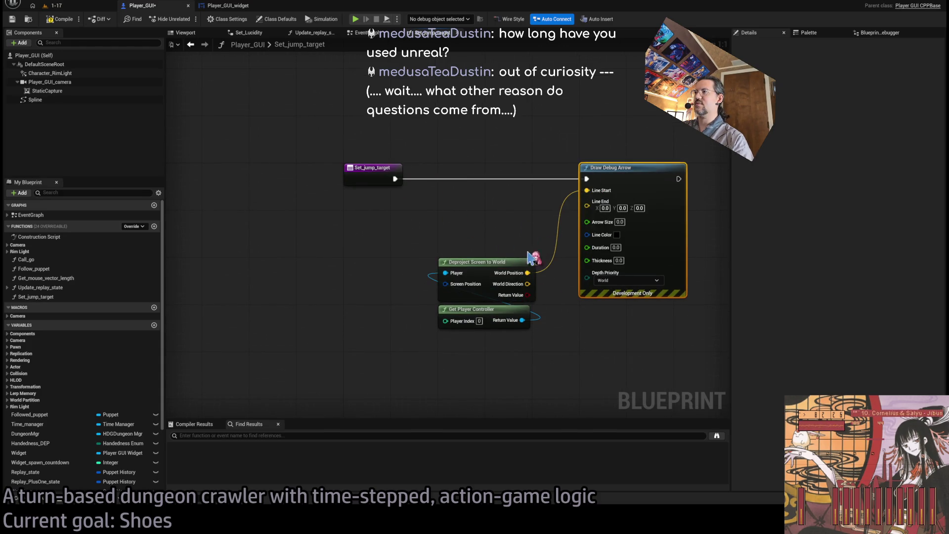
{"action": "left_click_drag", "start_coordinate": [529, 255], "coordinate": [477, 338]}
{"action": "mouse_move", "coordinate": [482, 262]}
{"action": "left_mouse_down"}
{"action": "mouse_move", "coordinate": [390, 293]}
{"action": "mouse_move", "coordinate": [391, 311]}
{"action": "mouse_move", "coordinate": [454, 254]}
{"action": "left_mouse_up"}
{"action": "key", "text": "Return"}
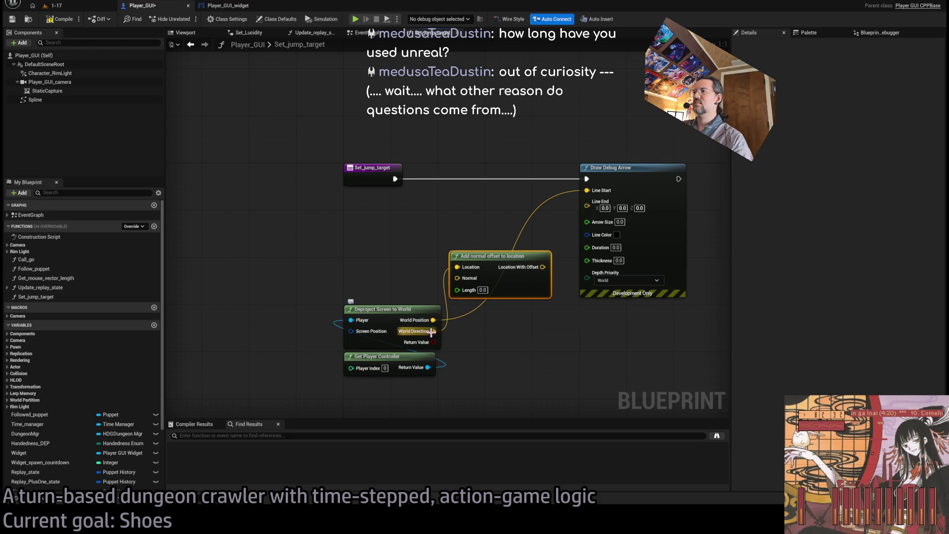
{"action": "left_click_drag", "start_coordinate": [433, 319], "coordinate": [457, 267]}
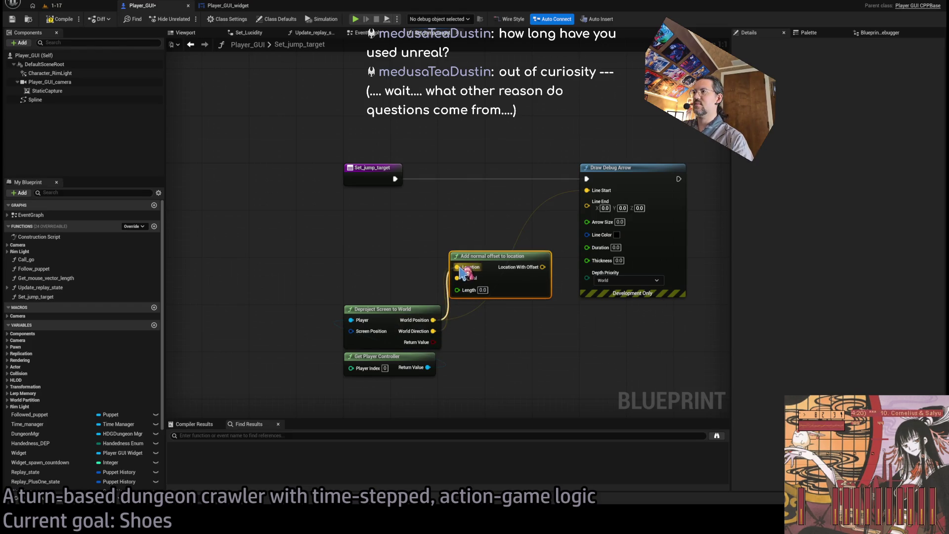
{"action": "mouse_move", "coordinate": [539, 270]}
{"action": "left_mouse_down"}
{"action": "mouse_move", "coordinate": [533, 240]}
{"action": "mouse_move", "coordinate": [587, 202]}
{"action": "left_mouse_up"}
Step: Set offset Length 500 and the arrow's Arrow Size 10, Thickness 3, Duration 4
{"action": "left_click", "coordinate": [476, 260]}
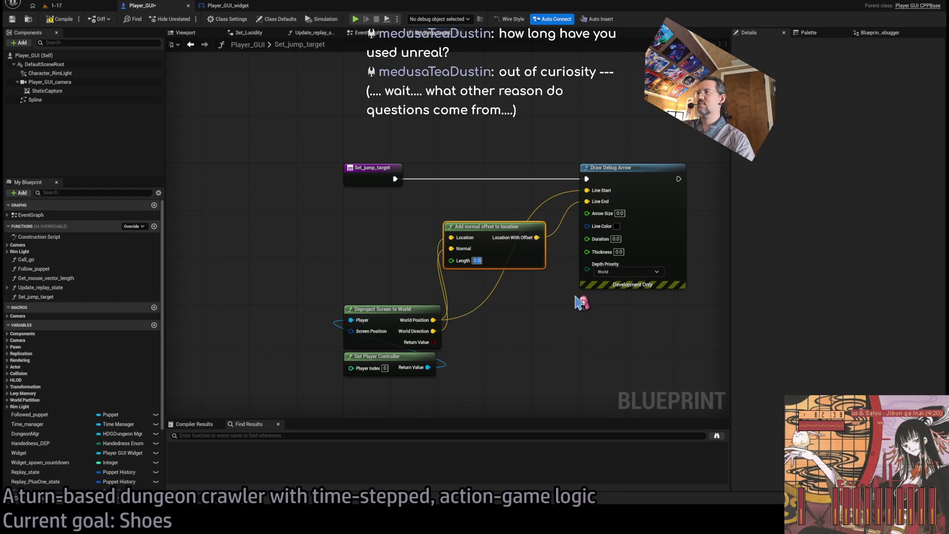
{"action": "type", "text": "500"}
{"action": "key", "text": "Return"}
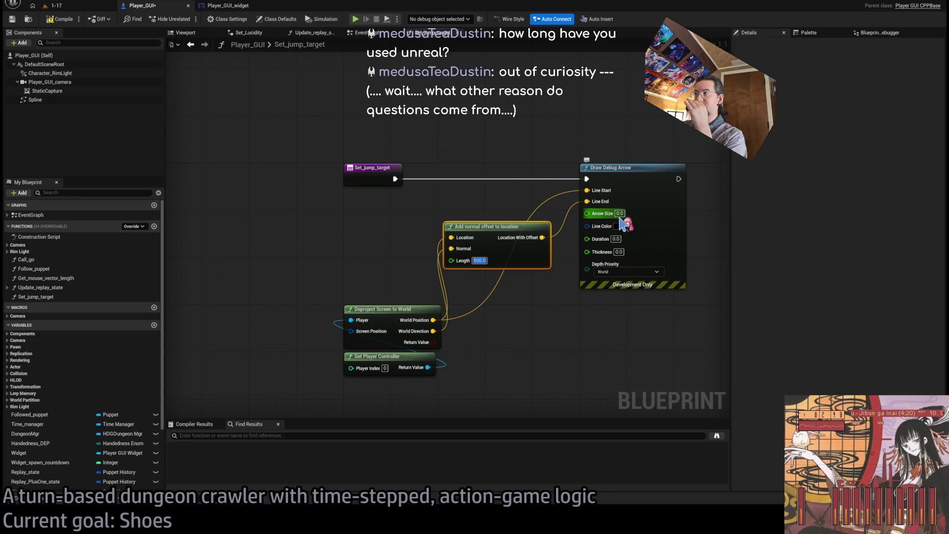
{"action": "left_click", "coordinate": [620, 215]}
{"action": "type", "text": "10"}
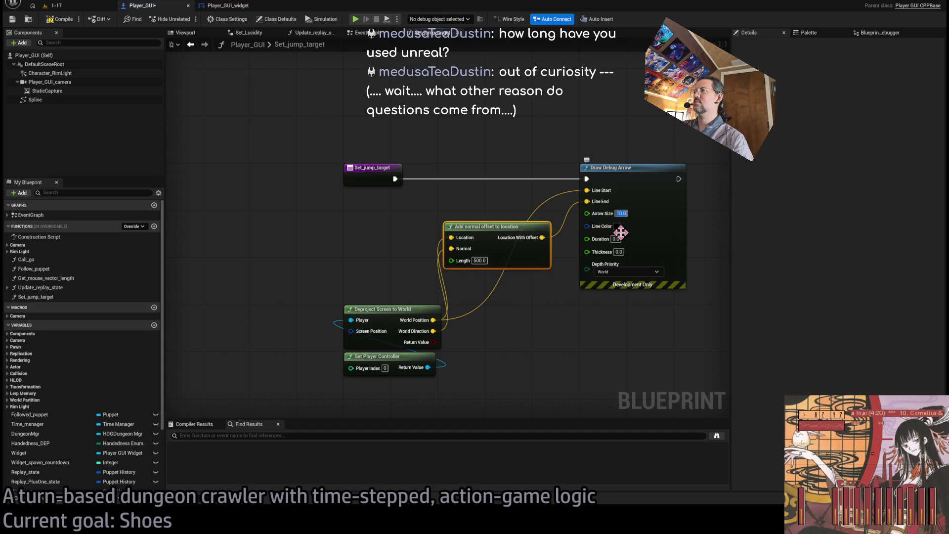
{"action": "left_click", "coordinate": [619, 252]}
{"action": "type", "text": "3"}
{"action": "key", "text": "Return"}
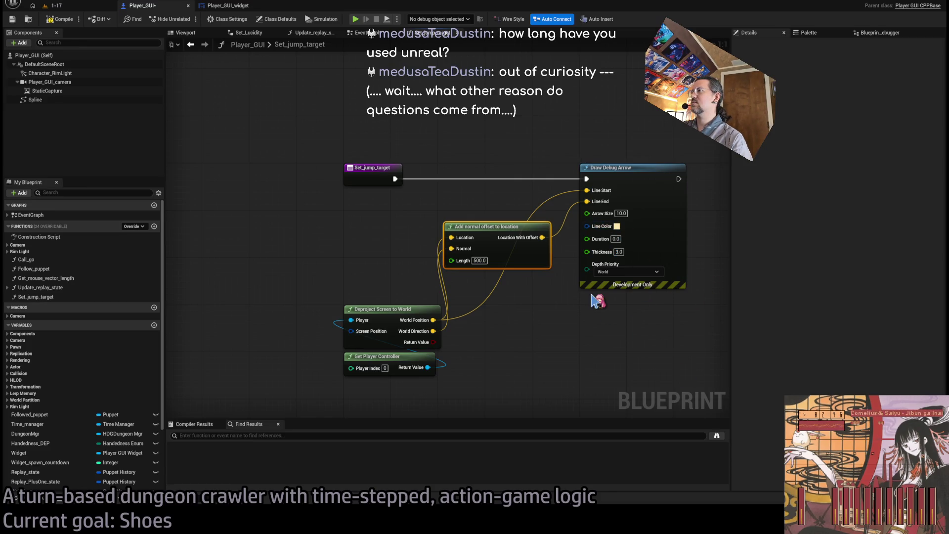
{"action": "left_click", "coordinate": [616, 239]}
{"action": "type", "text": "4"}
{"action": "key", "text": "Return"}
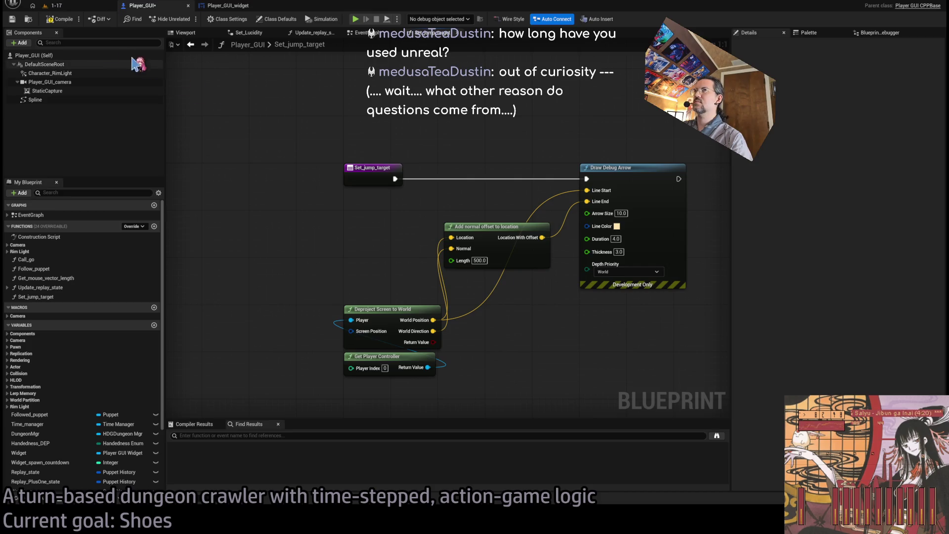
{"action": "left_click", "coordinate": [88, 7]}
{"action": "left_click", "coordinate": [139, 6]}
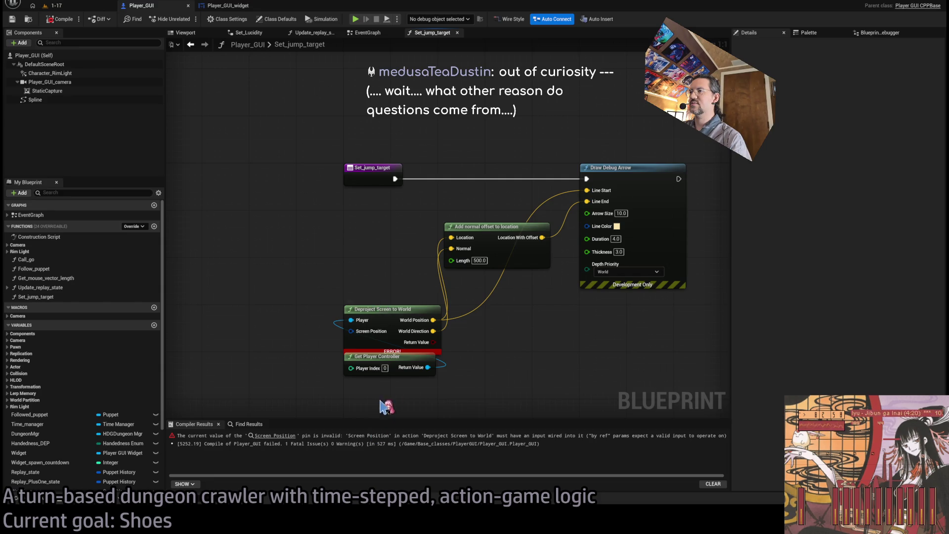
Step: Try a Get Screen Space Position node on Deproject's Screen Position input, then delete it
{"action": "left_click_drag", "start_coordinate": [326, 408], "coordinate": [362, 302]}
{"action": "mouse_move", "coordinate": [378, 253]}
{"action": "left_mouse_down"}
{"action": "mouse_move", "coordinate": [283, 298]}
{"action": "mouse_move", "coordinate": [254, 334]}
{"action": "mouse_move", "coordinate": [324, 389]}
{"action": "mouse_move", "coordinate": [393, 401]}
{"action": "left_mouse_up"}
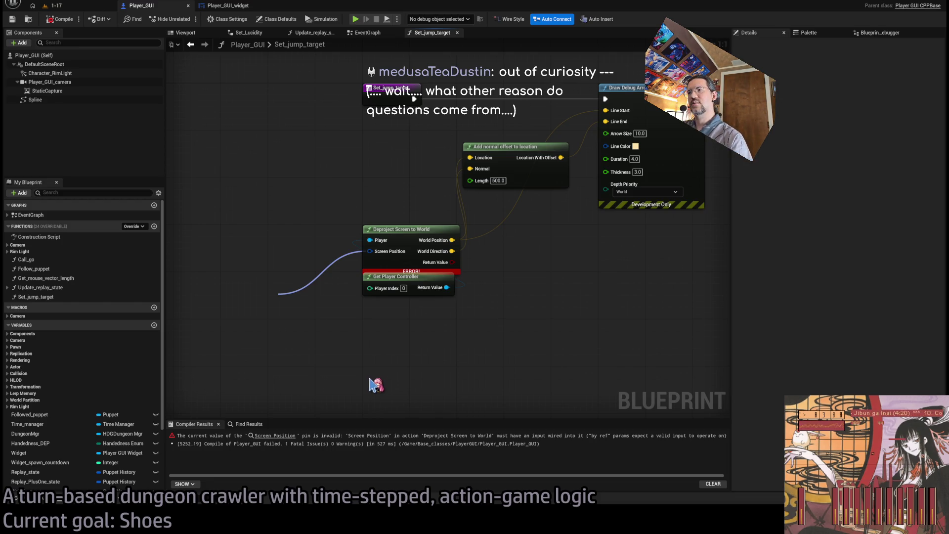
{"action": "left_click_drag", "start_coordinate": [302, 295], "coordinate": [276, 312]}
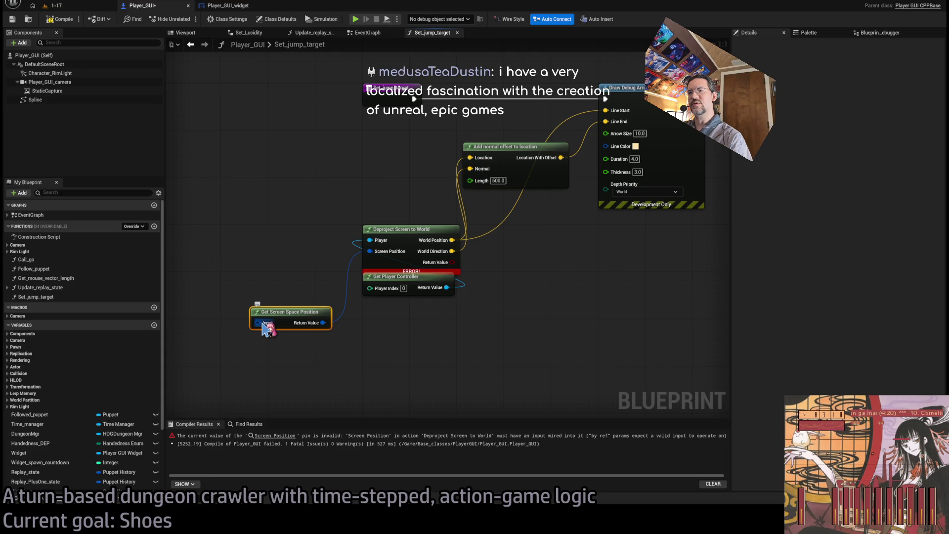
{"action": "key", "text": "Delete"}
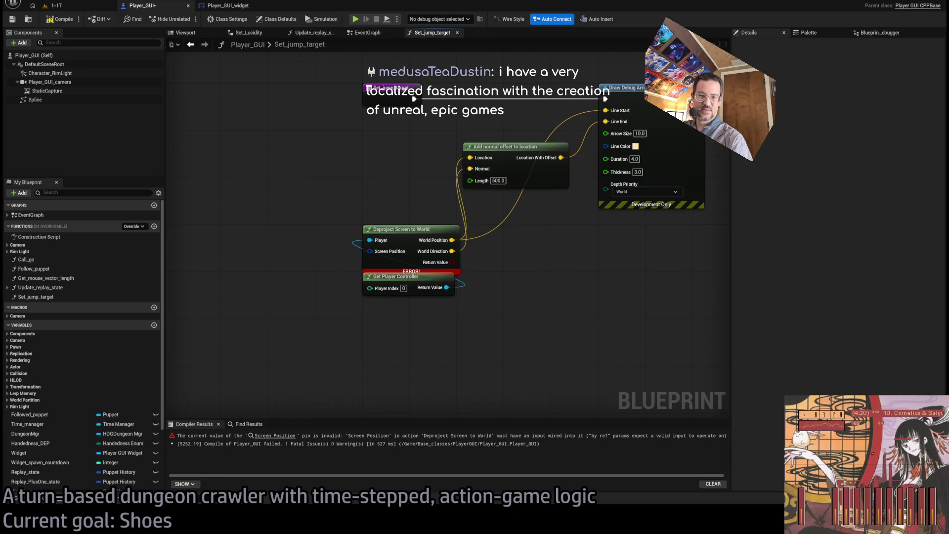
{"action": "key", "text": "alt+Tab"}
Step: Search Google Images for 'deproject screen to world Unreal Engine' and preview a forum blueprint image
{"action": "key", "text": "ctrl+t"}
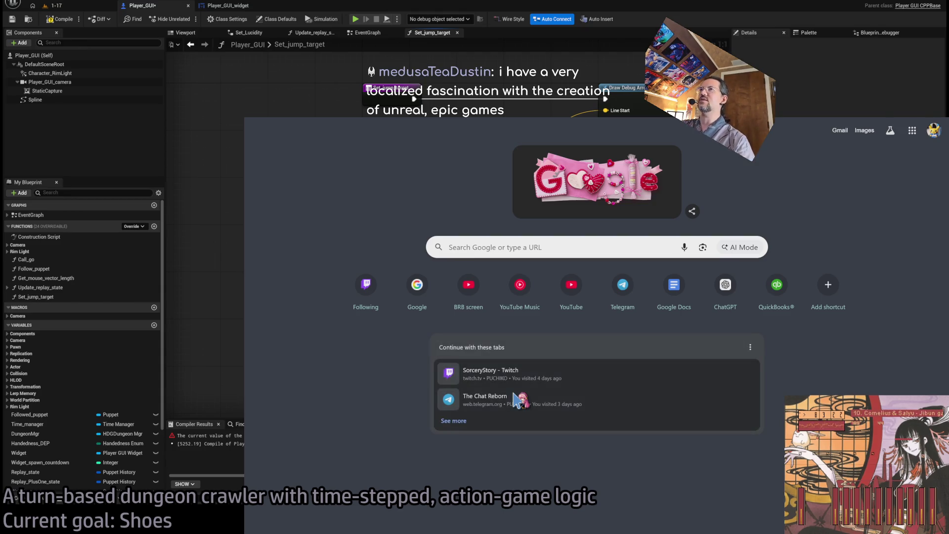
{"action": "key", "text": "ctrl+w"}
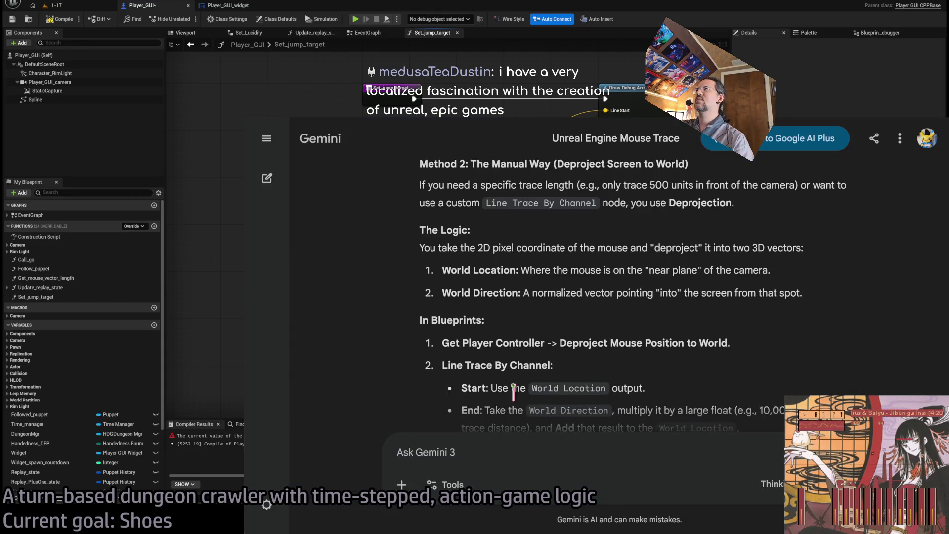
{"action": "key", "text": "ctrl+t"}
{"action": "key", "text": "alt+Tab"}
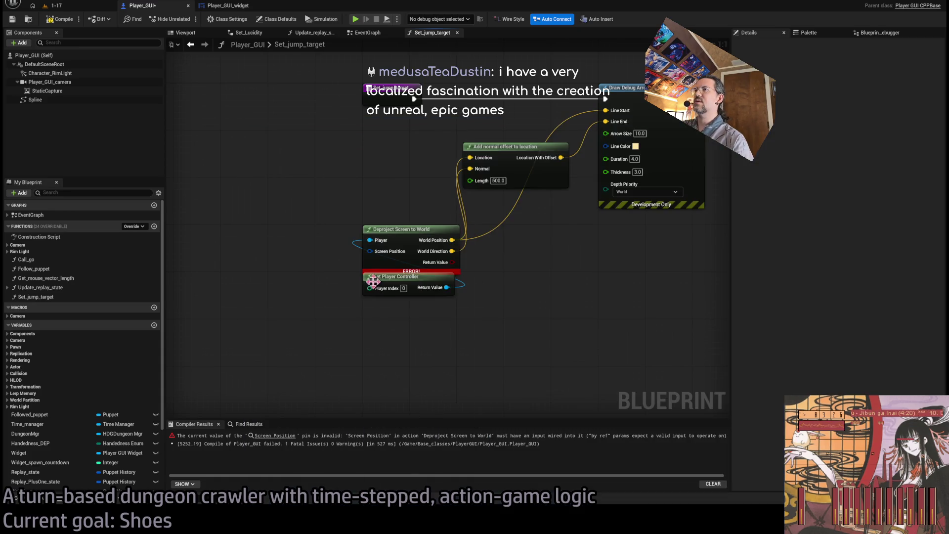
{"action": "key", "text": "alt+Tab"}
{"action": "type", "text": "deproject"}
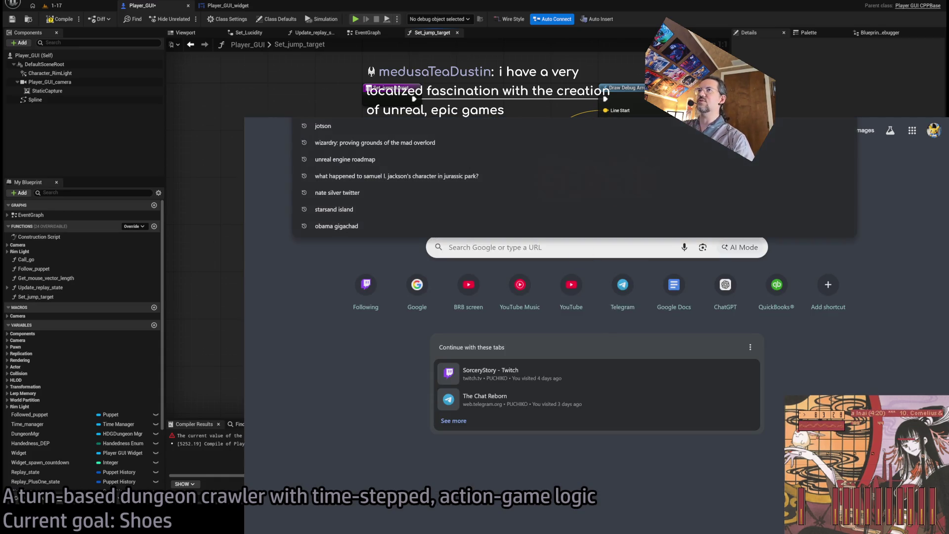
{"action": "type", "text": " screen to world"}
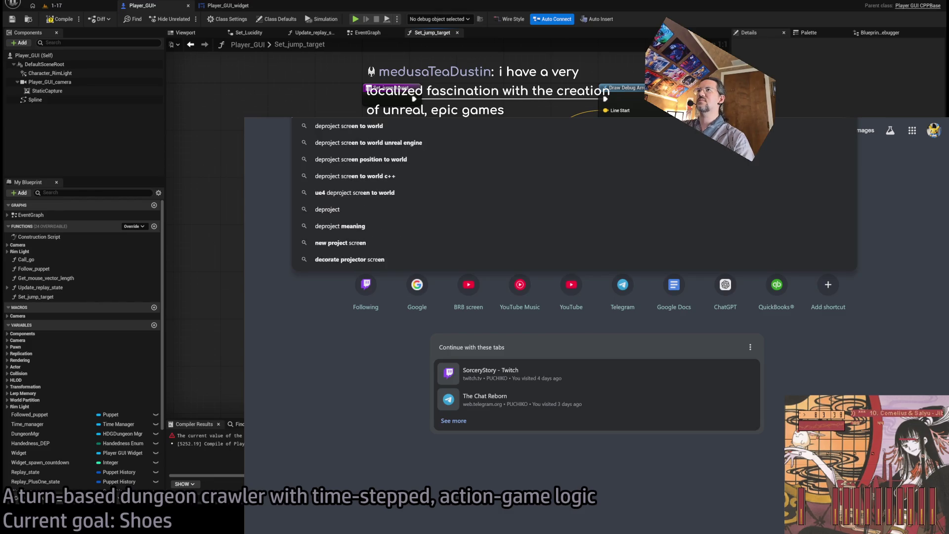
{"action": "type", "text": " Unreal Engine"}
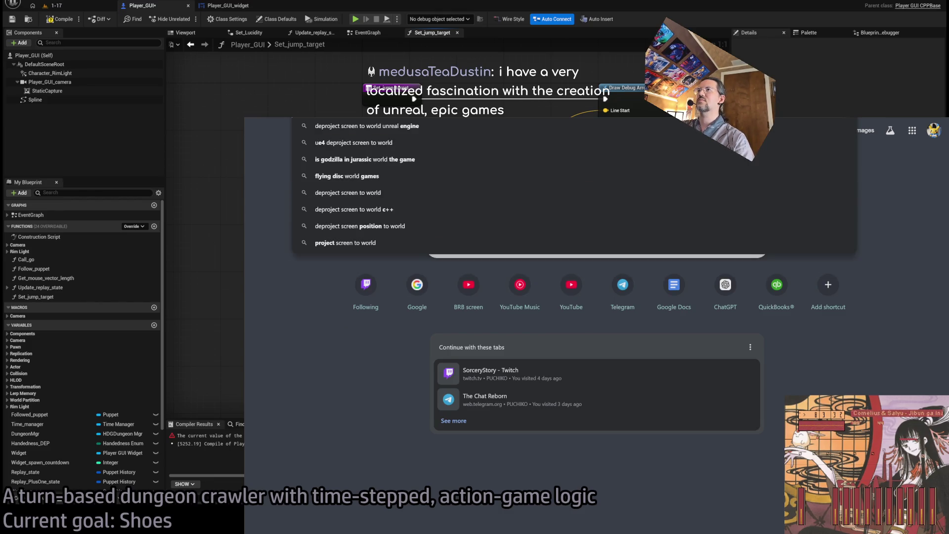
{"action": "key", "text": "Return"}
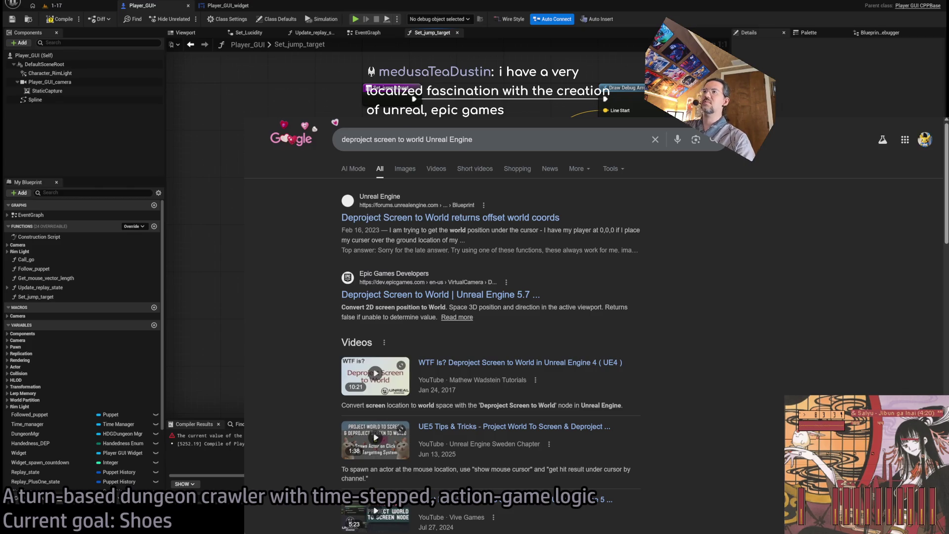
{"action": "left_click", "coordinate": [404, 170]}
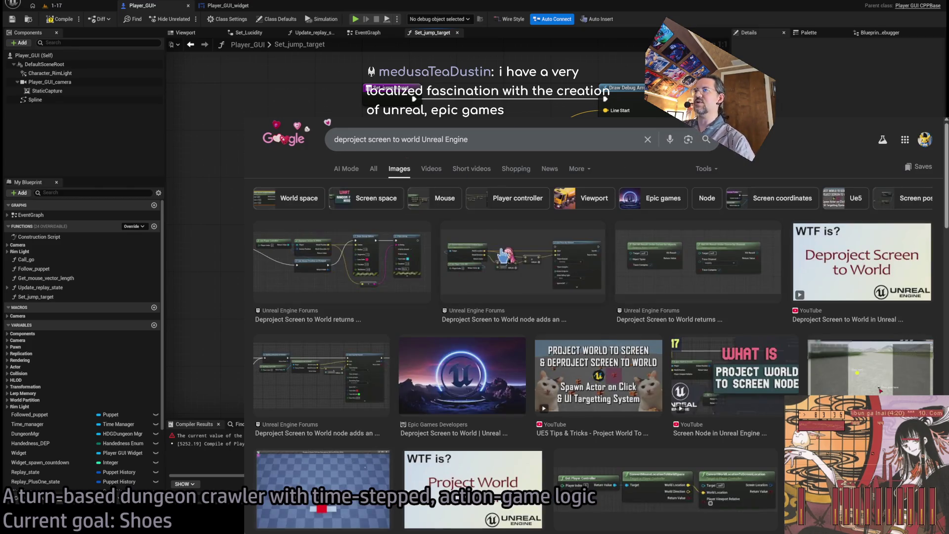
{"action": "left_click", "coordinate": [503, 256]}
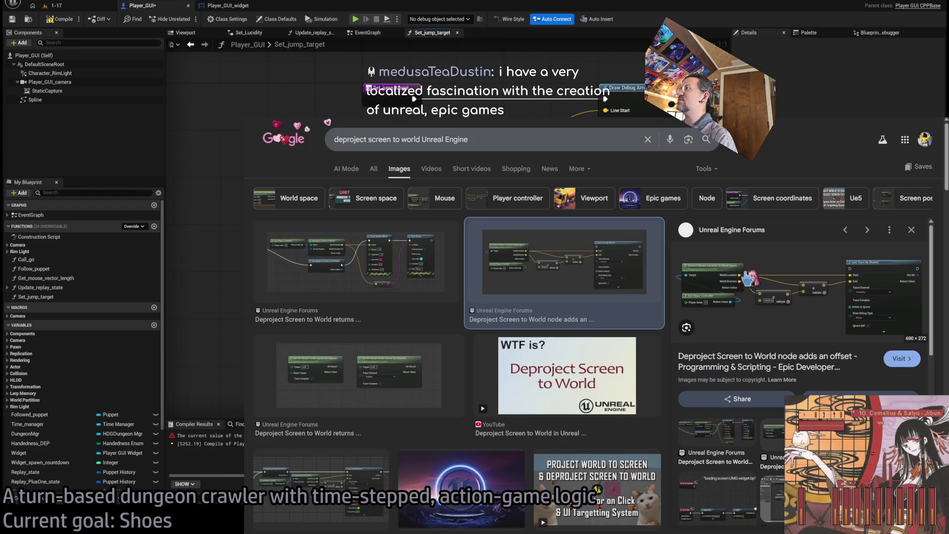
{"action": "left_click", "coordinate": [887, 126]}
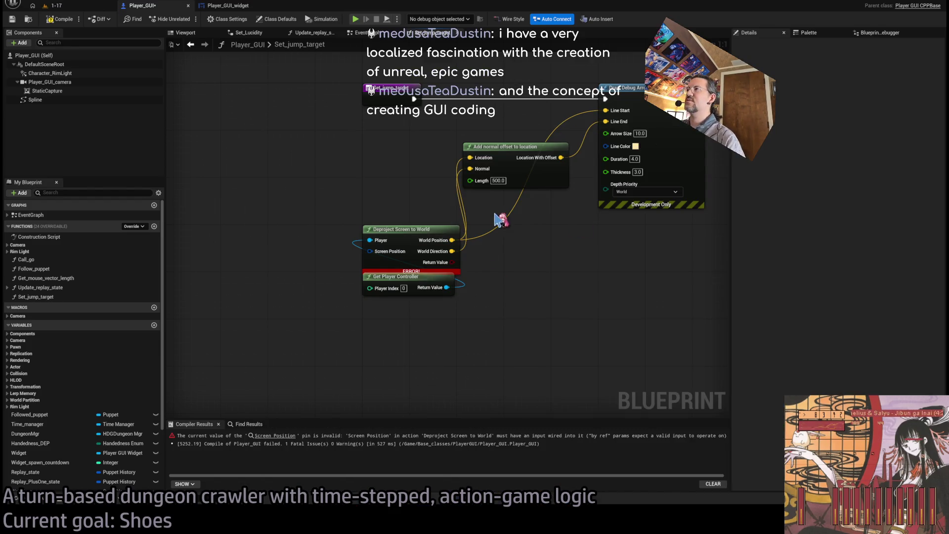
Step: Add Convert Mouse Location To World Space from Get Player Controller and wire it into Add normal offset
{"action": "left_click_drag", "start_coordinate": [447, 287], "coordinate": [513, 272]}
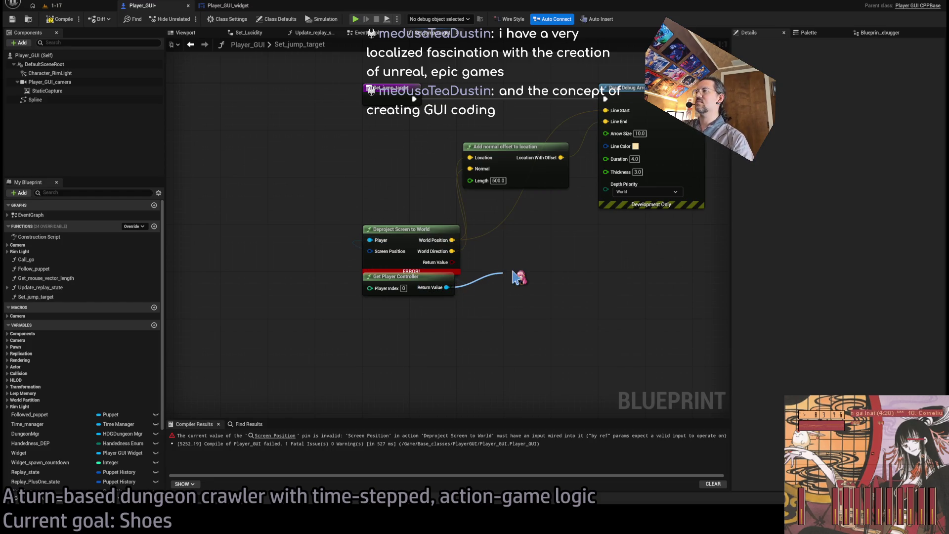
{"action": "left_click_drag", "start_coordinate": [601, 298], "coordinate": [584, 257]}
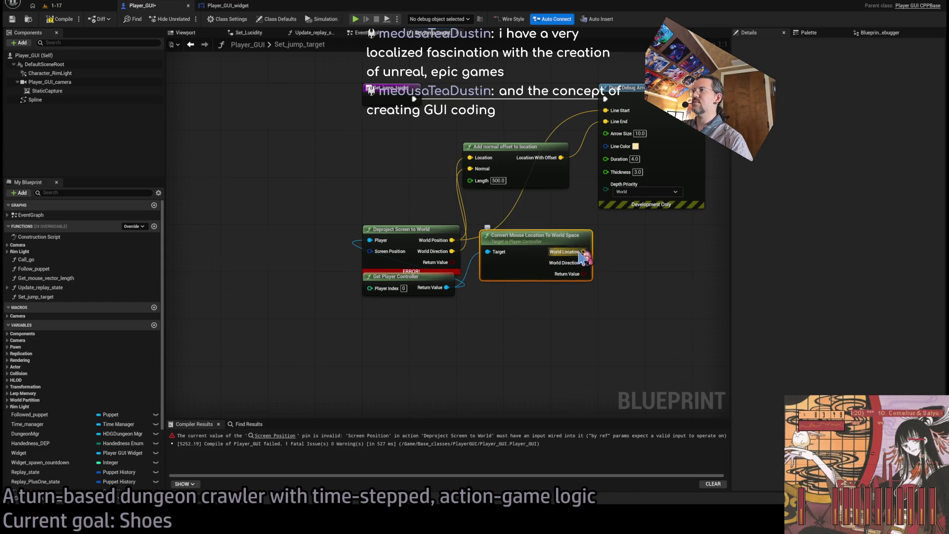
{"action": "left_click_drag", "start_coordinate": [528, 235], "coordinate": [362, 164]}
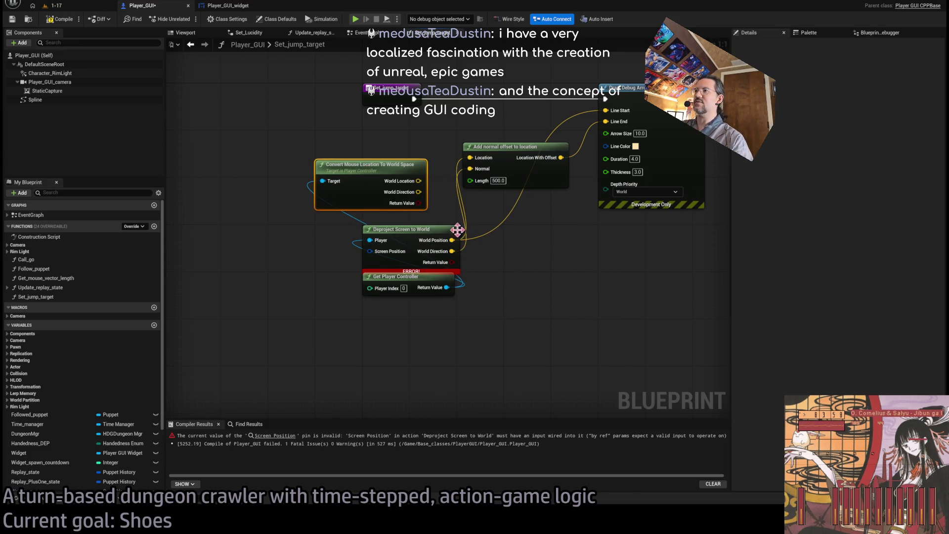
{"action": "mouse_move", "coordinate": [418, 181]}
{"action": "left_mouse_down"}
{"action": "mouse_move", "coordinate": [469, 157]}
{"action": "mouse_move", "coordinate": [418, 192]}
{"action": "mouse_move", "coordinate": [606, 110]}
{"action": "left_mouse_up"}
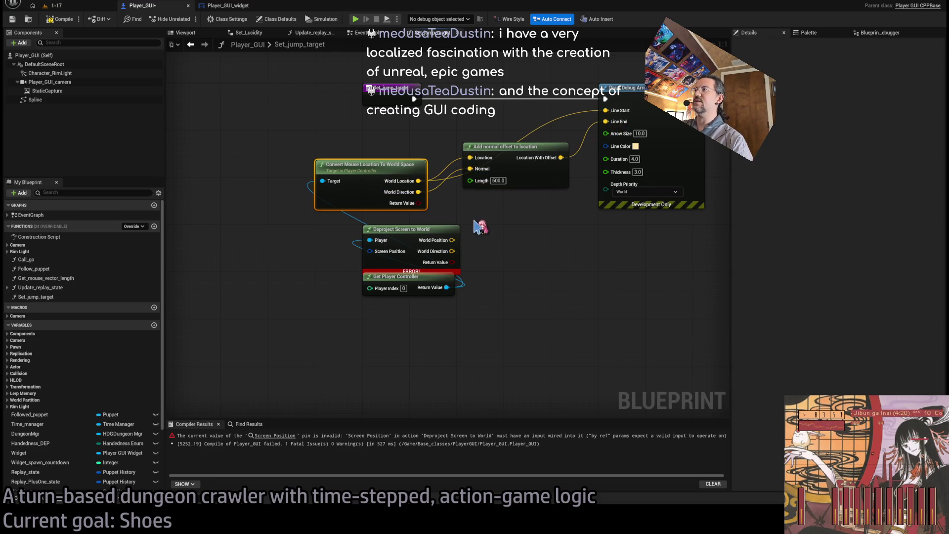
Step: Delete the Deproject Screen to World node and compile Player_GUI
{"action": "mouse_move", "coordinate": [527, 224]}
{"action": "left_mouse_down"}
{"action": "mouse_move", "coordinate": [523, 247]}
{"action": "mouse_move", "coordinate": [494, 257]}
{"action": "left_mouse_up"}
{"action": "key", "text": "Delete"}
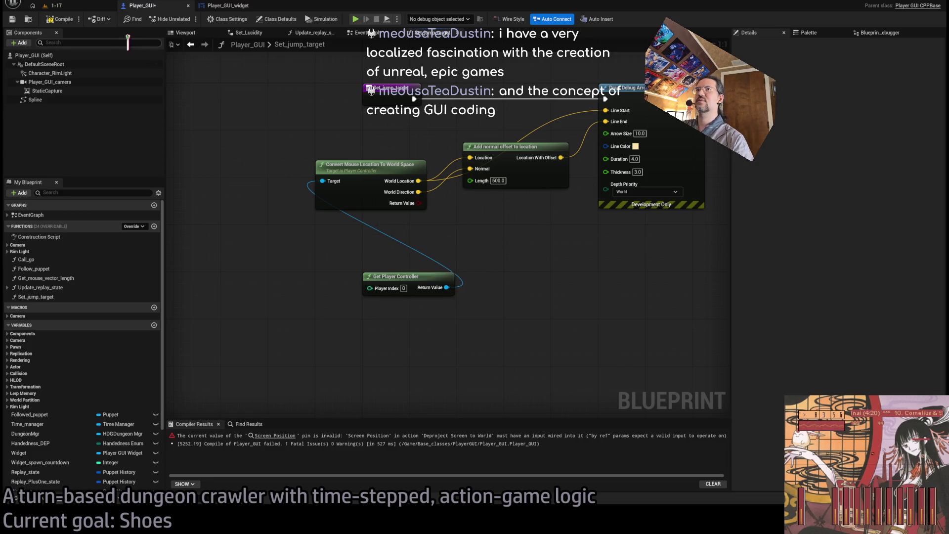
{"action": "left_click", "coordinate": [59, 19]}
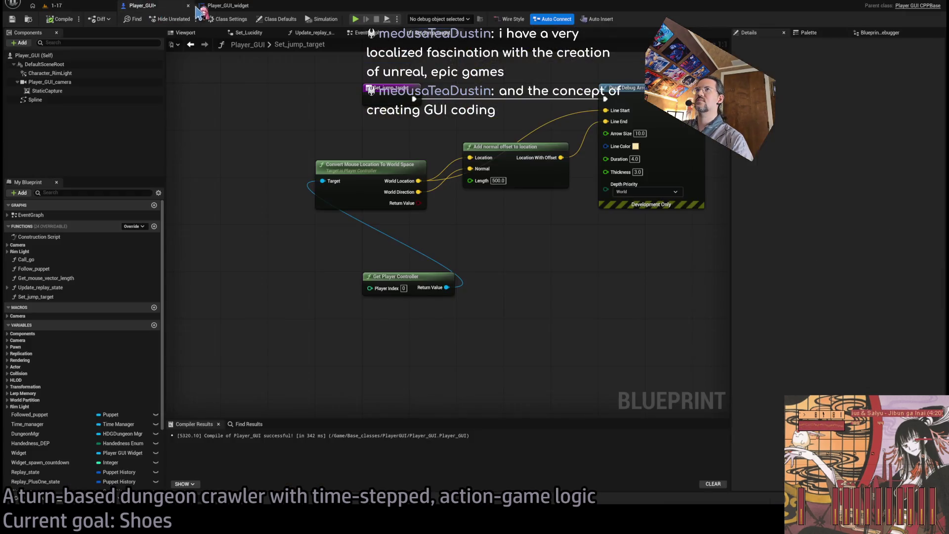
Step: Play level 1-17, trigger the Debug1 action to draw the debug arrow, then stop with Escape
{"action": "left_click", "coordinate": [200, 6]}
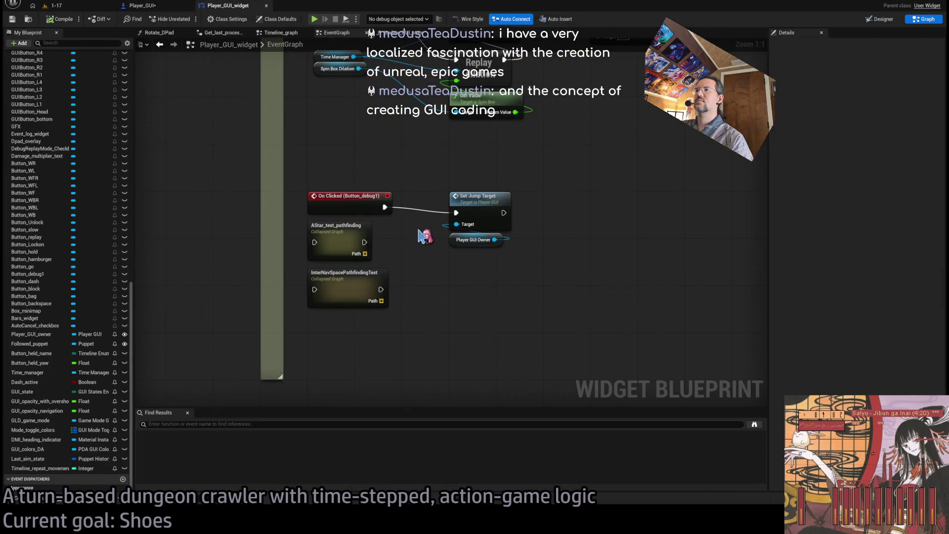
{"action": "left_click", "coordinate": [72, 7]}
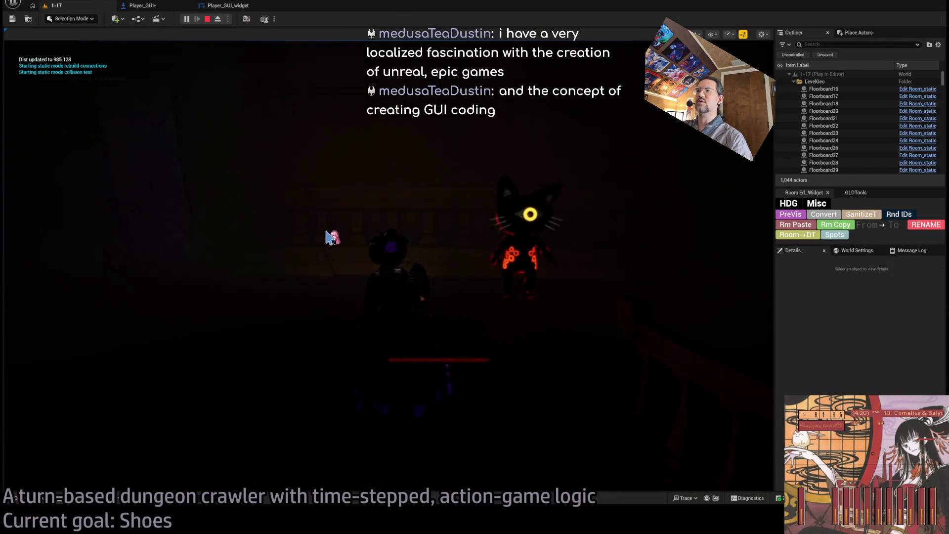
{"action": "left_click", "coordinate": [40, 264]}
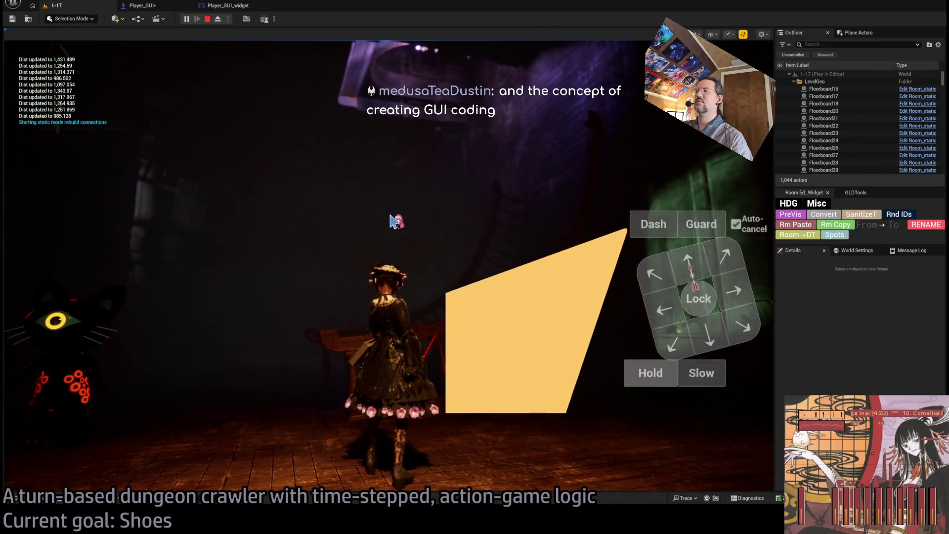
{"action": "key", "text": "Escape"}
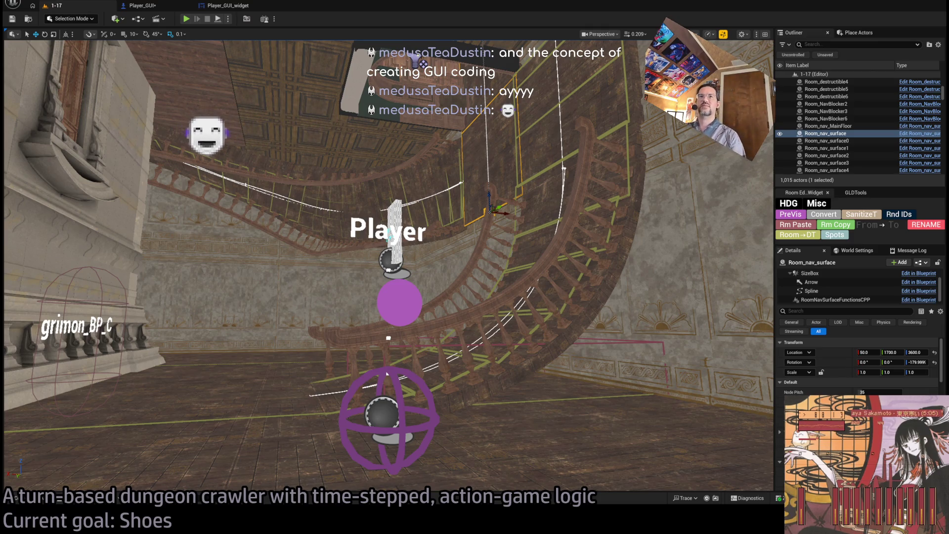
Step: Switch back to Chrome's 'deproject screen to world Unreal Engine' image results
{"action": "key", "text": "alt+Tab"}
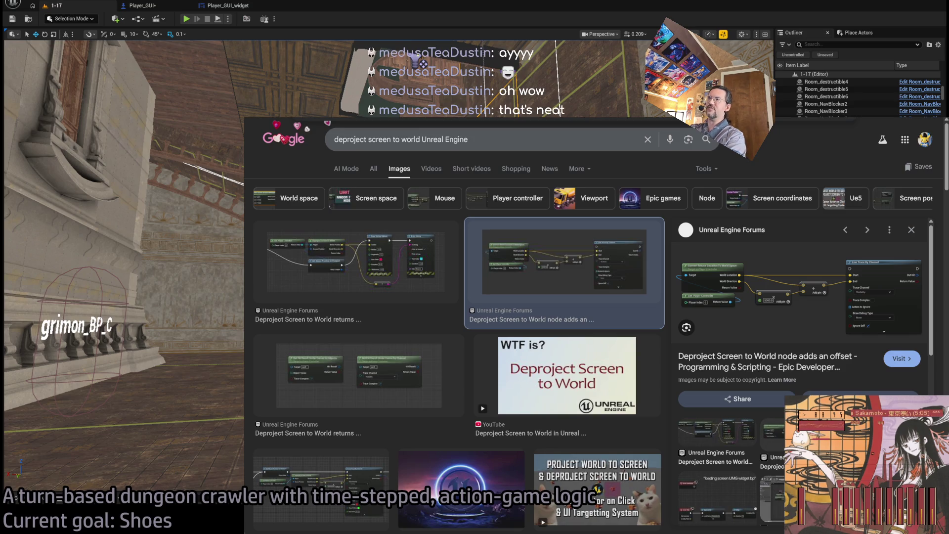
Step: Search Google Images for 'zzt'
{"action": "left_click", "coordinate": [538, 140]}
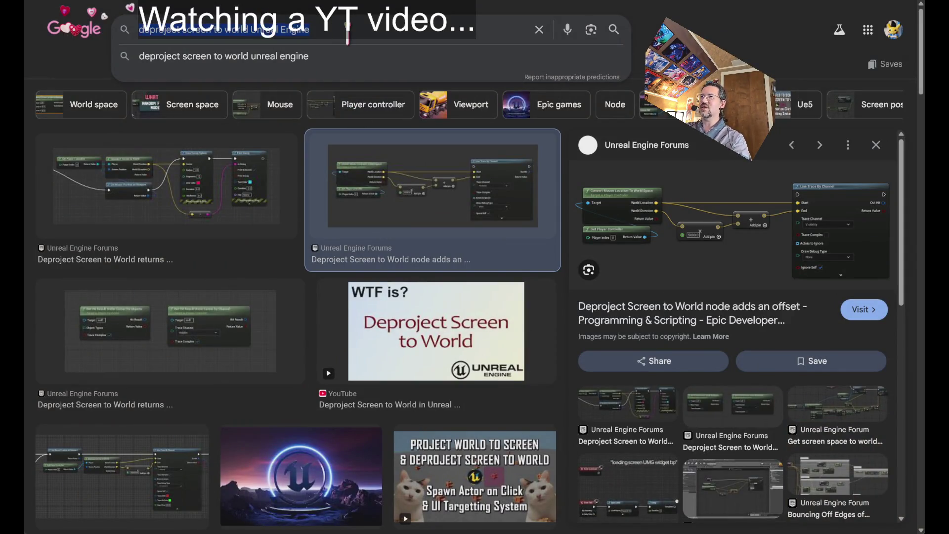
{"action": "type", "text": "zzt"}
{"action": "key", "text": "Return"}
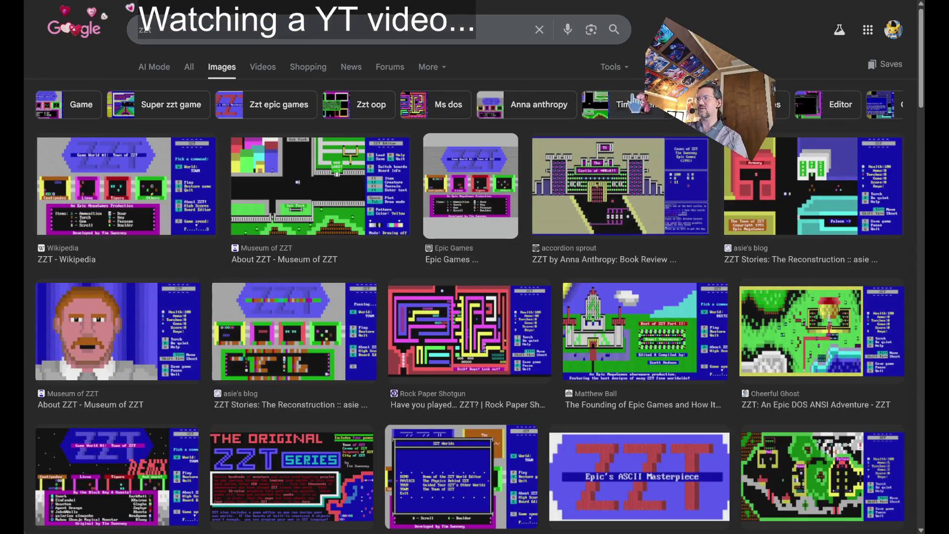
Step: Preview the About ZZT - Museum of ZZT image, then search images for 'jill of the jungle'
{"action": "left_click", "coordinate": [355, 195]}
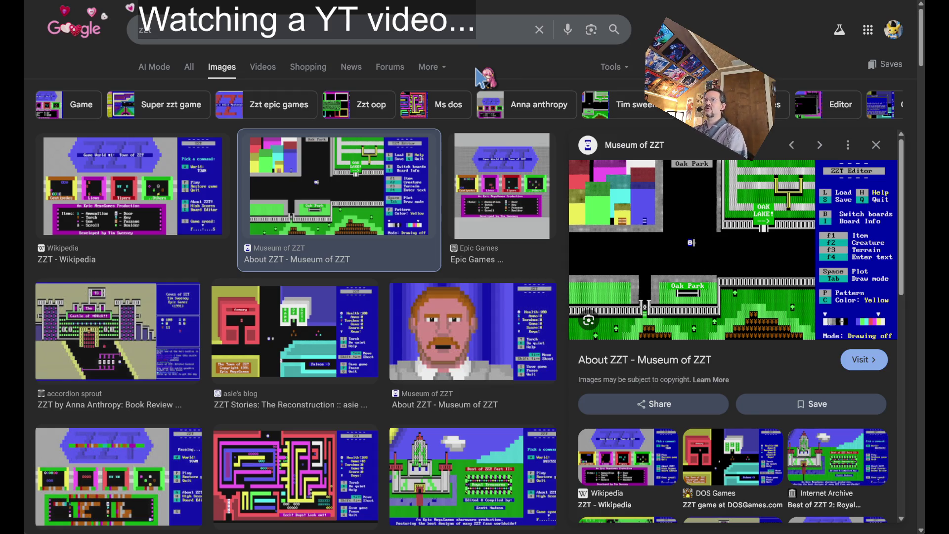
{"action": "left_click", "coordinate": [258, 28]}
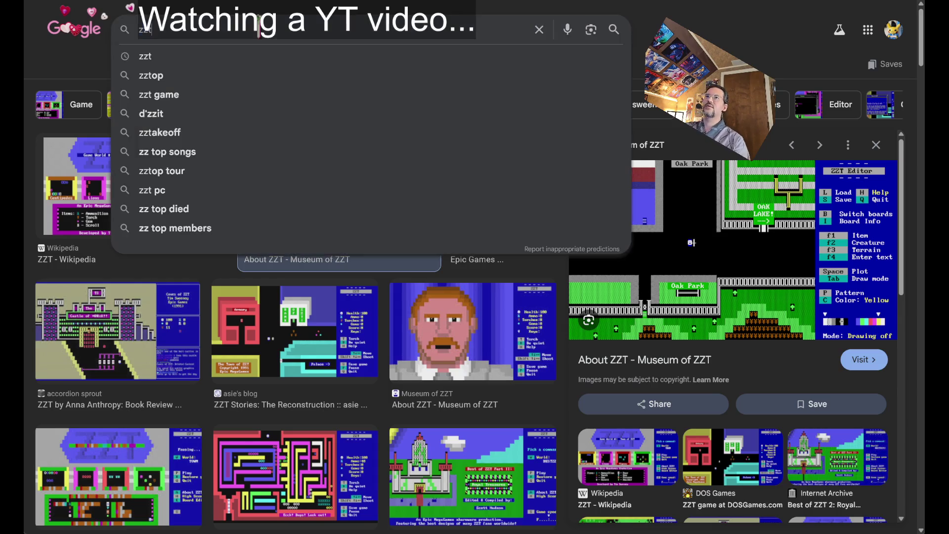
{"action": "type", "text": "j"}
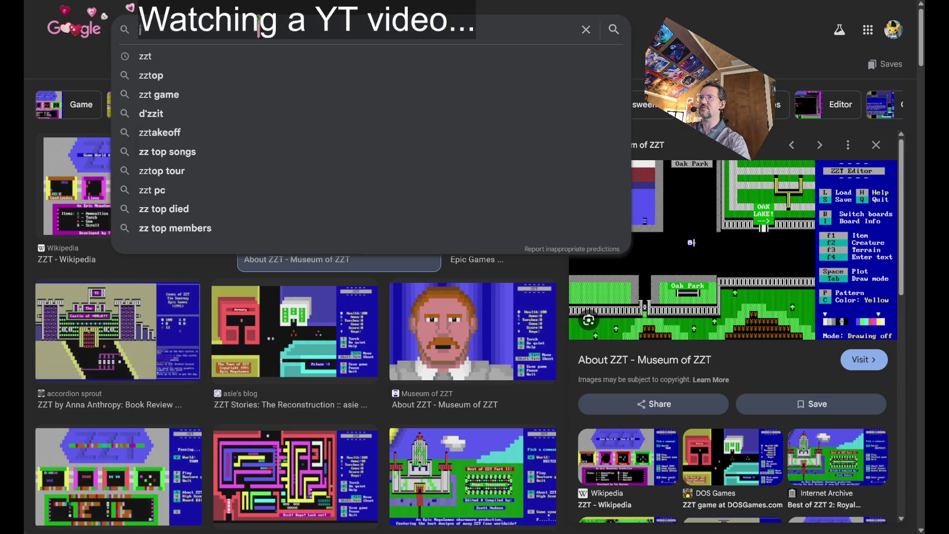
{"action": "type", "text": "ill of the jungle"}
{"action": "key", "text": "Return"}
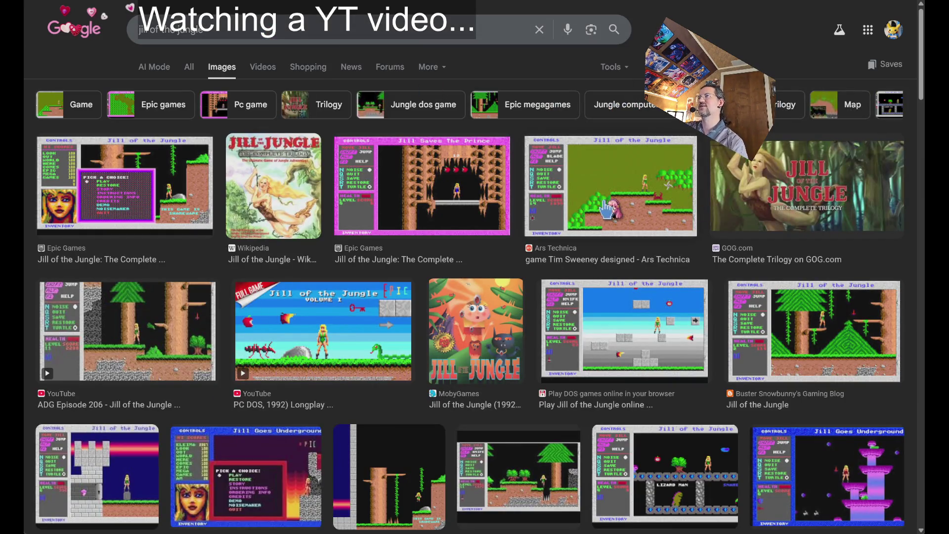
Step: Preview the Ars Technica and PlayDOSGames Jill of the Jungle images, close the preview, and browse results
{"action": "left_click", "coordinate": [607, 207]}
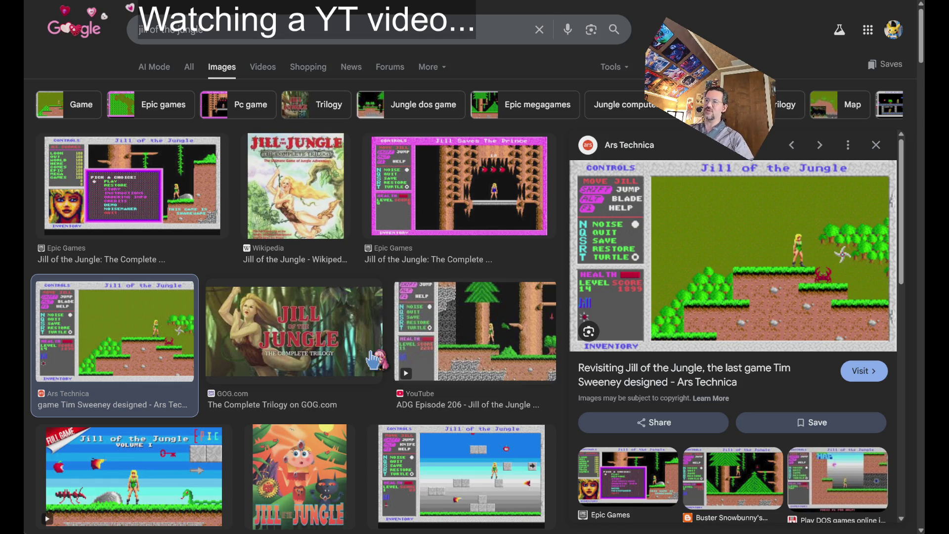
{"action": "left_click", "coordinate": [484, 488]}
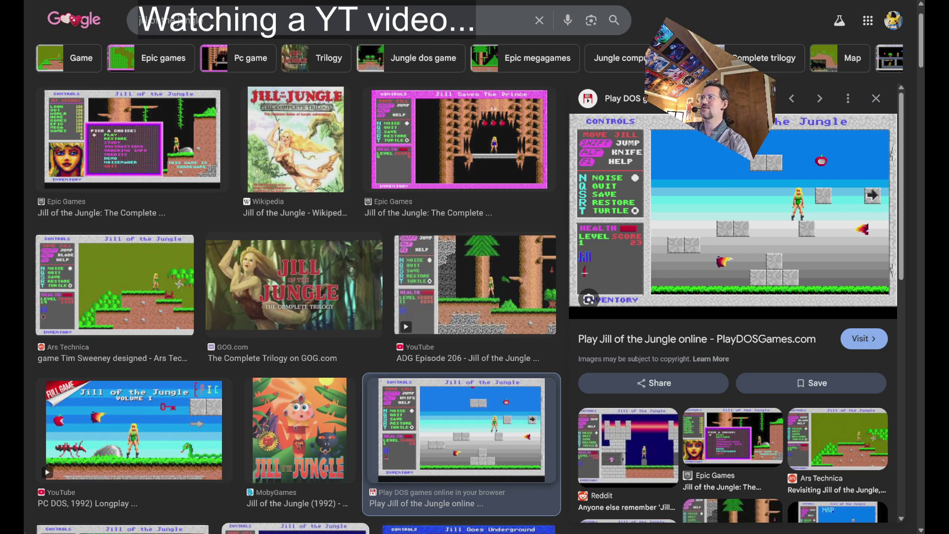
{"action": "left_click", "coordinate": [876, 98]}
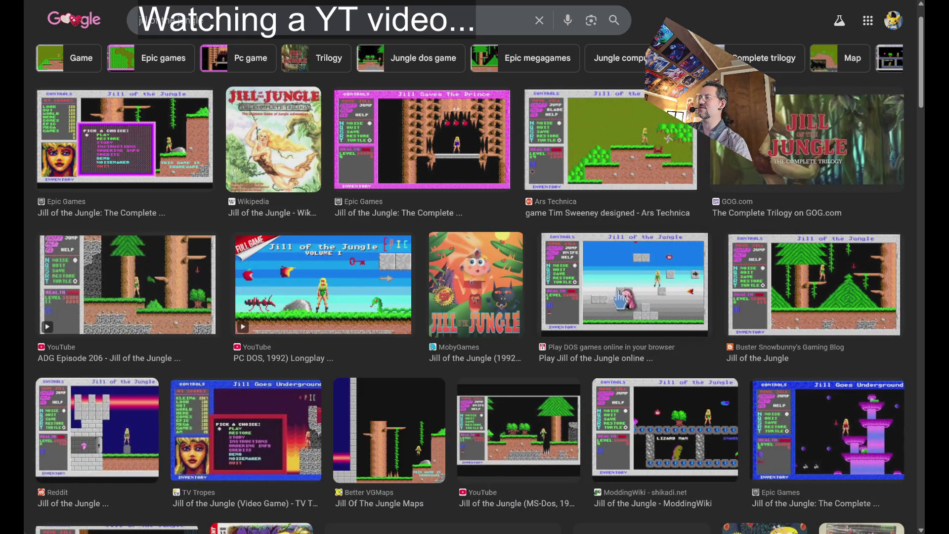
{"action": "scroll", "coordinate": [619, 298], "scroll_direction": "down", "scroll_amount": 3}
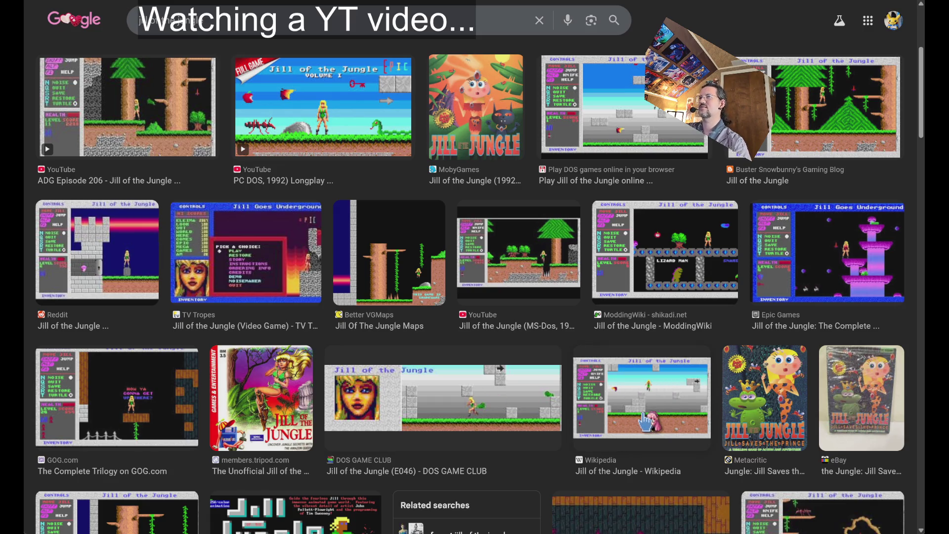
{"action": "scroll", "coordinate": [687, 313], "scroll_direction": "up", "scroll_amount": 5}
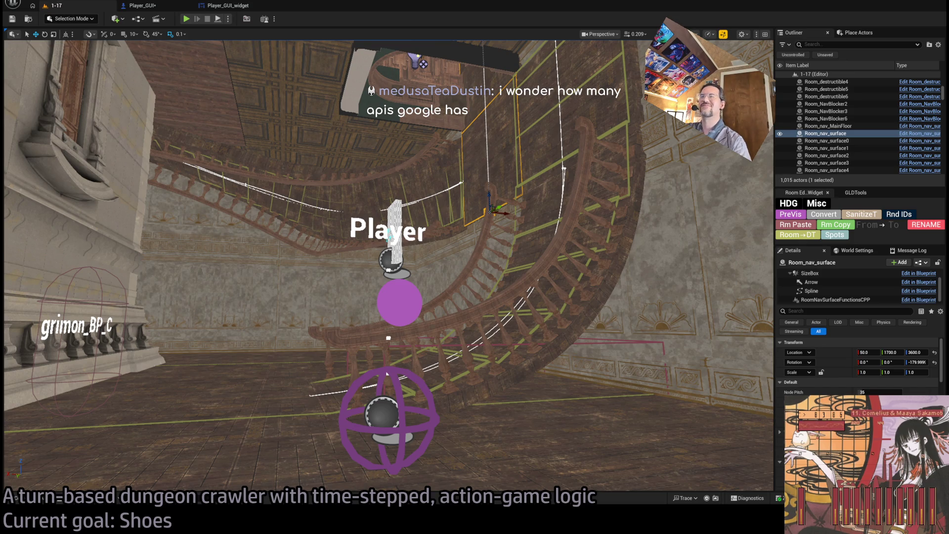
Step: Recheck the Player_GUI_widget event graph, then go to Player_GUI's Set_jump_target function graph
{"action": "left_click_drag", "start_coordinate": [257, 225], "coordinate": [301, 224]}
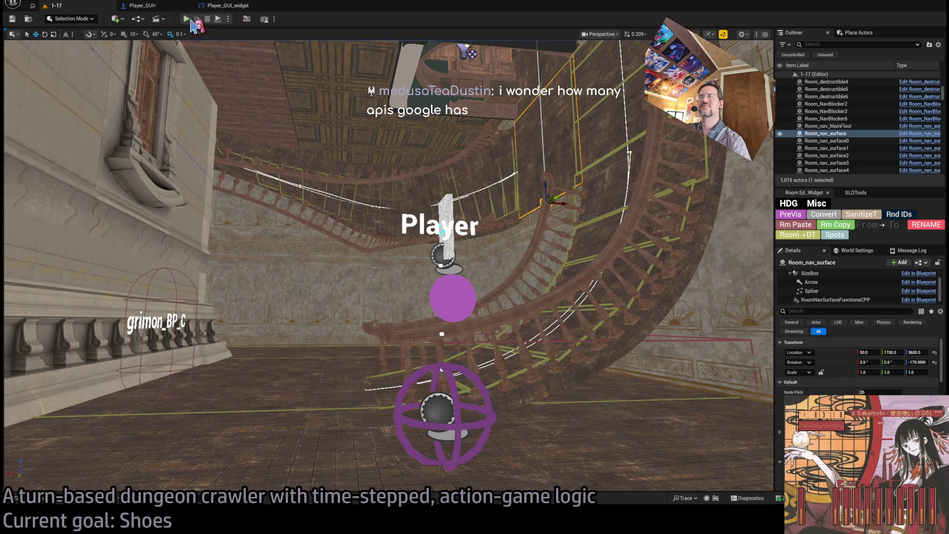
{"action": "left_click", "coordinate": [228, 6]}
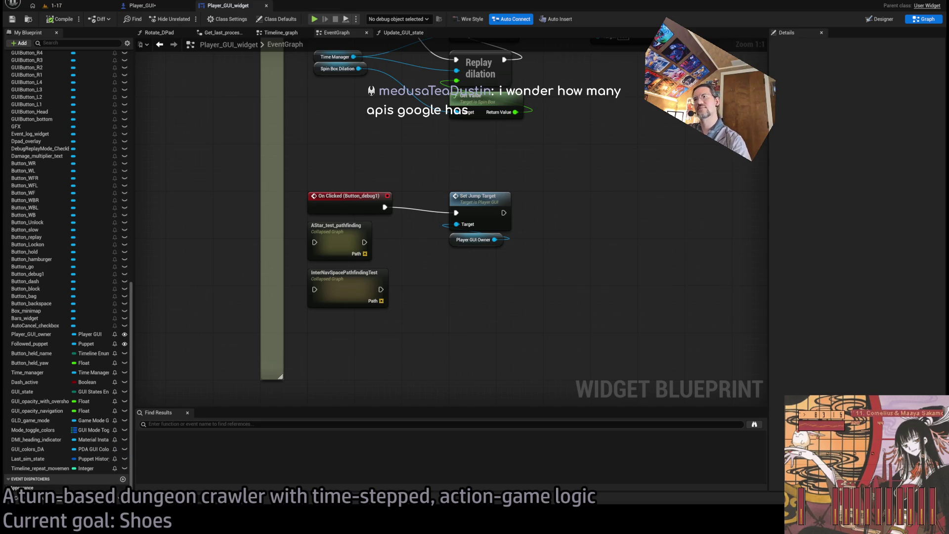
{"action": "left_click", "coordinate": [92, 8]}
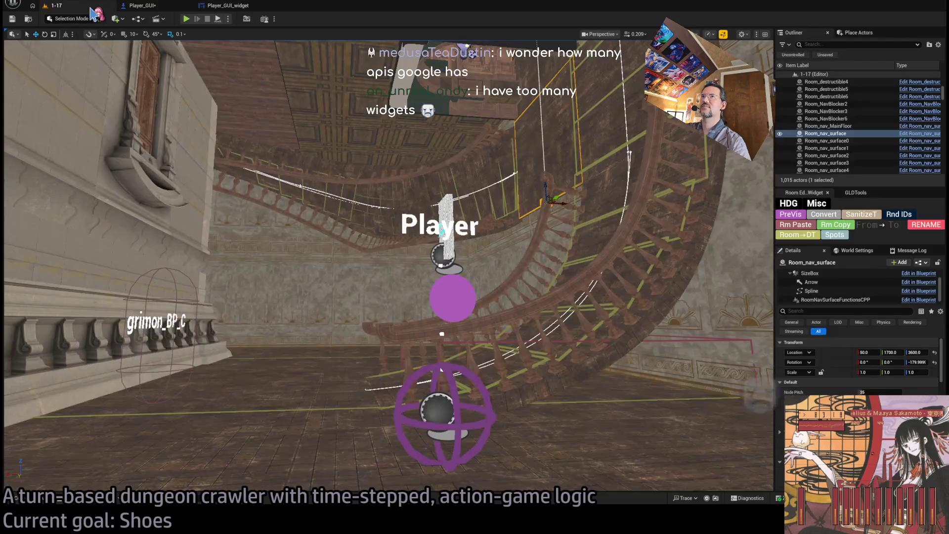
{"action": "left_click", "coordinate": [232, 6]}
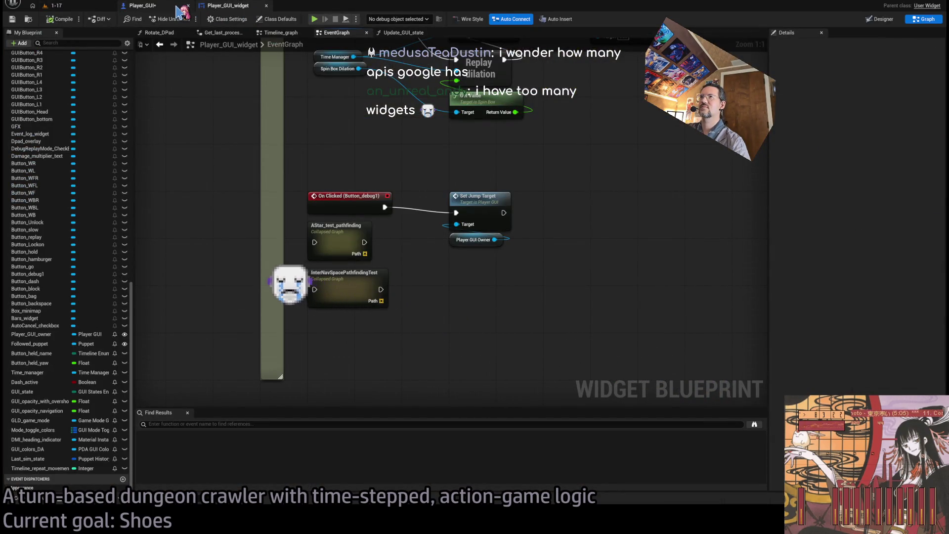
{"action": "scroll", "coordinate": [459, 247], "scroll_direction": "down", "scroll_amount": 3}
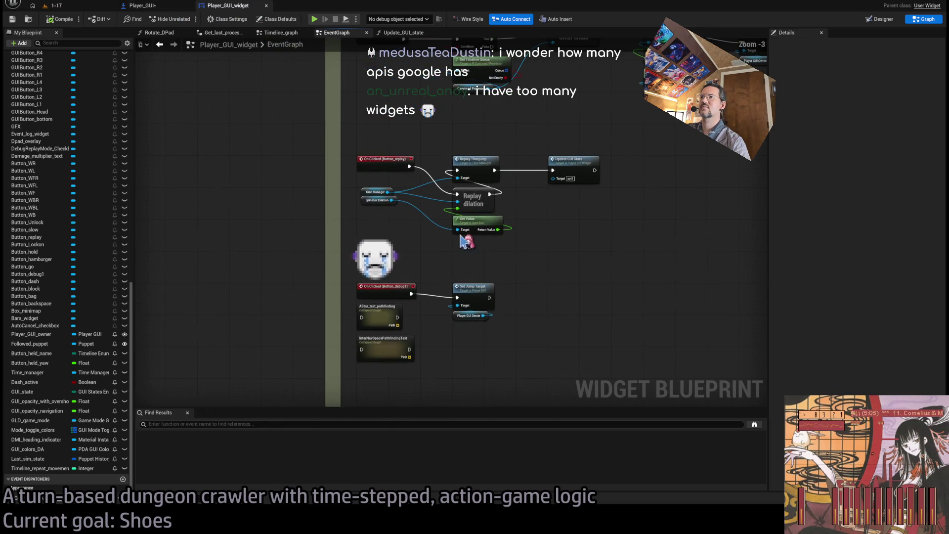
{"action": "scroll", "coordinate": [504, 292], "scroll_direction": "up", "scroll_amount": 2}
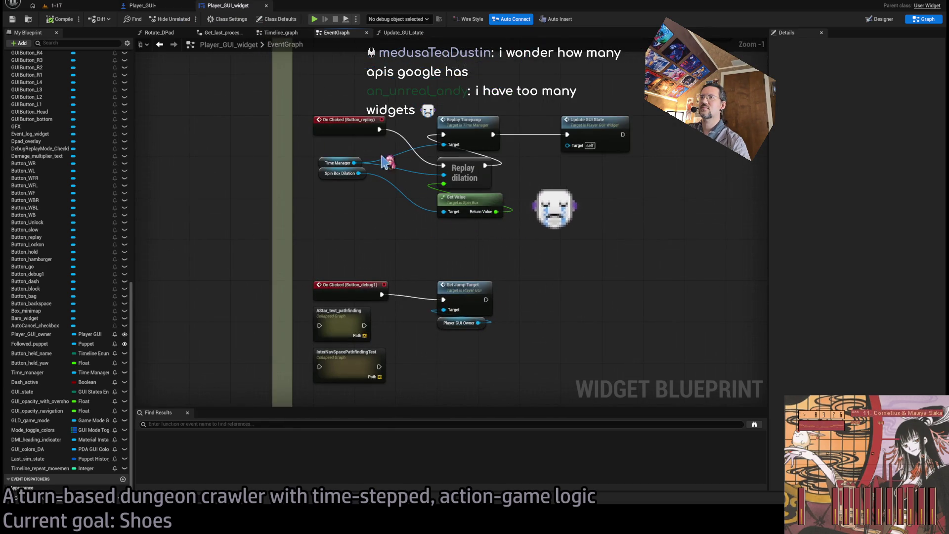
{"action": "left_click", "coordinate": [144, 6]}
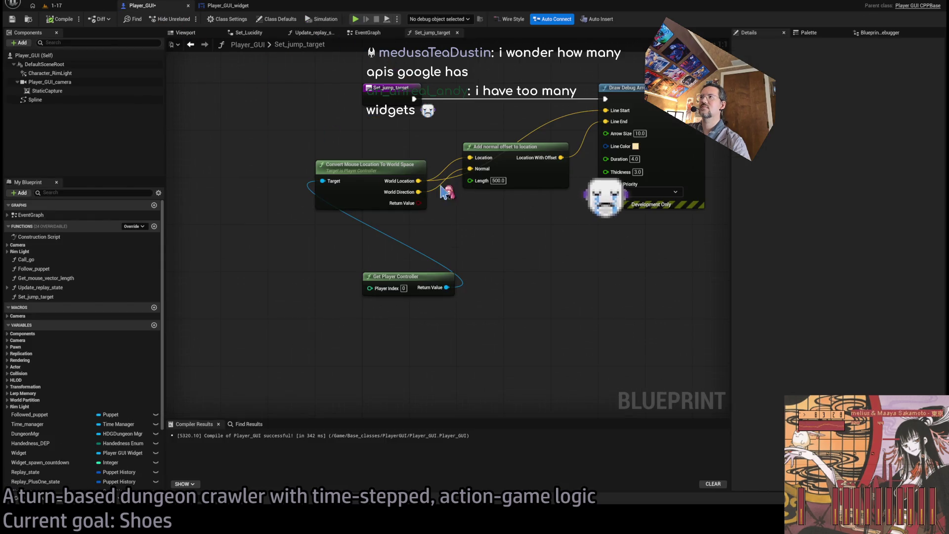
Step: Rename the Set_jump_target function to Jump_cursor_enabled
{"action": "scroll", "coordinate": [445, 192], "scroll_direction": "down", "scroll_amount": 2}
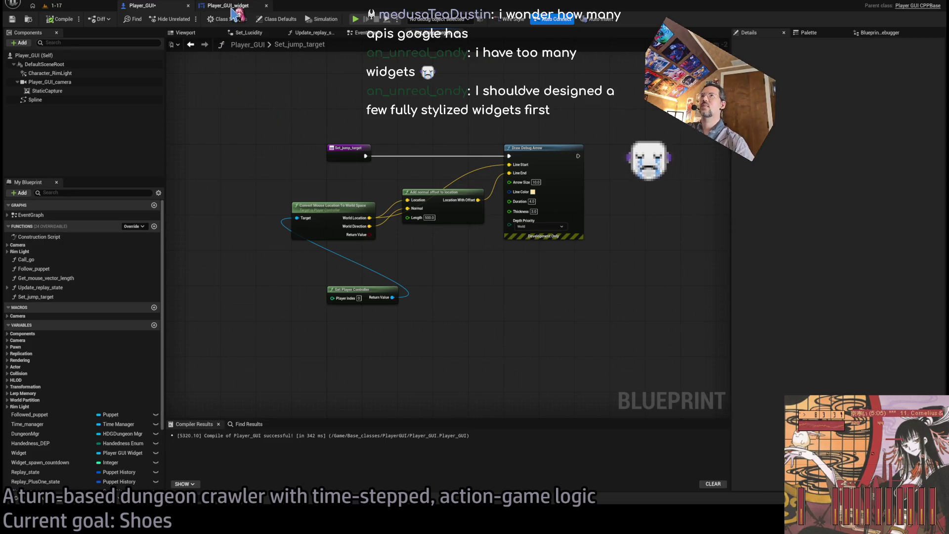
{"action": "left_click", "coordinate": [348, 150]}
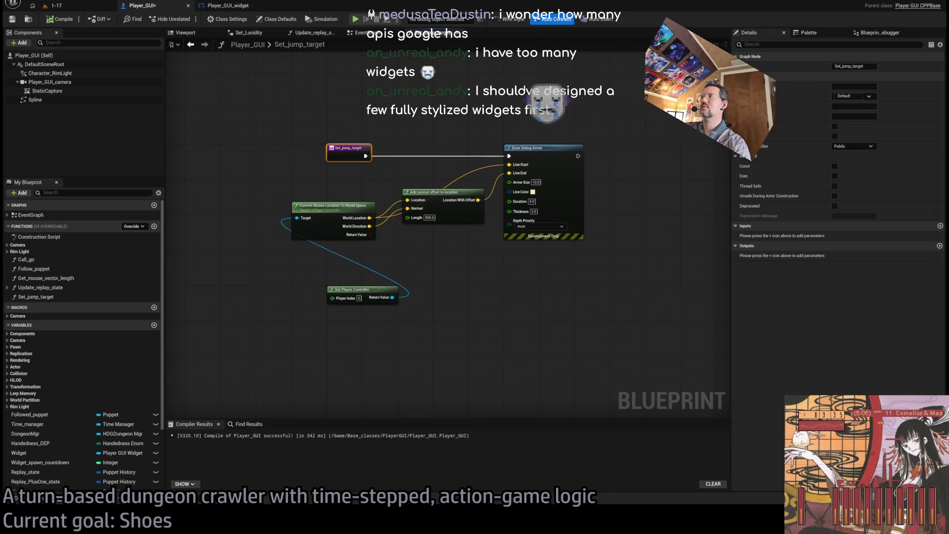
{"action": "left_click", "coordinate": [50, 298]}
{"action": "key", "text": "F2"}
{"action": "type", "text": "Actia"}
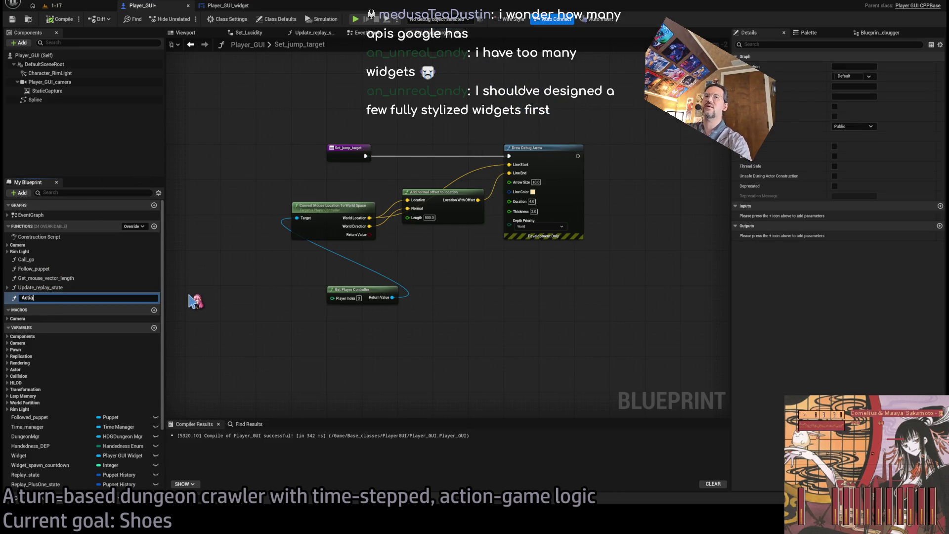
{"action": "key", "text": "BackSpace"}
{"action": "key", "text": "BackSpace"}
{"action": "key", "text": "BackSpace"}
{"action": "type", "text": "Ju"}
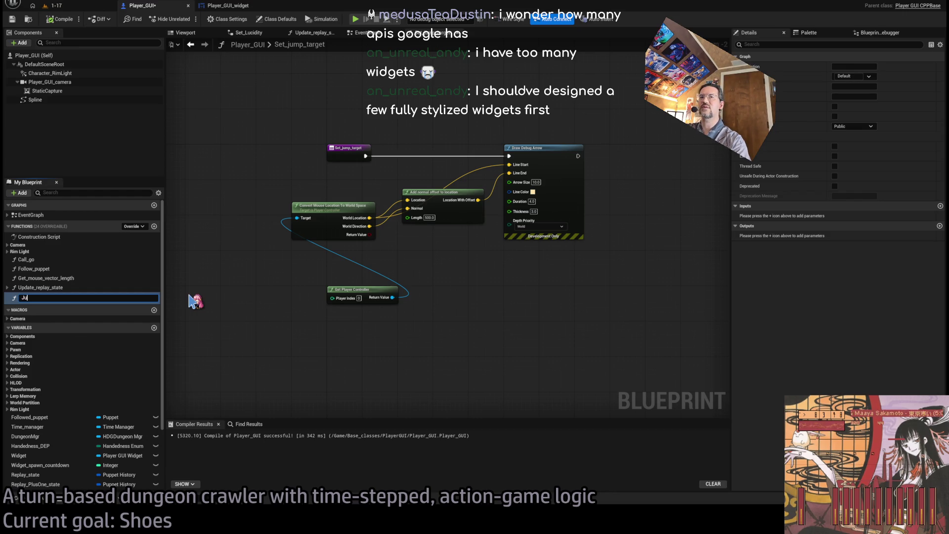
{"action": "type", "text": "mp_cursor"}
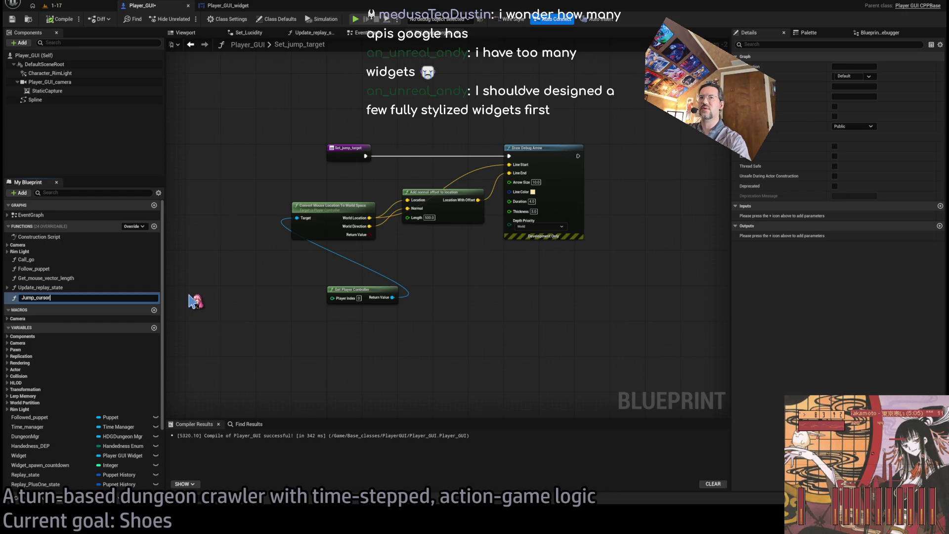
{"action": "type", "text": "_enabled"}
{"action": "key", "text": "Return"}
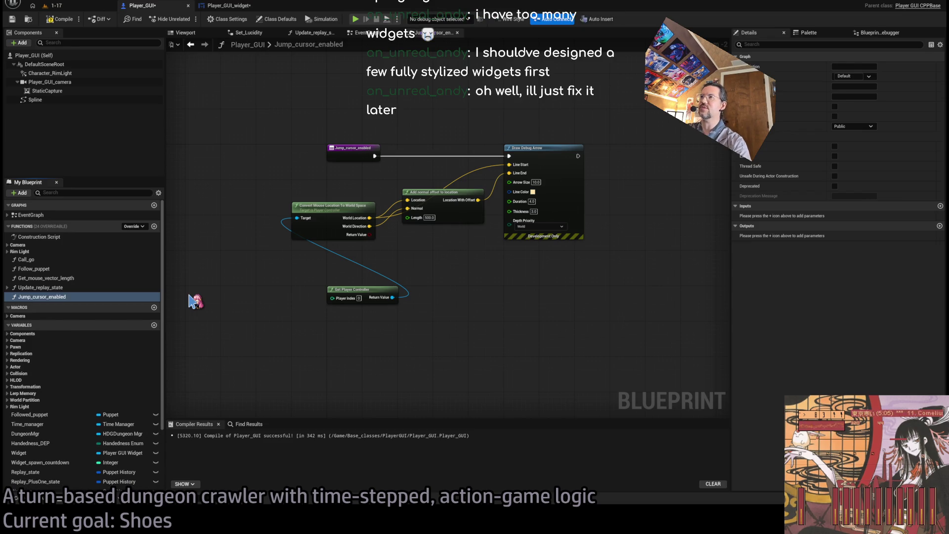
Step: Add a Boolean input named Enabled to Jump_cursor_enabled and save the blueprint
{"action": "left_click", "coordinate": [365, 149]}
{"action": "left_click", "coordinate": [940, 226]}
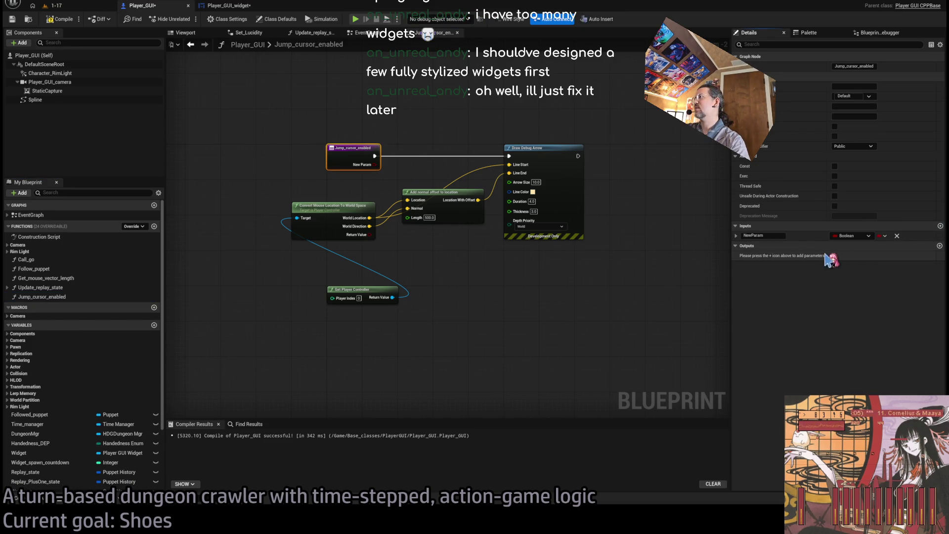
{"action": "type", "text": "Enabled"}
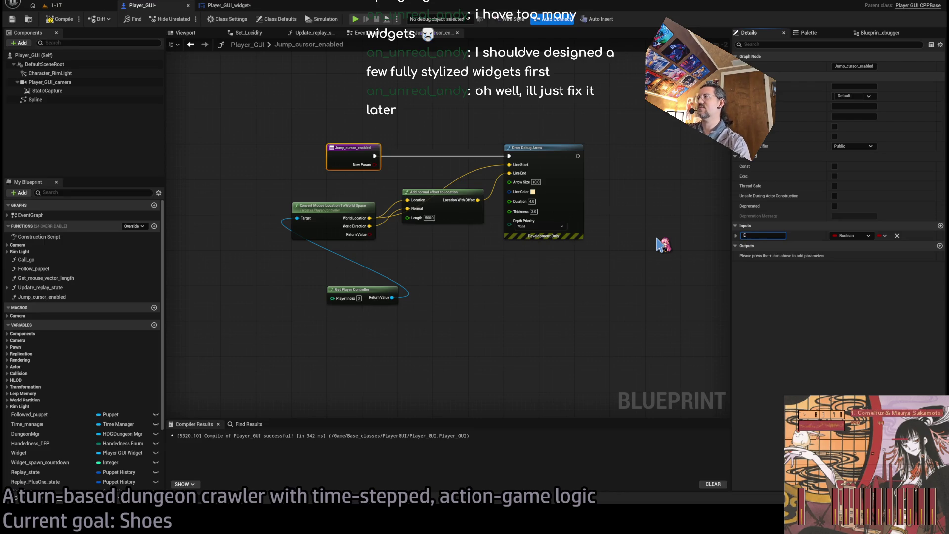
{"action": "key", "text": "Return"}
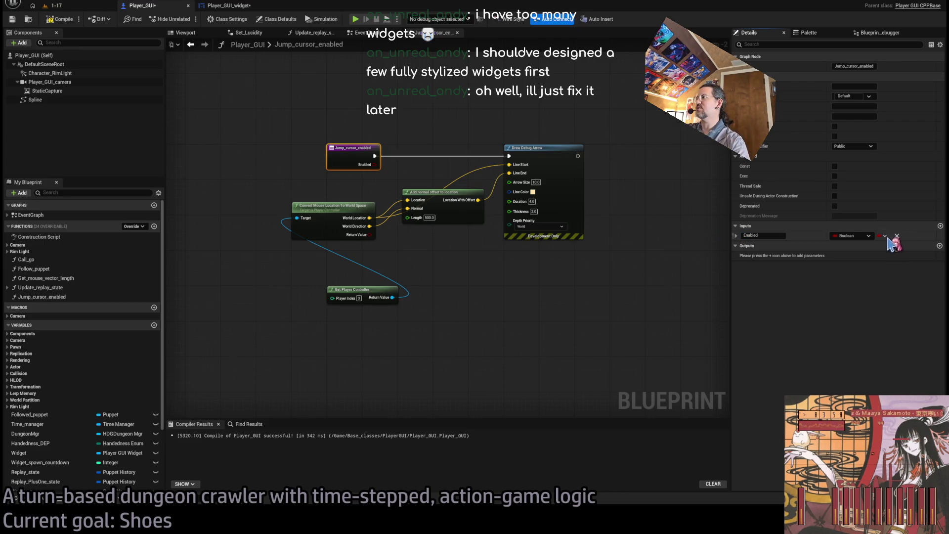
{"action": "scroll", "coordinate": [395, 137], "scroll_direction": "up", "scroll_amount": 2}
{"action": "scroll", "coordinate": [352, 175], "scroll_direction": "up", "scroll_amount": 4}
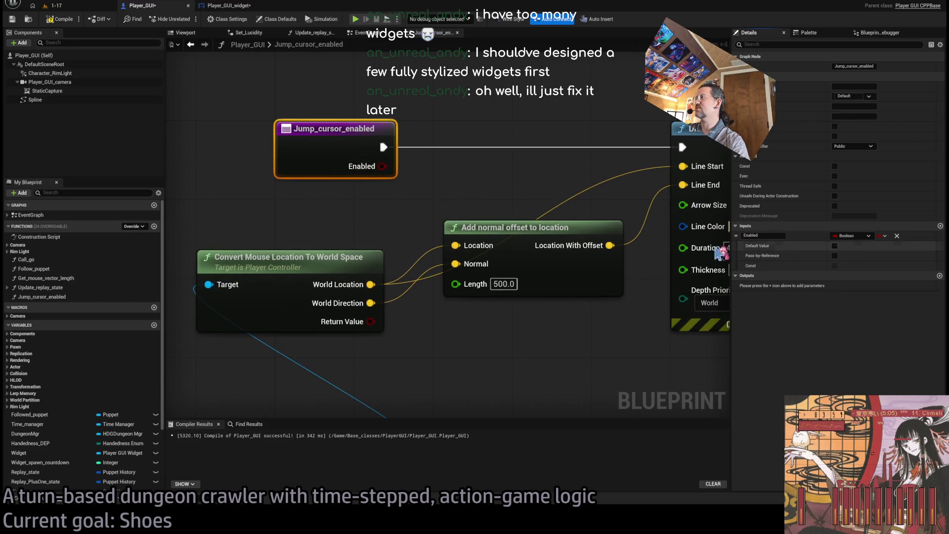
{"action": "left_click", "coordinate": [333, 212]}
{"action": "key", "text": "ctrl+s"}
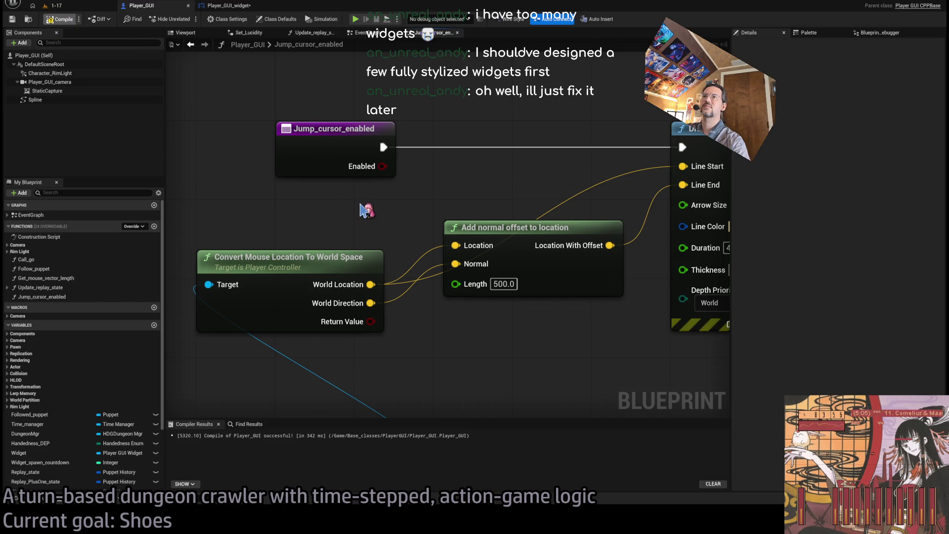
{"action": "scroll", "coordinate": [368, 205], "scroll_direction": "down", "scroll_amount": 3}
Step: Delete the mouse-location and offset nodes, then restore them with undo
{"action": "left_click_drag", "start_coordinate": [421, 203], "coordinate": [364, 328]}
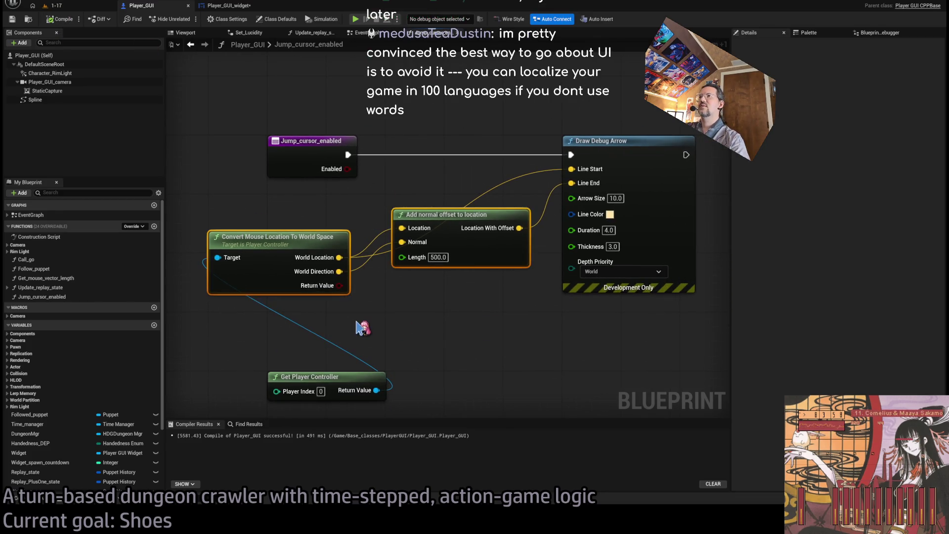
{"action": "key", "text": "Delete"}
{"action": "scroll", "coordinate": [364, 314], "scroll_direction": "down", "scroll_amount": 1}
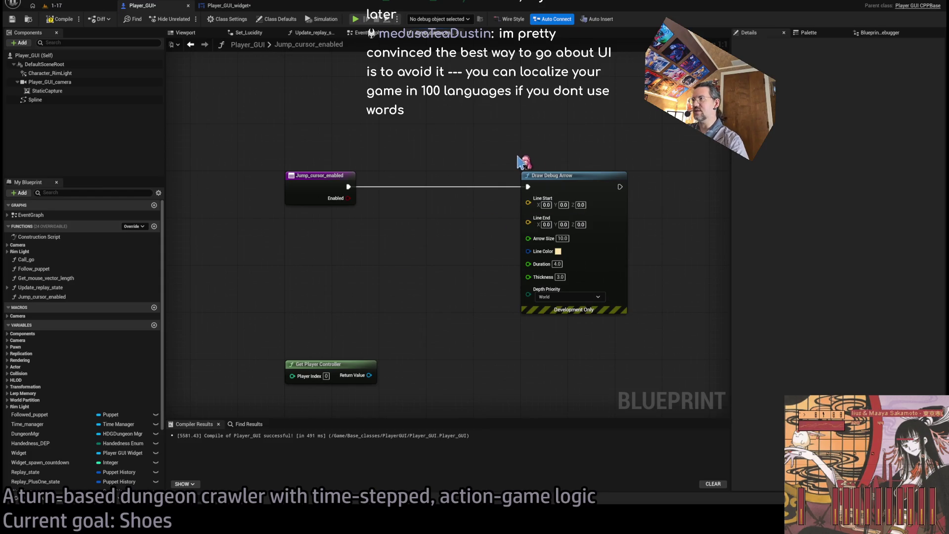
{"action": "left_click", "coordinate": [579, 233]}
{"action": "key", "text": "ctrl+z"}
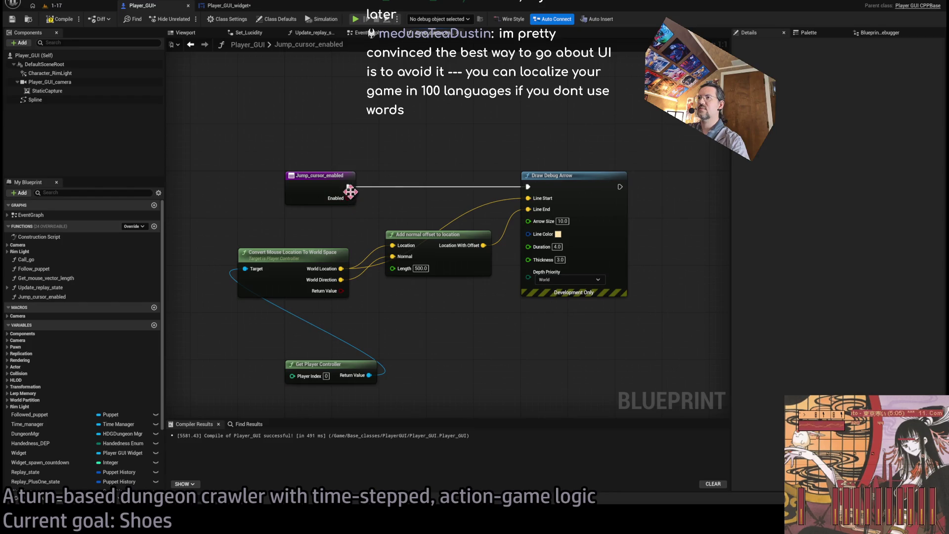
Step: Stack Convert Mouse Location and Get Player Controller under Add normal offset, moving all four down-left
{"action": "left_click_drag", "start_coordinate": [647, 166], "coordinate": [390, 340]}
{"action": "left_click_drag", "start_coordinate": [300, 260], "coordinate": [447, 295]}
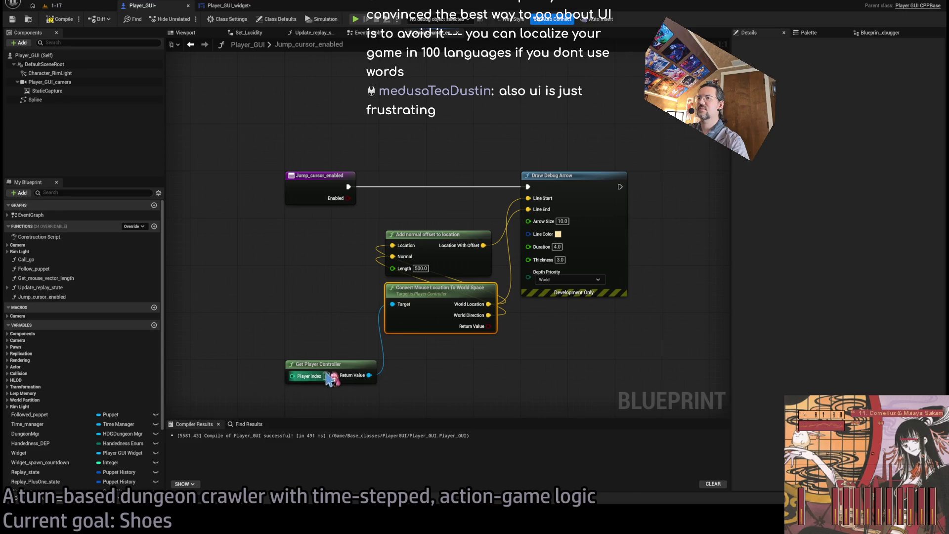
{"action": "left_click_drag", "start_coordinate": [326, 373], "coordinate": [423, 346]}
{"action": "scroll", "coordinate": [420, 346], "scroll_direction": "down", "scroll_amount": 2}
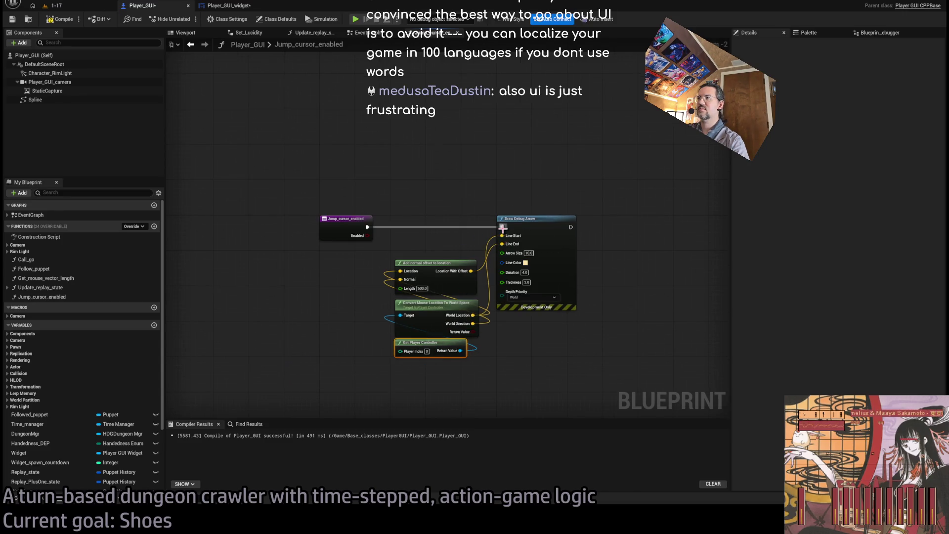
{"action": "mouse_move", "coordinate": [630, 208]}
{"action": "left_mouse_down"}
{"action": "mouse_move", "coordinate": [495, 323]}
{"action": "mouse_move", "coordinate": [444, 349]}
{"action": "left_mouse_up"}
{"action": "left_click_drag", "start_coordinate": [543, 223], "coordinate": [271, 290]}
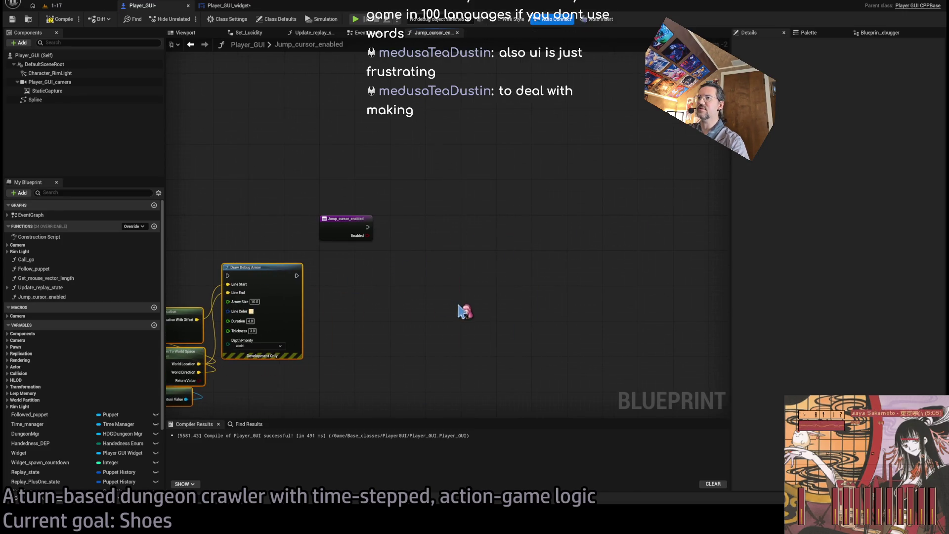
{"action": "scroll", "coordinate": [474, 271], "scroll_direction": "up", "scroll_amount": 1}
{"action": "scroll", "coordinate": [494, 212], "scroll_direction": "up", "scroll_amount": 2}
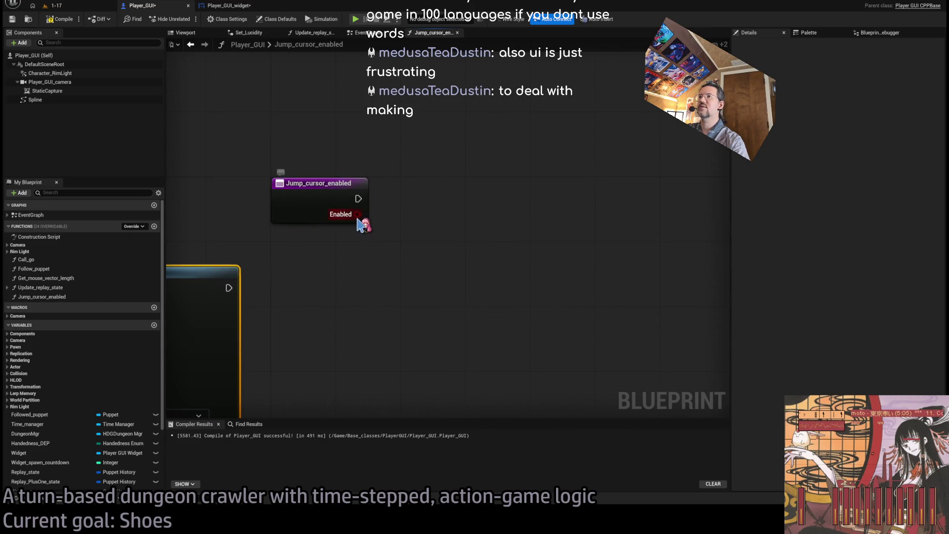
{"action": "mouse_move", "coordinate": [357, 214]}
{"action": "left_mouse_down"}
{"action": "mouse_move", "coordinate": [440, 204]}
{"action": "mouse_move", "coordinate": [438, 211]}
{"action": "left_mouse_up"}
{"action": "key", "text": "Delete"}
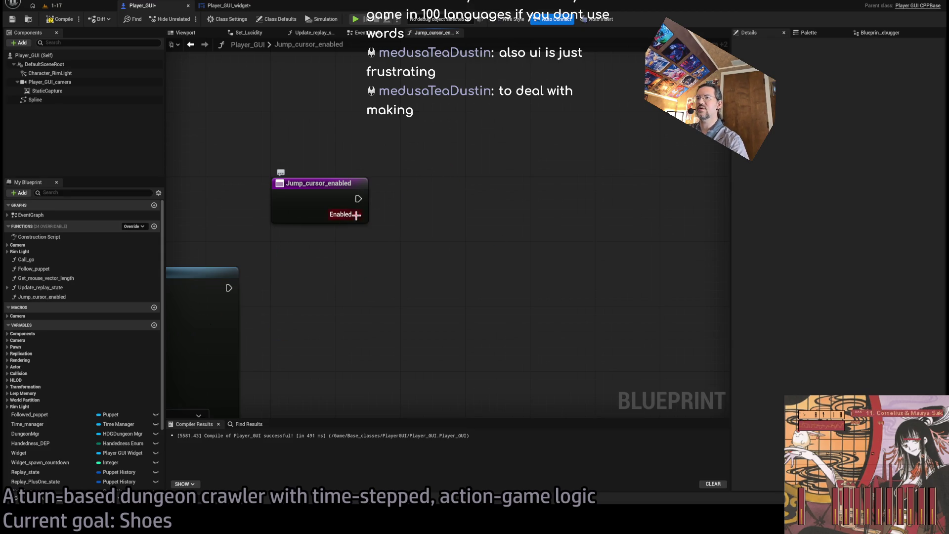
Step: Promote the Enabled pin to a local variable, then delete the resulting SET node and NewLocalVar
{"action": "right_click", "coordinate": [356, 215]}
{"action": "left_click", "coordinate": [409, 254]}
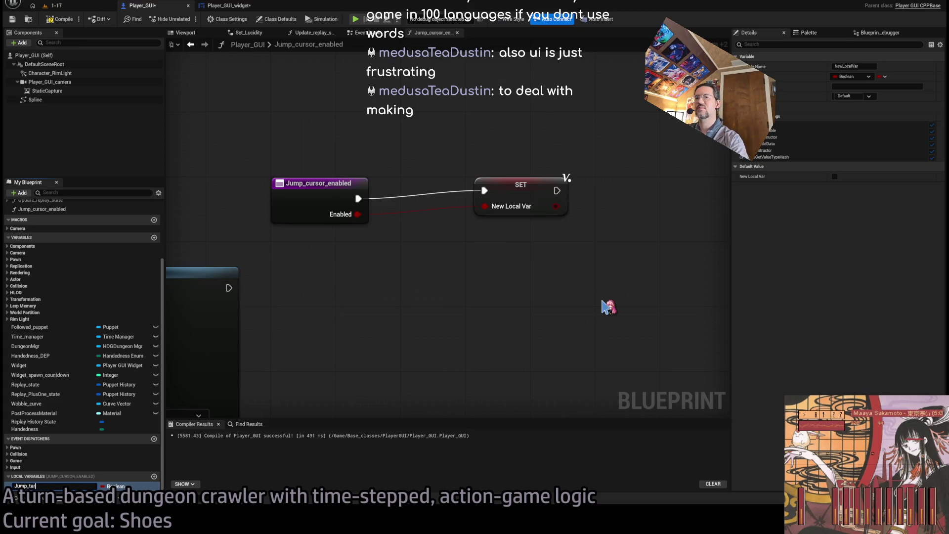
{"action": "left_click_drag", "start_coordinate": [591, 163], "coordinate": [469, 217]}
{"action": "key", "text": "Delete"}
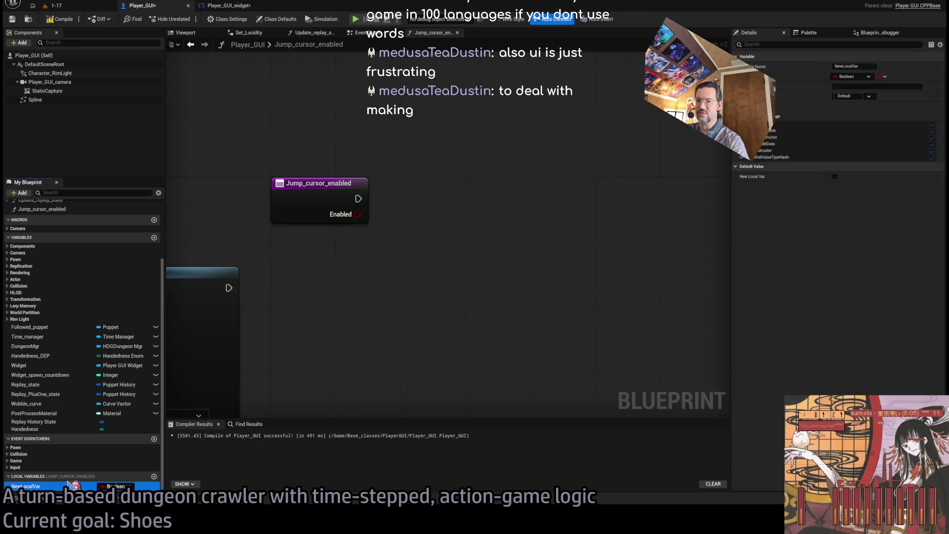
{"action": "key", "text": "Delete"}
{"action": "left_click", "coordinate": [352, 218]}
Step: Promote Enabled to a Boolean variable named Jump_cursor, position its SET node, and compile
{"action": "right_click", "coordinate": [357, 213]}
{"action": "left_click", "coordinate": [410, 254]}
{"action": "type", "text": "Jump_cursor"}
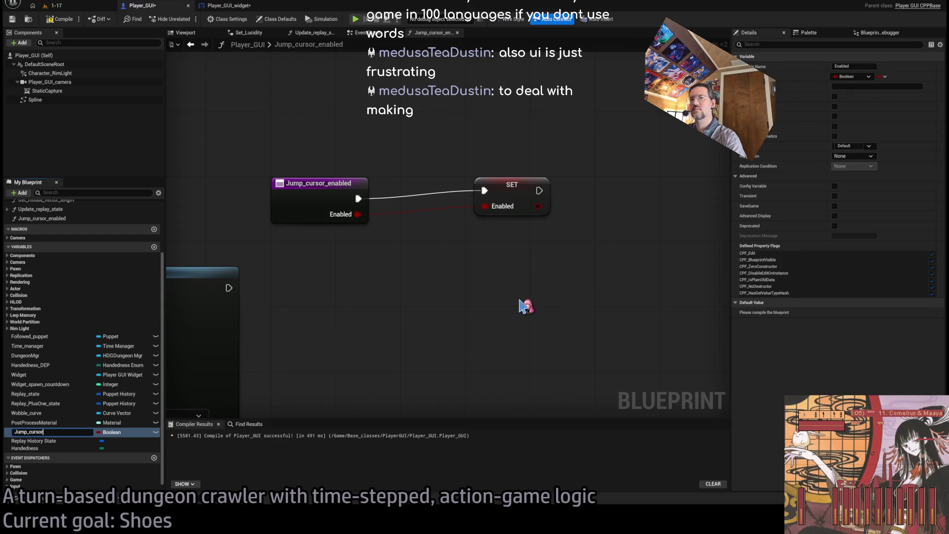
{"action": "key", "text": "Return"}
{"action": "left_click_drag", "start_coordinate": [524, 191], "coordinate": [450, 191]}
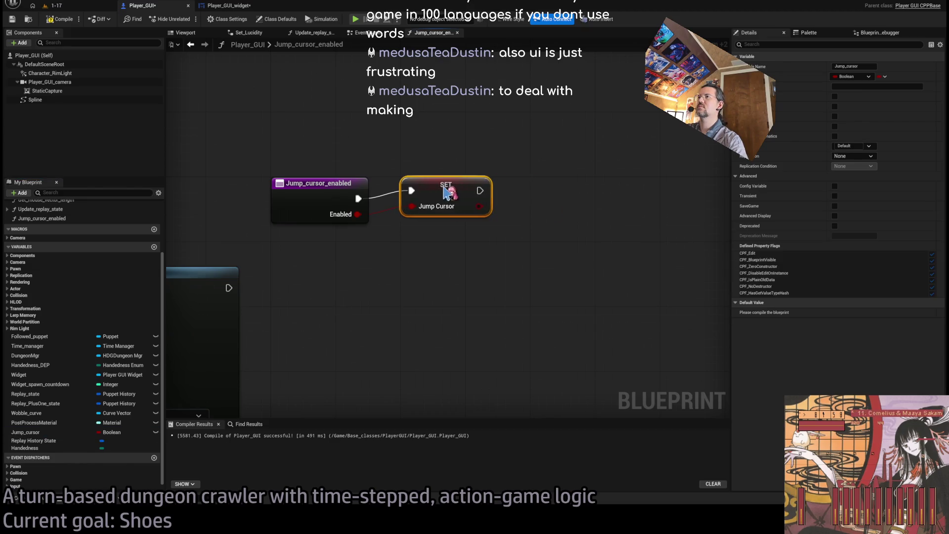
{"action": "left_click", "coordinate": [440, 210]}
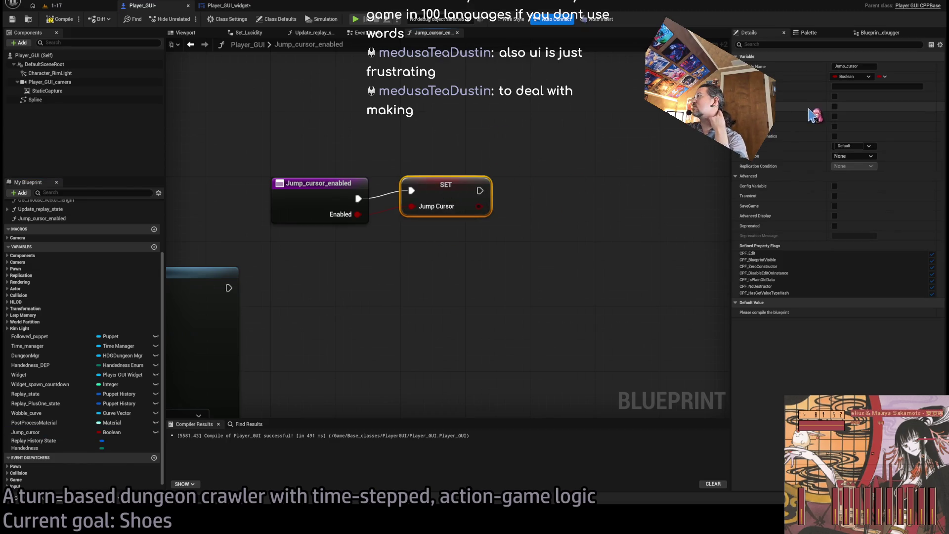
{"action": "left_click", "coordinate": [60, 18]}
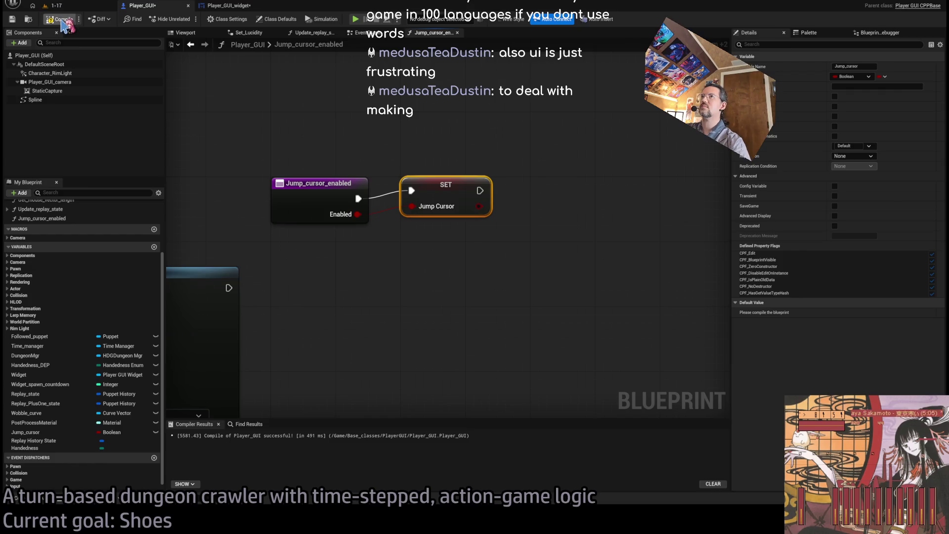
{"action": "left_click", "coordinate": [395, 144]}
Step: Delete the debug arrow nodes from the Jump_cursor_enabled function
{"action": "mouse_move", "coordinate": [395, 145]}
{"action": "left_mouse_down"}
{"action": "mouse_move", "coordinate": [456, 201]}
{"action": "mouse_move", "coordinate": [484, 250]}
{"action": "mouse_move", "coordinate": [577, 235]}
{"action": "mouse_move", "coordinate": [346, 380]}
{"action": "left_mouse_up"}
{"action": "scroll", "coordinate": [577, 234], "scroll_direction": "down", "scroll_amount": 2}
{"action": "key", "text": "Delete"}
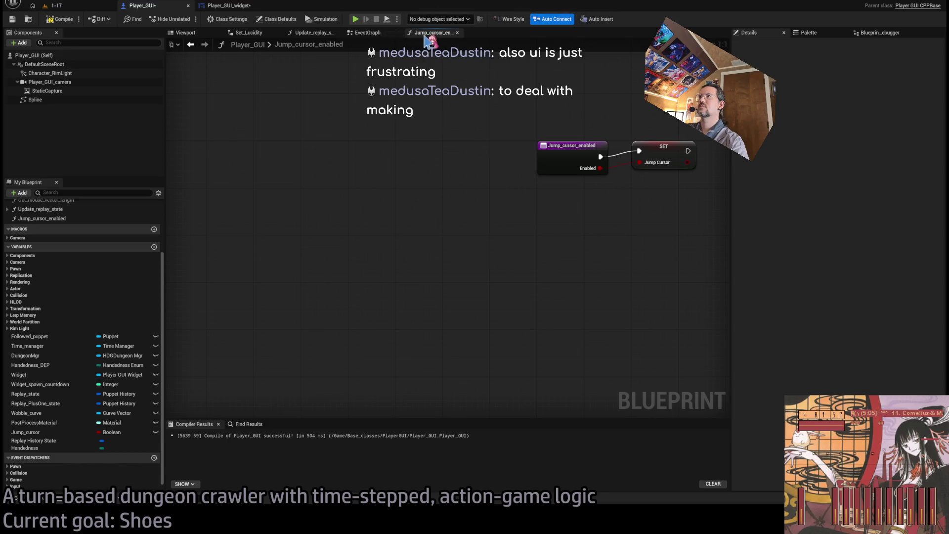
Step: Paste the Draw Debug Arrow nodes below the Update Spotlight chain and wire Sequence Then 2 into them
{"action": "left_click", "coordinate": [367, 32]}
{"action": "scroll", "coordinate": [483, 266], "scroll_direction": "up", "scroll_amount": 2}
{"action": "scroll", "coordinate": [466, 245], "scroll_direction": "down", "scroll_amount": 2}
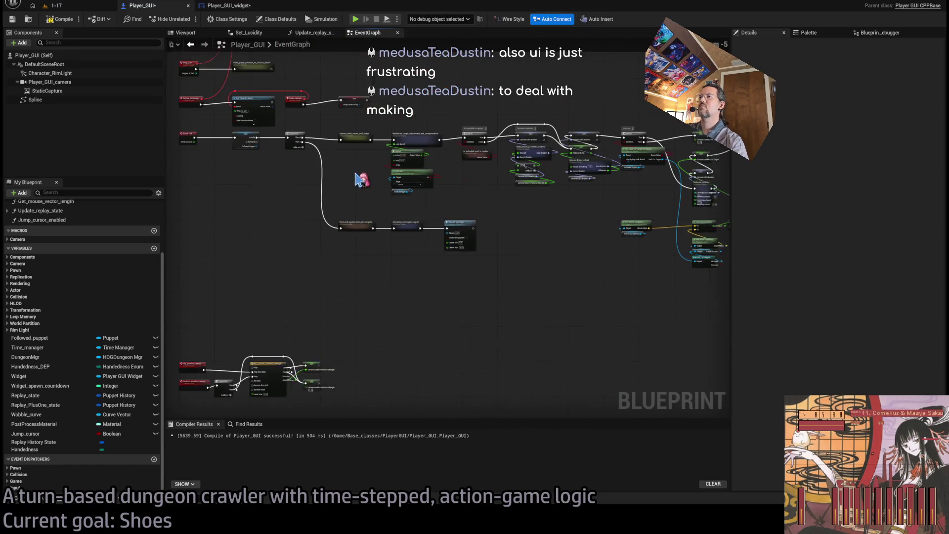
{"action": "scroll", "coordinate": [298, 173], "scroll_direction": "up", "scroll_amount": 3}
{"action": "scroll", "coordinate": [323, 162], "scroll_direction": "down", "scroll_amount": 2}
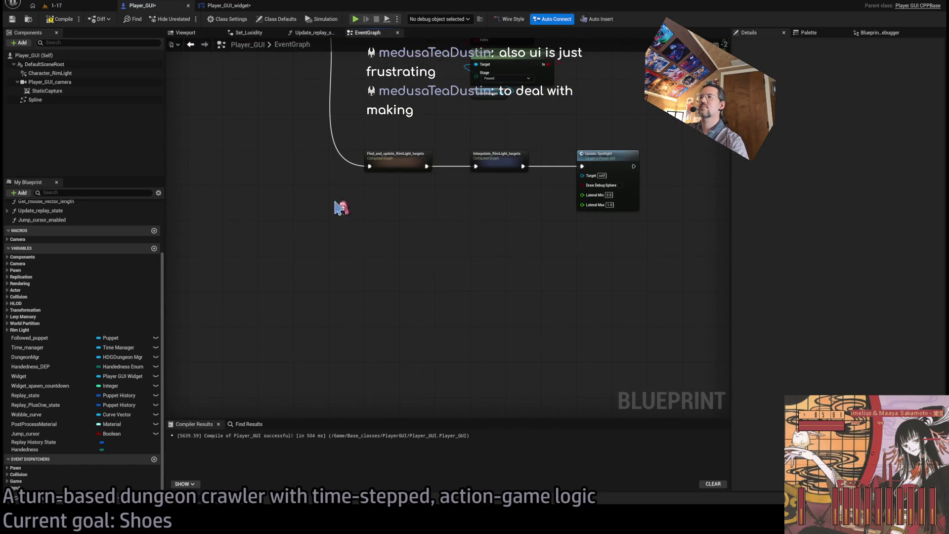
{"action": "key", "text": "ctrl+v"}
{"action": "mouse_move", "coordinate": [544, 250]}
{"action": "left_mouse_down"}
{"action": "mouse_move", "coordinate": [530, 271]}
{"action": "mouse_move", "coordinate": [406, 271]}
{"action": "left_mouse_up"}
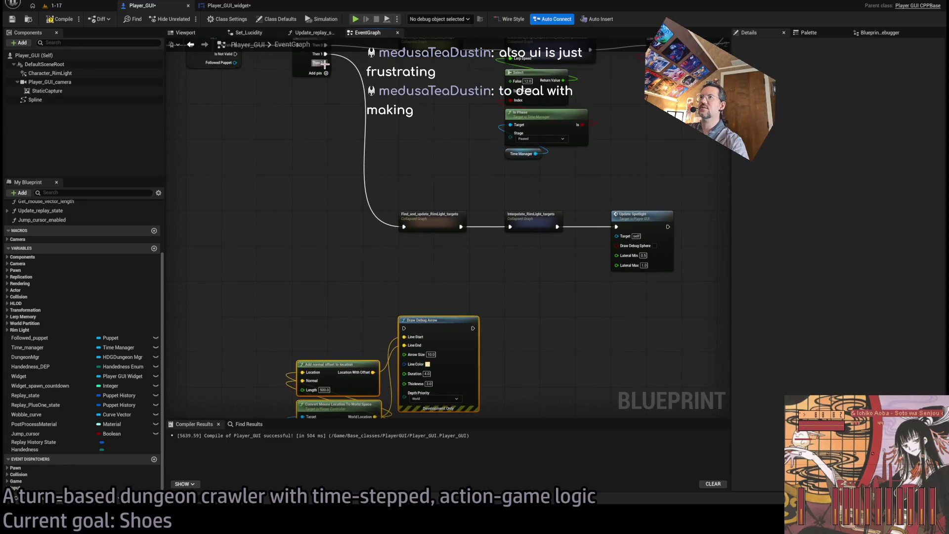
{"action": "left_click_drag", "start_coordinate": [325, 63], "coordinate": [395, 338]}
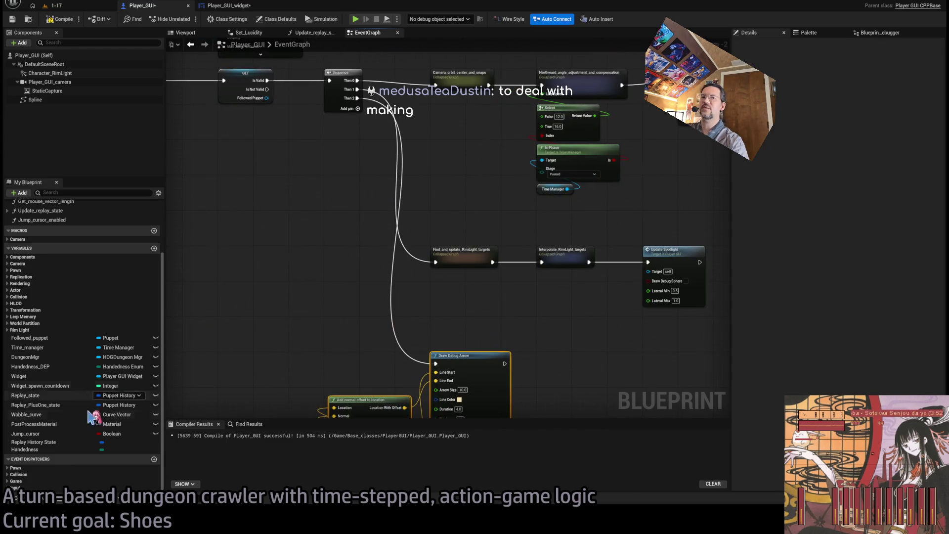
Step: Add a Jump Cursor getter, convert it to a branching GET, and place it beside Draw Debug Arrow
{"action": "mouse_move", "coordinate": [40, 437]}
{"action": "left_mouse_down"}
{"action": "mouse_move", "coordinate": [297, 328]}
{"action": "mouse_move", "coordinate": [324, 346]}
{"action": "mouse_move", "coordinate": [311, 321]}
{"action": "left_mouse_up"}
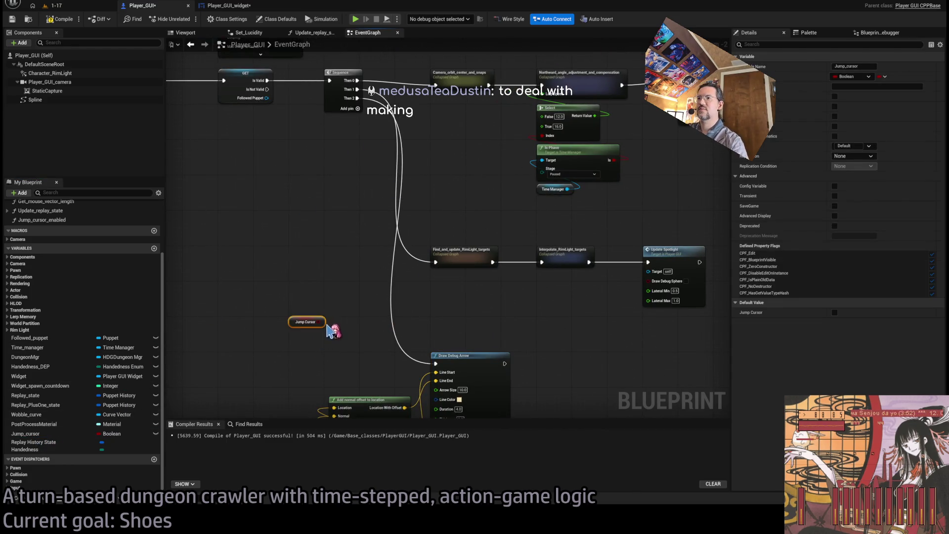
{"action": "scroll", "coordinate": [306, 341], "scroll_direction": "up", "scroll_amount": 2}
{"action": "scroll", "coordinate": [304, 337], "scroll_direction": "up", "scroll_amount": 3}
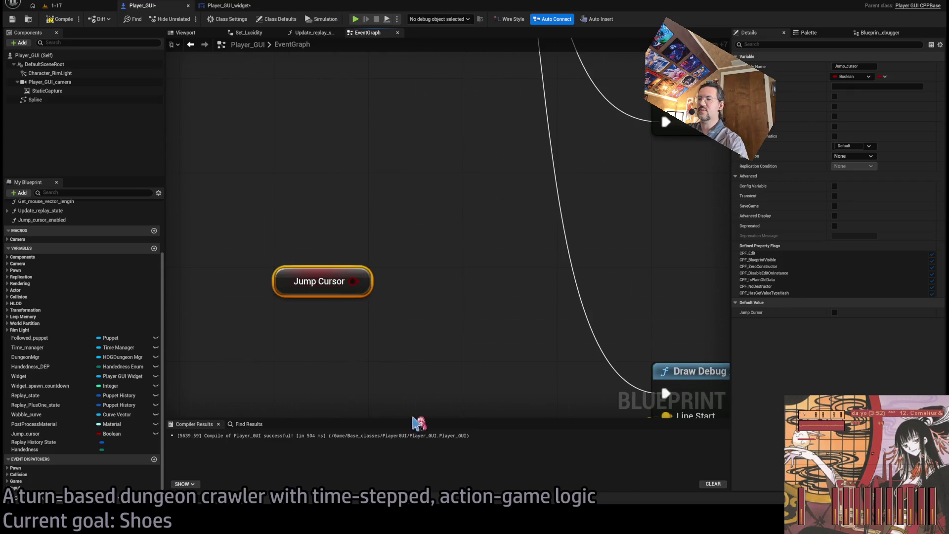
{"action": "right_click", "coordinate": [341, 282]}
{"action": "left_click", "coordinate": [377, 351]}
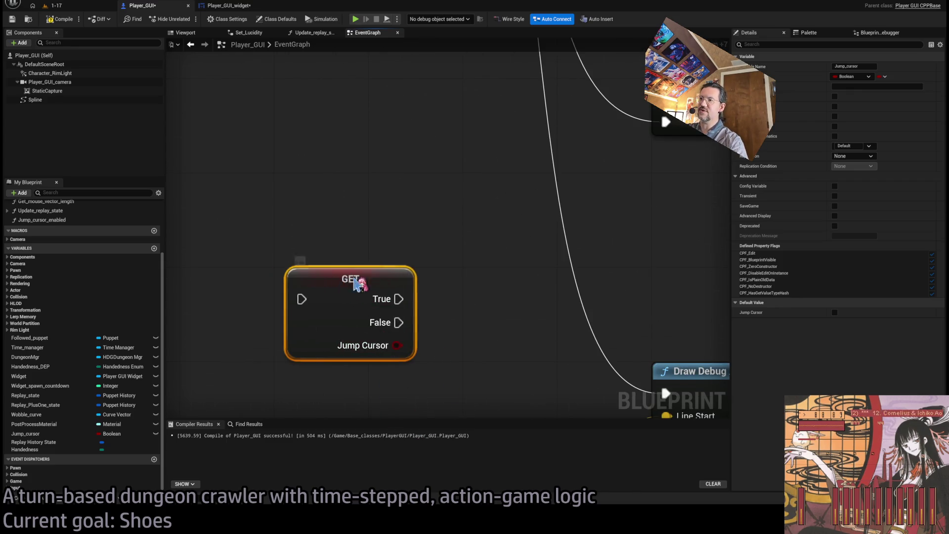
{"action": "left_click_drag", "start_coordinate": [360, 282], "coordinate": [478, 316]}
{"action": "scroll", "coordinate": [478, 316], "scroll_direction": "down", "scroll_amount": 2}
{"action": "mouse_move", "coordinate": [392, 187]}
{"action": "left_mouse_down"}
{"action": "mouse_move", "coordinate": [503, 197]}
{"action": "mouse_move", "coordinate": [462, 171]}
{"action": "mouse_move", "coordinate": [422, 99]}
{"action": "mouse_move", "coordinate": [438, 218]}
{"action": "mouse_move", "coordinate": [408, 220]}
{"action": "mouse_move", "coordinate": [495, 212]}
{"action": "left_mouse_up"}
Step: Route Then 2 into the Jump Cursor GET and its True output into Draw Debug Arrow, tidying the nodes
{"action": "scroll", "coordinate": [564, 231], "scroll_direction": "down", "scroll_amount": 1}
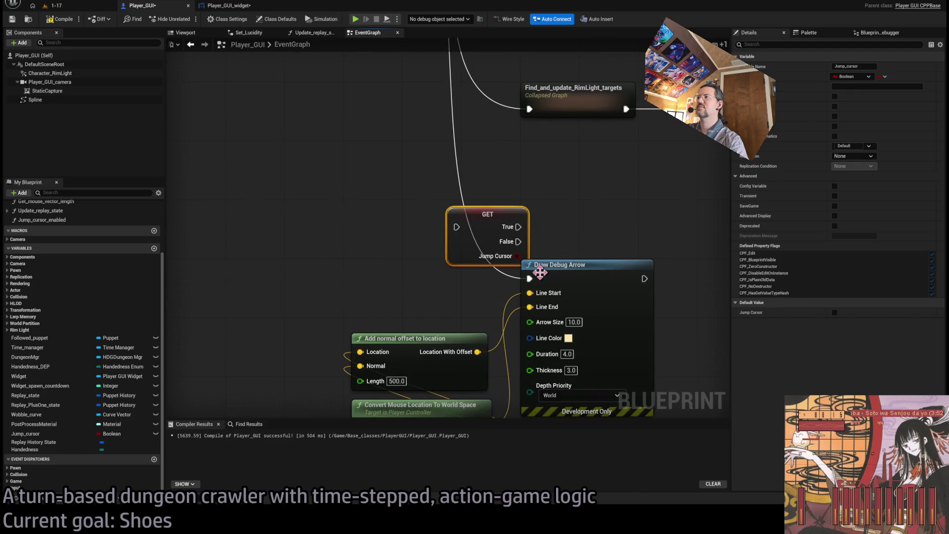
{"action": "mouse_move", "coordinate": [529, 279]}
{"action": "left_mouse_down"}
{"action": "mouse_move", "coordinate": [464, 229]}
{"action": "mouse_move", "coordinate": [529, 278]}
{"action": "left_mouse_up"}
{"action": "scroll", "coordinate": [561, 212], "scroll_direction": "down", "scroll_amount": 3}
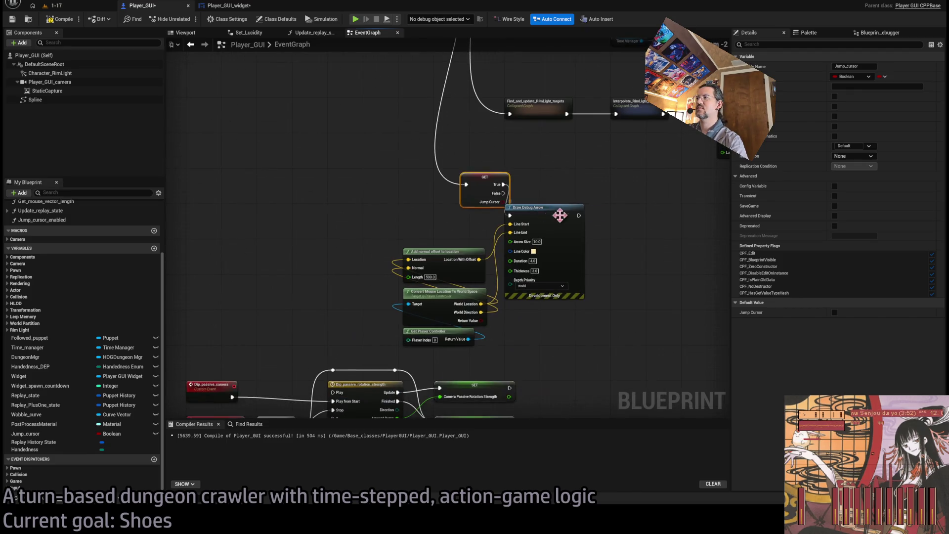
{"action": "left_click_drag", "start_coordinate": [626, 216], "coordinate": [467, 349]}
{"action": "left_click_drag", "start_coordinate": [542, 219], "coordinate": [648, 219]}
{"action": "left_click", "coordinate": [499, 190]}
{"action": "left_click_drag", "start_coordinate": [489, 184], "coordinate": [532, 214]}
{"action": "left_click", "coordinate": [568, 187]}
Step: Set the Draw Debug Arrow duration to 0.0 and save
{"action": "left_click_drag", "start_coordinate": [568, 186], "coordinate": [509, 224]}
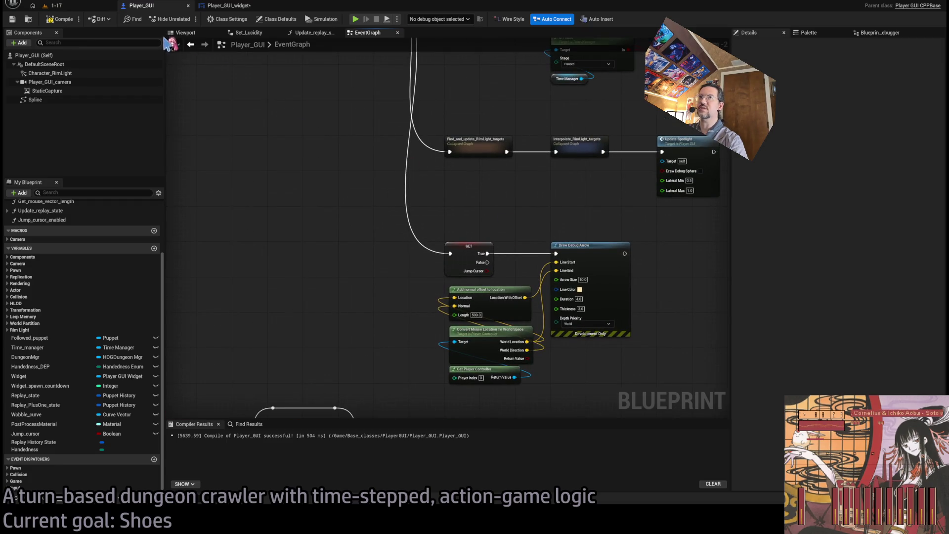
{"action": "scroll", "coordinate": [615, 287], "scroll_direction": "up", "scroll_amount": 2}
{"action": "left_click", "coordinate": [568, 302]}
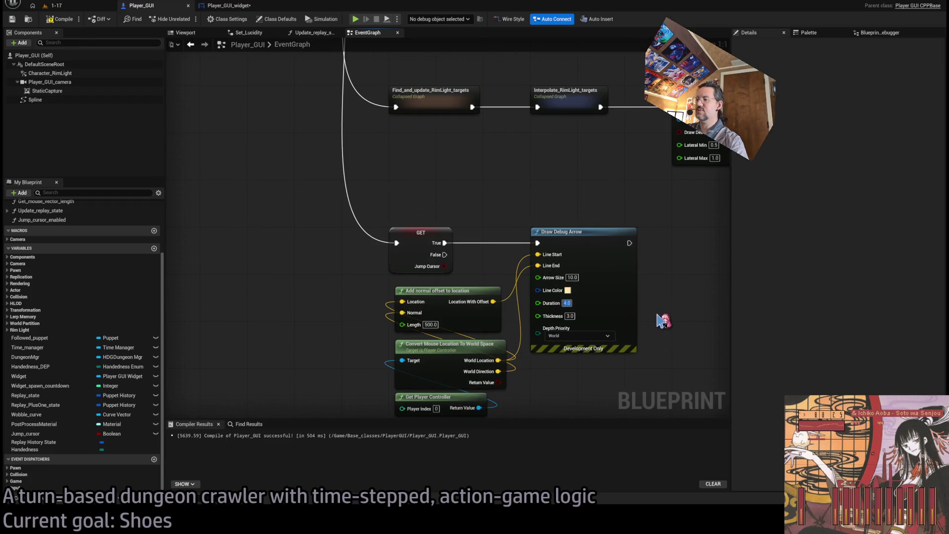
{"action": "type", "text": "0"}
{"action": "key", "text": "Return"}
{"action": "key", "text": "ctrl+s"}
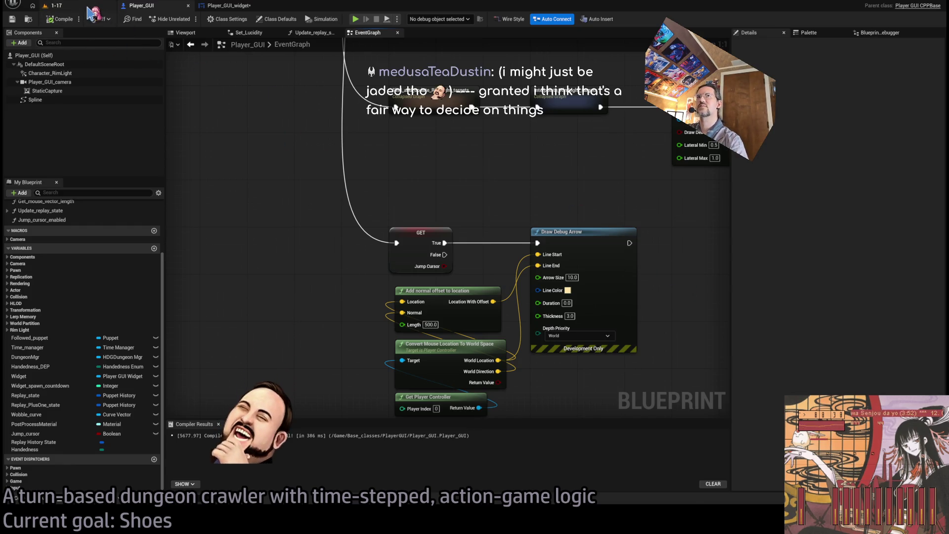
Step: Playtest level 1-17 in the editor, then stop the session
{"action": "left_click", "coordinate": [54, 6]}
{"action": "left_click", "coordinate": [186, 19]}
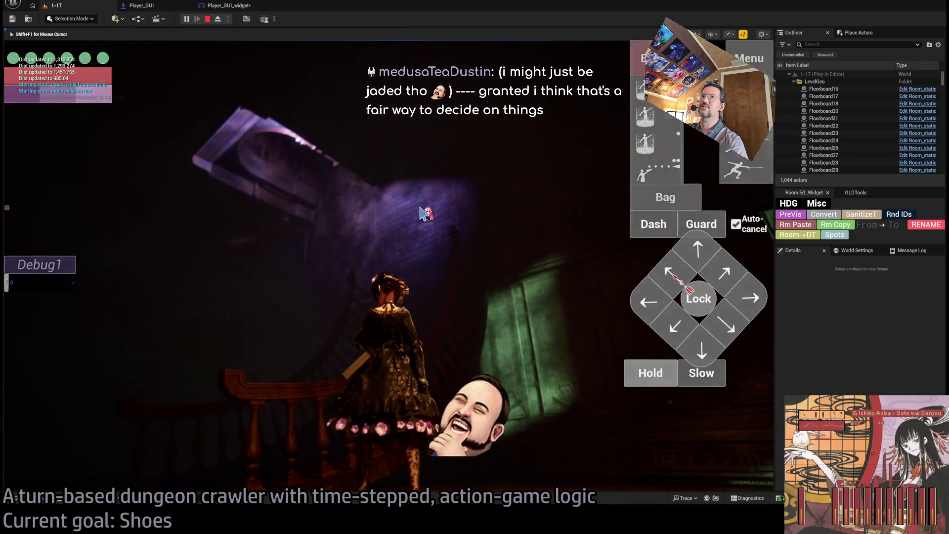
{"action": "left_click", "coordinate": [207, 19]}
Step: In Player_GUI_widget, tick Enabled on the Jump Cursor Enabled call and compile
{"action": "left_click", "coordinate": [229, 6]}
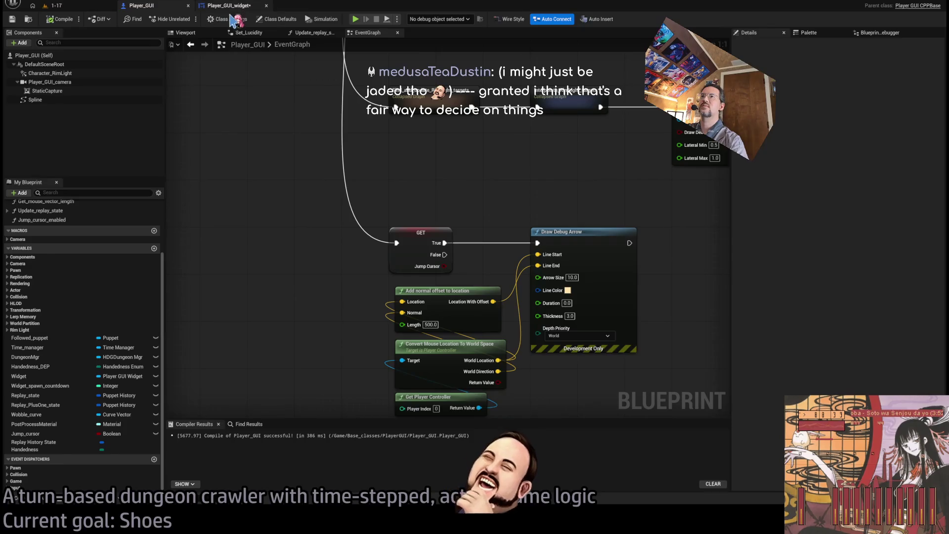
{"action": "scroll", "coordinate": [313, 267], "scroll_direction": "up", "scroll_amount": 2}
{"action": "mouse_move", "coordinate": [504, 247]}
{"action": "left_mouse_down"}
{"action": "mouse_move", "coordinate": [504, 236]}
{"action": "mouse_move", "coordinate": [504, 247]}
{"action": "left_mouse_up"}
{"action": "left_click", "coordinate": [500, 256]}
{"action": "left_click", "coordinate": [489, 271], "text": "ctrl"}
{"action": "left_click", "coordinate": [500, 216]}
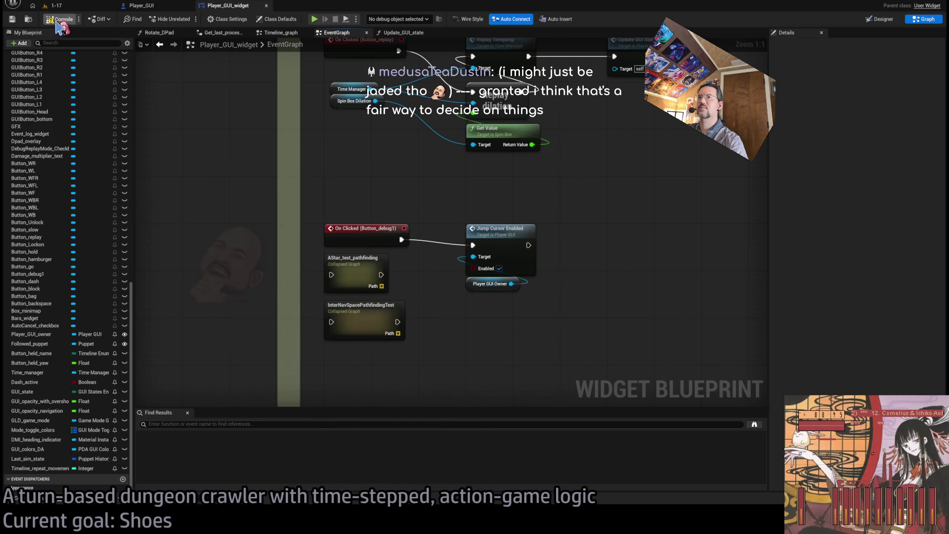
Step: Playtest level 1-17 again to check the jump cursor, then return to Player_GUI
{"action": "left_click", "coordinate": [75, 8]}
{"action": "left_click", "coordinate": [188, 20]}
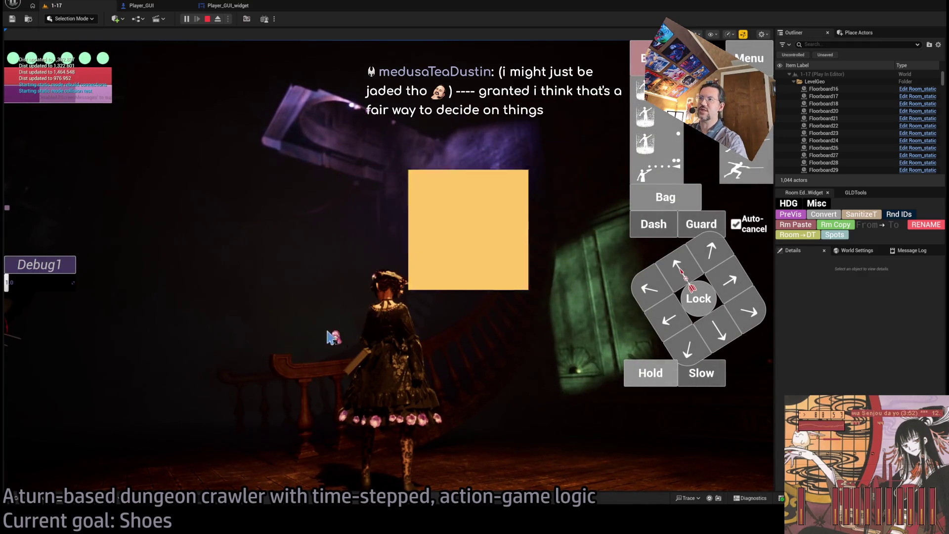
{"action": "key", "text": "Escape"}
{"action": "left_click", "coordinate": [226, 6]}
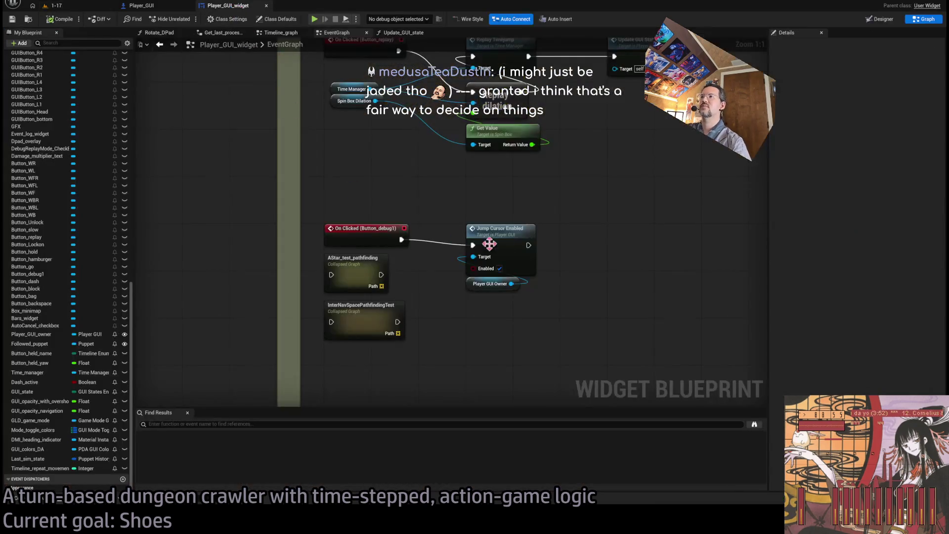
{"action": "left_click", "coordinate": [141, 5]}
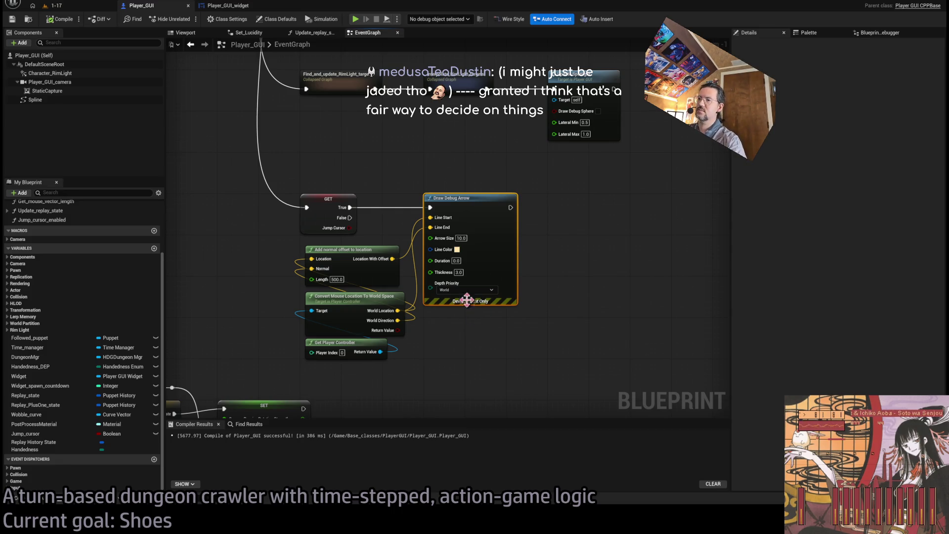
Step: Replace Draw Debug Arrow with a Sphere Trace For Objects and Make Array, fed by GET's True output
{"action": "key", "text": "Delete"}
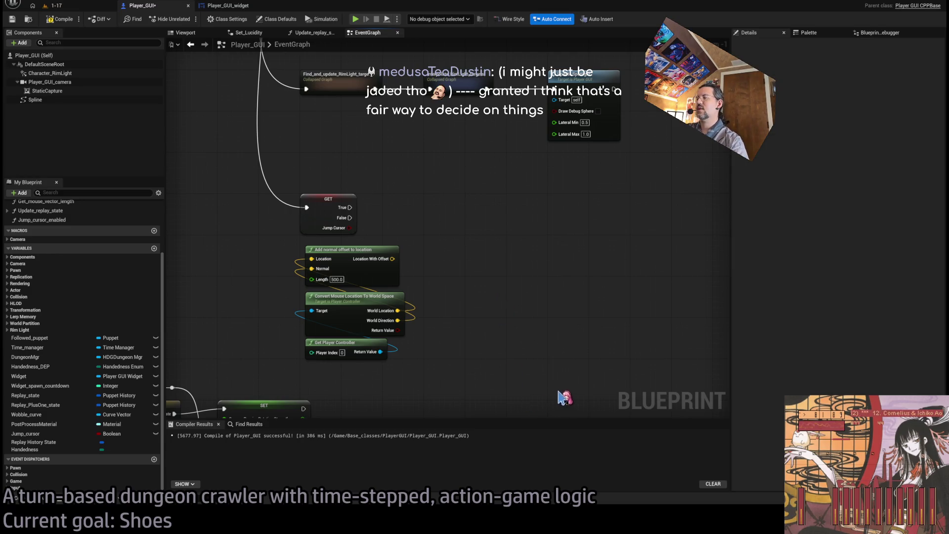
{"action": "key", "text": "ctrl+v"}
{"action": "mouse_move", "coordinate": [494, 357]}
{"action": "left_mouse_down"}
{"action": "mouse_move", "coordinate": [490, 336]}
{"action": "mouse_move", "coordinate": [518, 269]}
{"action": "mouse_move", "coordinate": [453, 341]}
{"action": "left_mouse_up"}
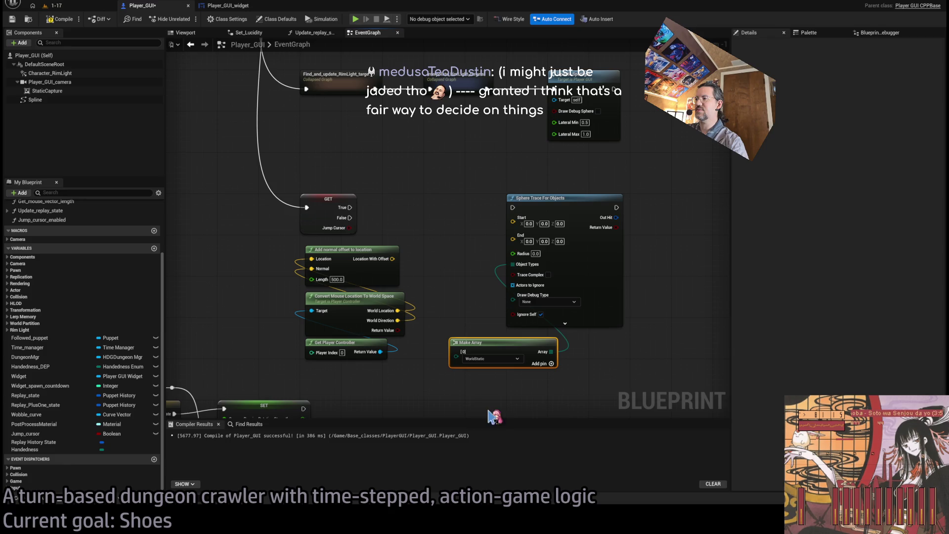
{"action": "scroll", "coordinate": [489, 375], "scroll_direction": "up", "scroll_amount": 1}
{"action": "left_click_drag", "start_coordinate": [483, 343], "coordinate": [548, 343]}
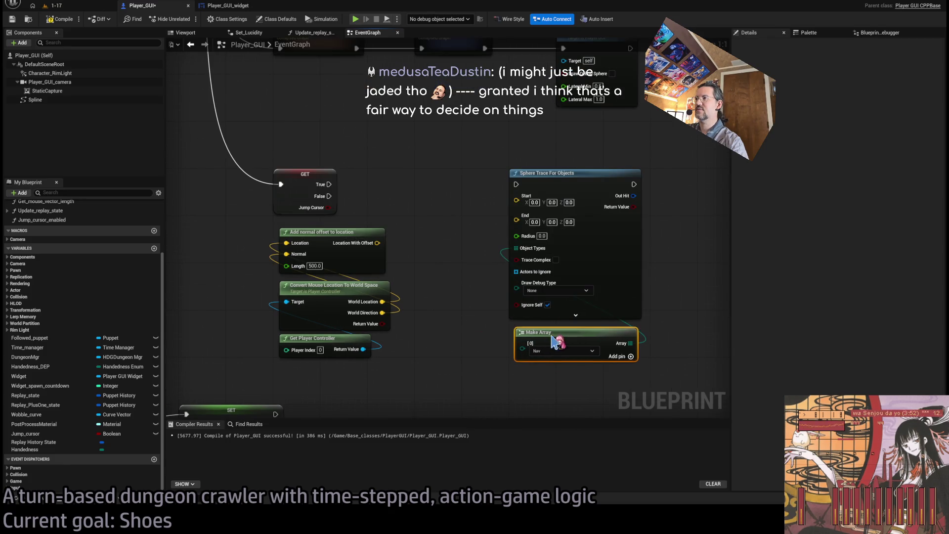
{"action": "left_click_drag", "start_coordinate": [328, 184], "coordinate": [516, 184]}
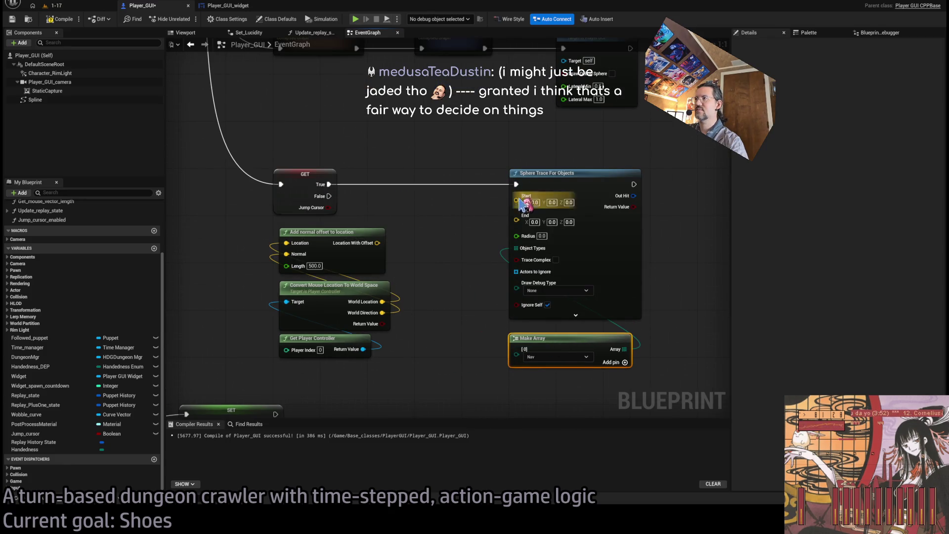
{"action": "left_click", "coordinate": [445, 257]}
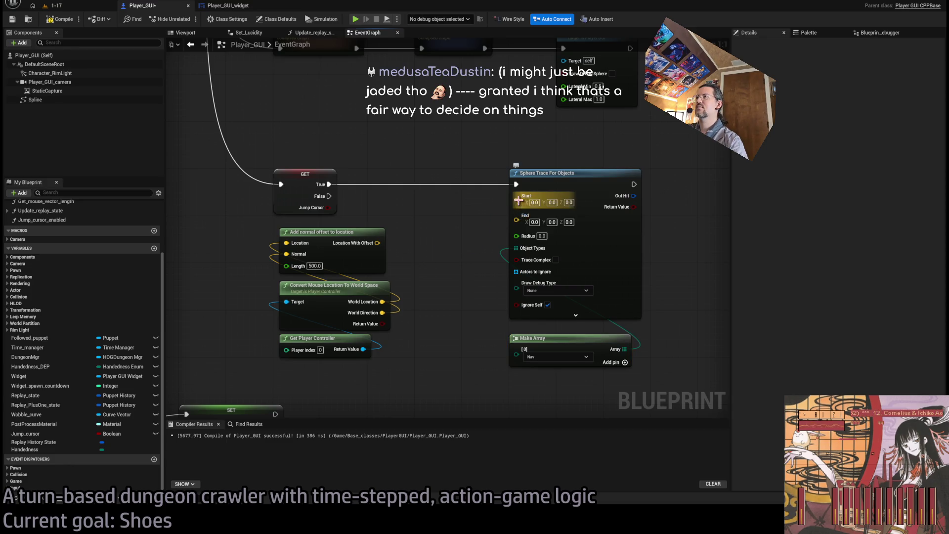
Step: Set the Sphere Trace For Objects radius to 1
{"action": "left_click", "coordinate": [541, 235]}
{"action": "type", "text": "1"}
{"action": "key", "text": "Return"}
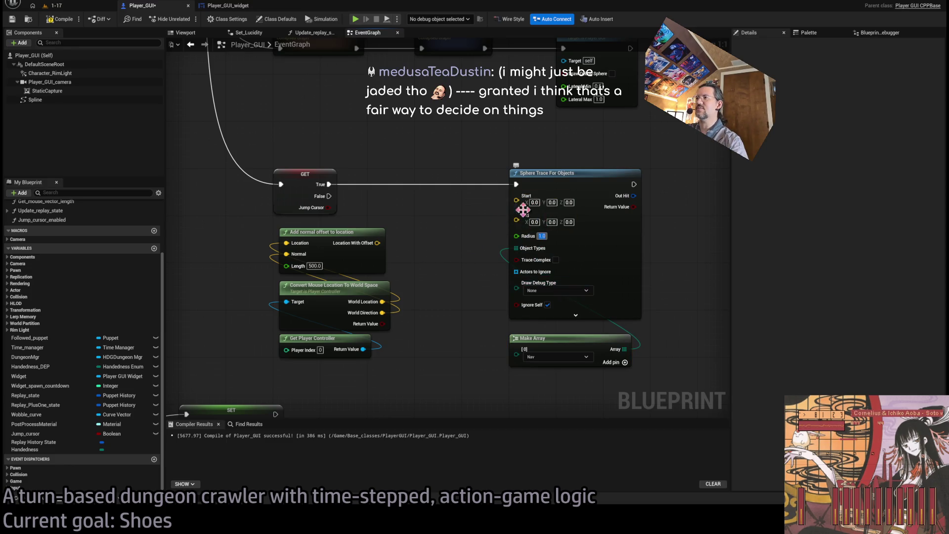
{"action": "left_click_drag", "start_coordinate": [491, 230], "coordinate": [525, 239]}
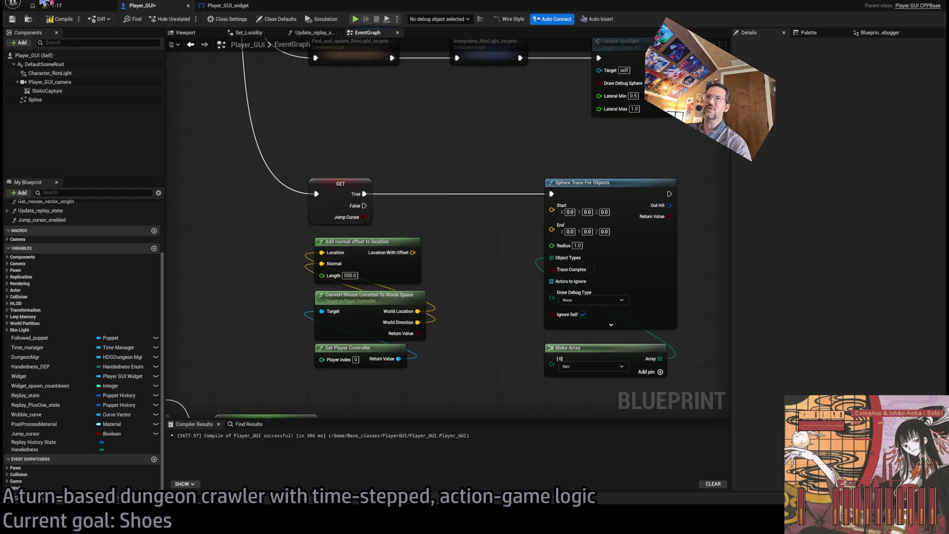
Step: Run level 1-17 with Play In Editor (Alt+P), then view the Player_GUI_widget event graph
{"action": "left_click", "coordinate": [48, 4]}
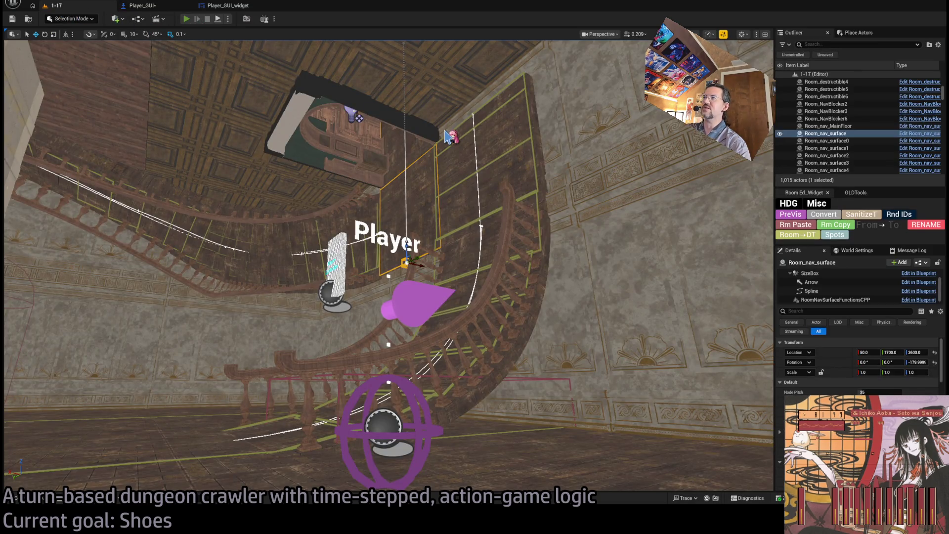
{"action": "key", "text": "alt+p"}
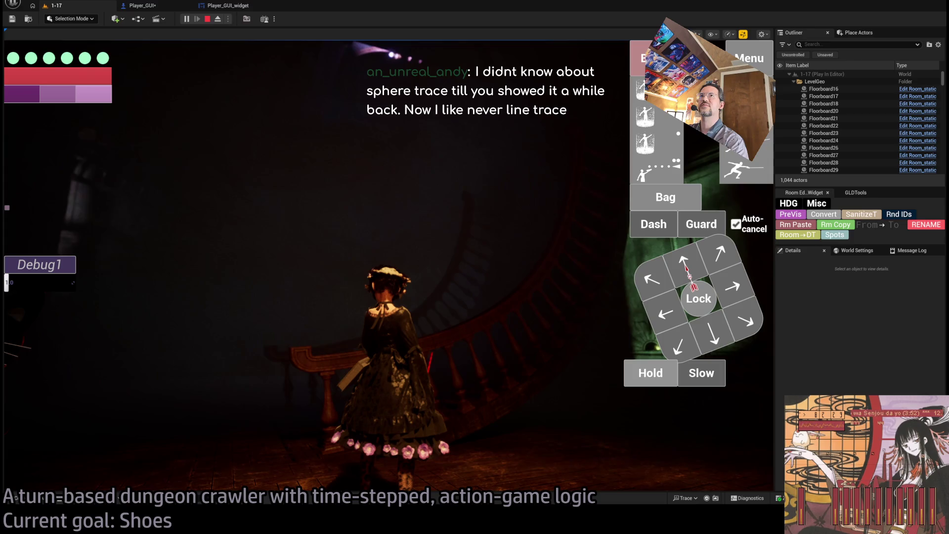
{"action": "left_click", "coordinate": [230, 6]}
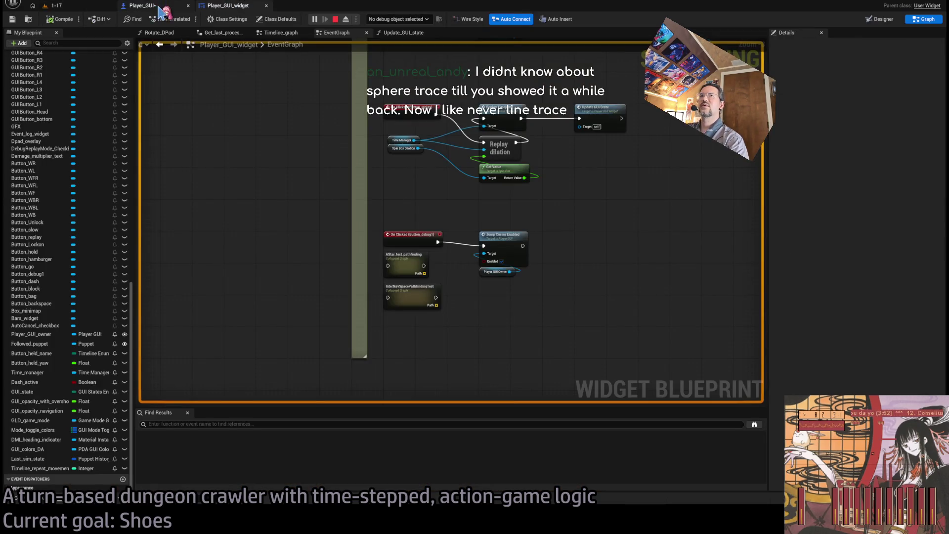
Step: Back in Player_GUI, nudge the offset, mouse-conversion and player-controller nodes a little left
{"action": "left_click", "coordinate": [157, 8]}
{"action": "scroll", "coordinate": [368, 165], "scroll_direction": "down", "scroll_amount": 1}
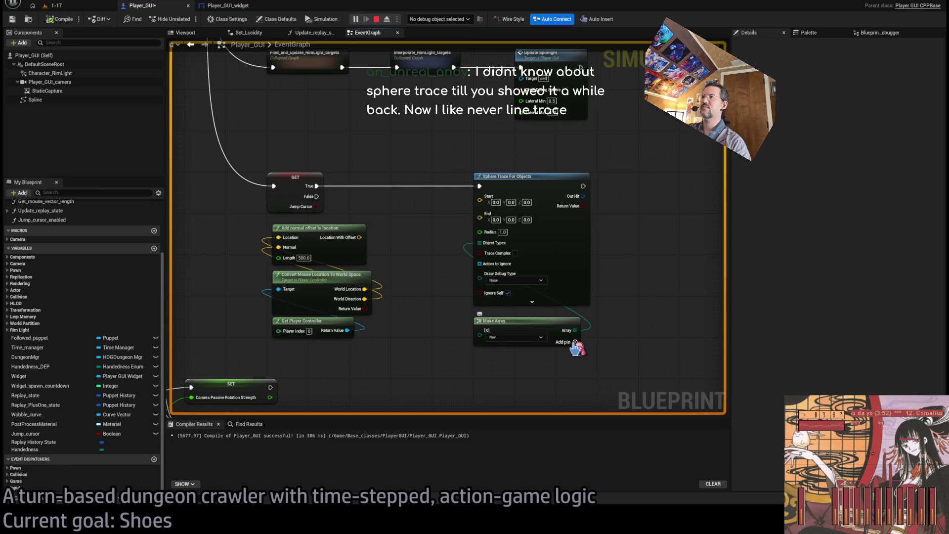
{"action": "scroll", "coordinate": [398, 242], "scroll_direction": "up", "scroll_amount": 1}
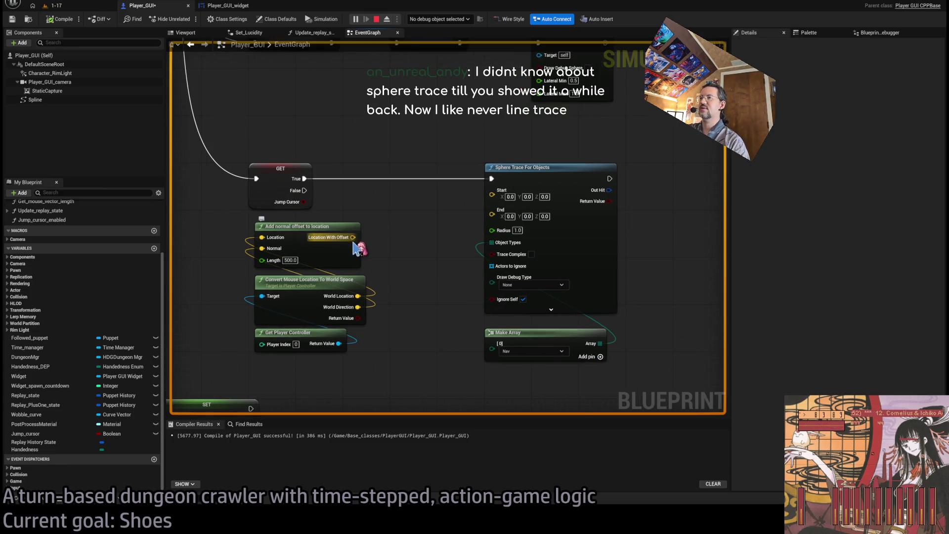
{"action": "left_click_drag", "start_coordinate": [387, 265], "coordinate": [251, 359]}
{"action": "left_click_drag", "start_coordinate": [321, 231], "coordinate": [315, 231]}
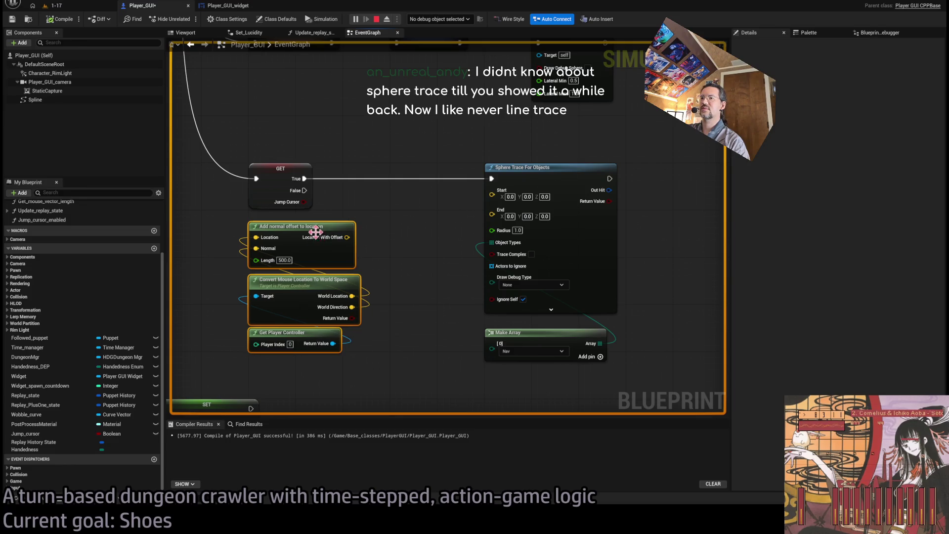
{"action": "left_click", "coordinate": [410, 282]}
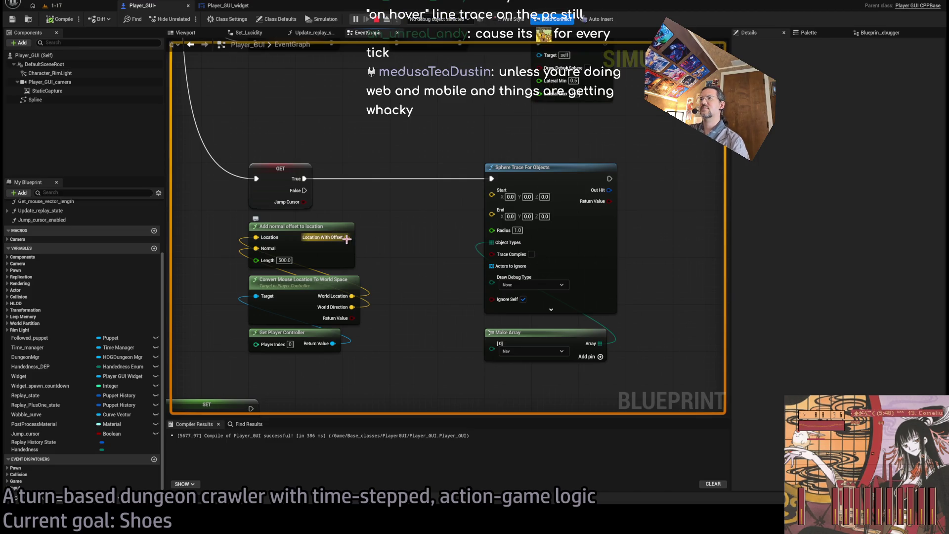
Step: Wire World Location to the trace's Start and Location With Offset to End, with Radius 1.0
{"action": "left_click_drag", "start_coordinate": [347, 239], "coordinate": [492, 214]}
{"action": "left_click_drag", "start_coordinate": [352, 295], "coordinate": [492, 194]}
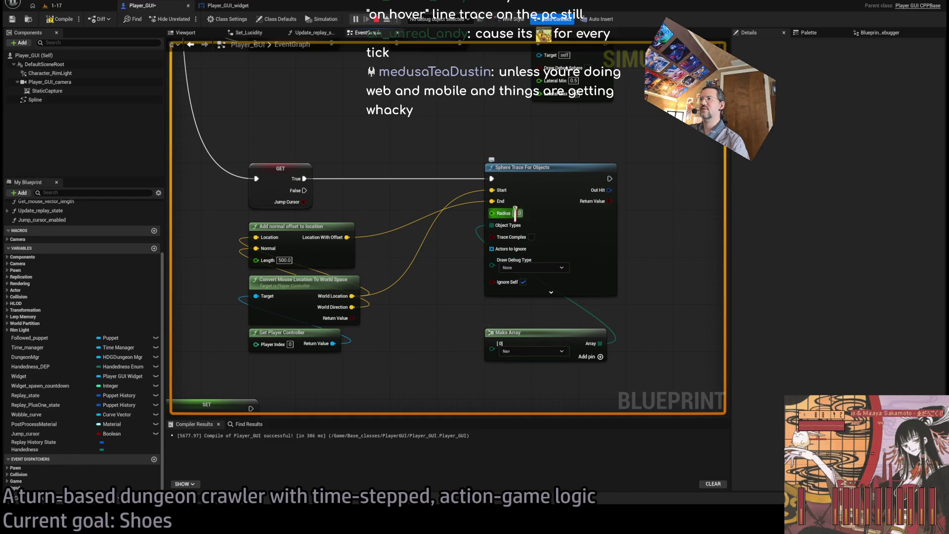
{"action": "type", "text": "1"}
{"action": "key", "text": "Return"}
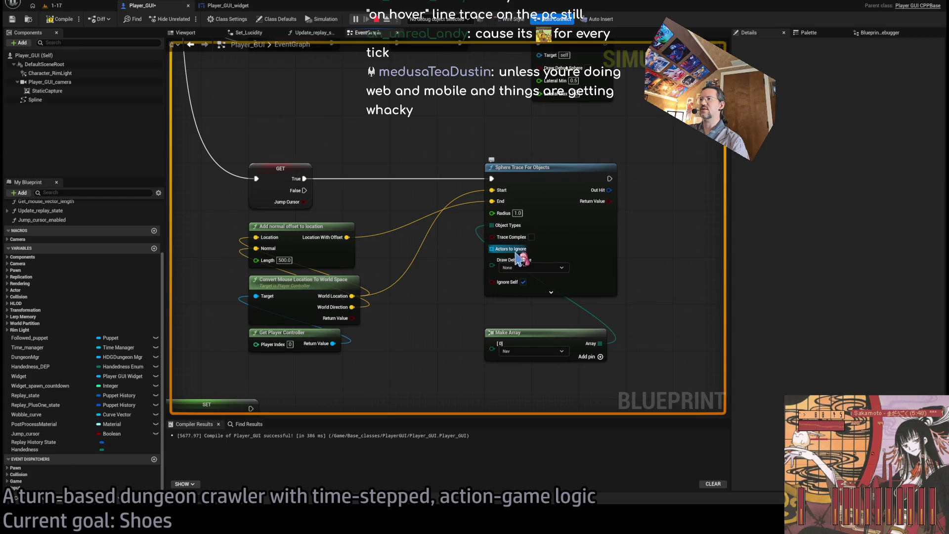
{"action": "mouse_move", "coordinate": [519, 255]}
{"action": "left_mouse_down"}
{"action": "mouse_move", "coordinate": [565, 148]}
{"action": "mouse_move", "coordinate": [509, 314]}
{"action": "mouse_move", "coordinate": [549, 178]}
{"action": "left_mouse_up"}
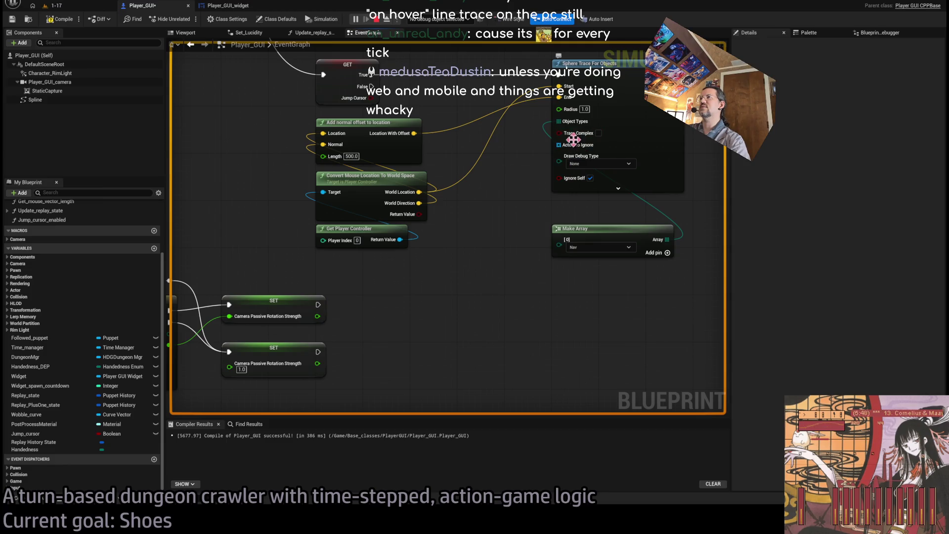
{"action": "left_click_drag", "start_coordinate": [501, 258], "coordinate": [447, 306]}
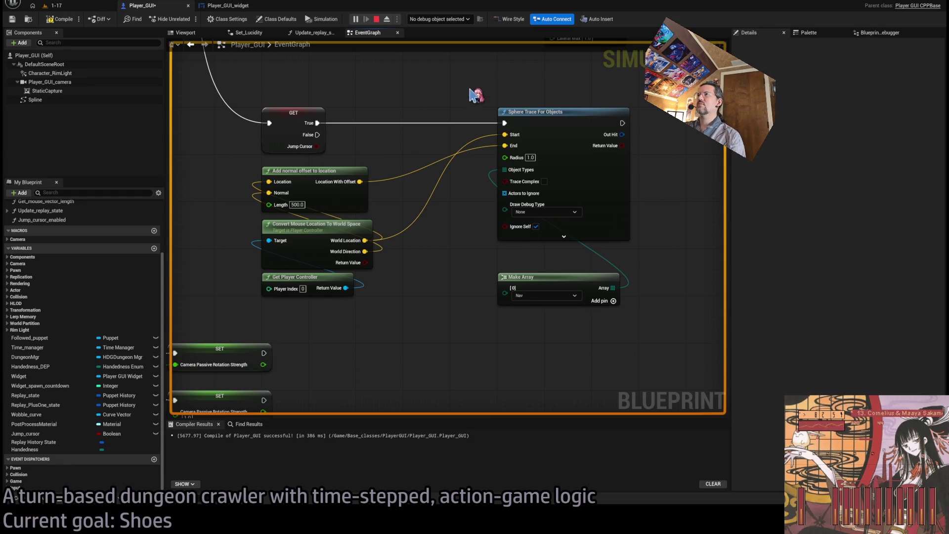
{"action": "left_click_drag", "start_coordinate": [477, 94], "coordinate": [464, 136]}
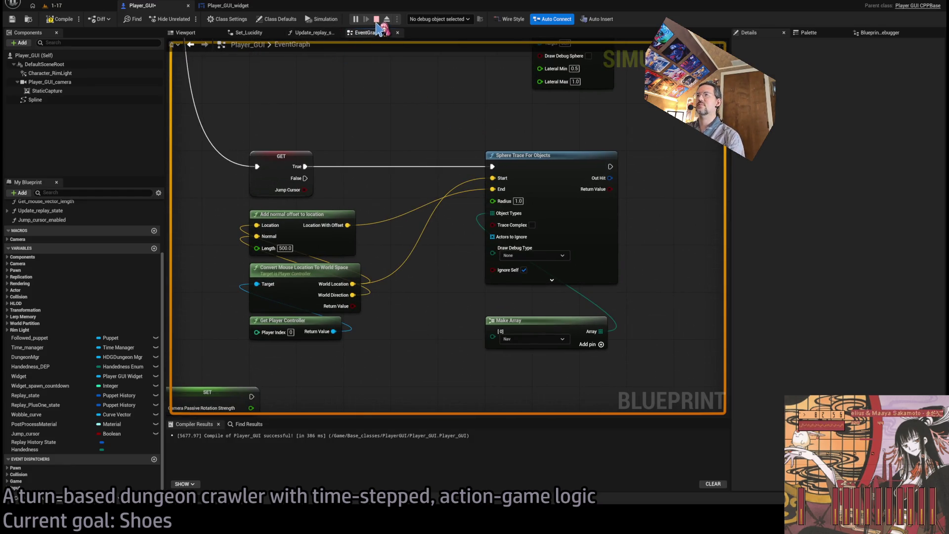
Step: Test the sphere trace in the running 1-17 game, free the mouse with Shift+F1, and stop play
{"action": "left_click", "coordinate": [82, 7]}
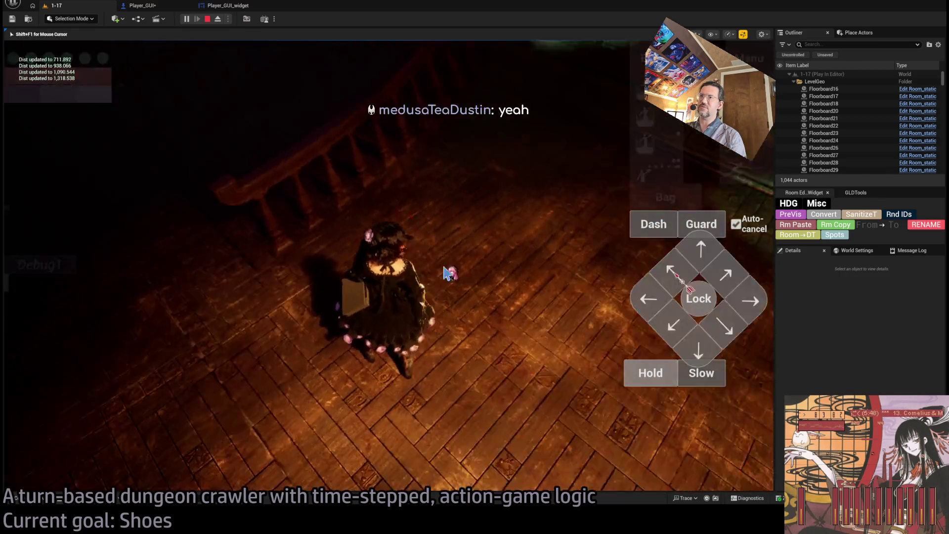
{"action": "left_click", "coordinate": [449, 269]}
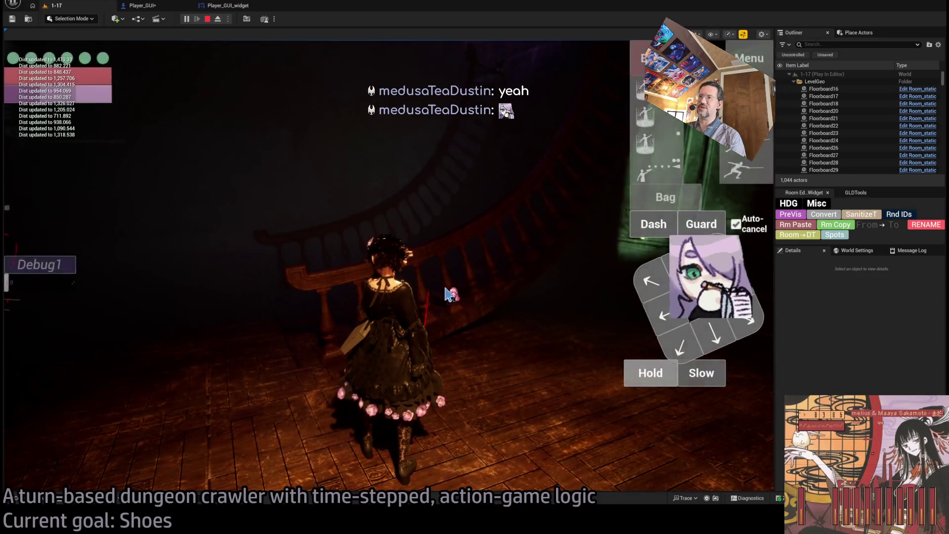
{"action": "left_click", "coordinate": [384, 334]}
{"action": "key", "text": "shift+F1"}
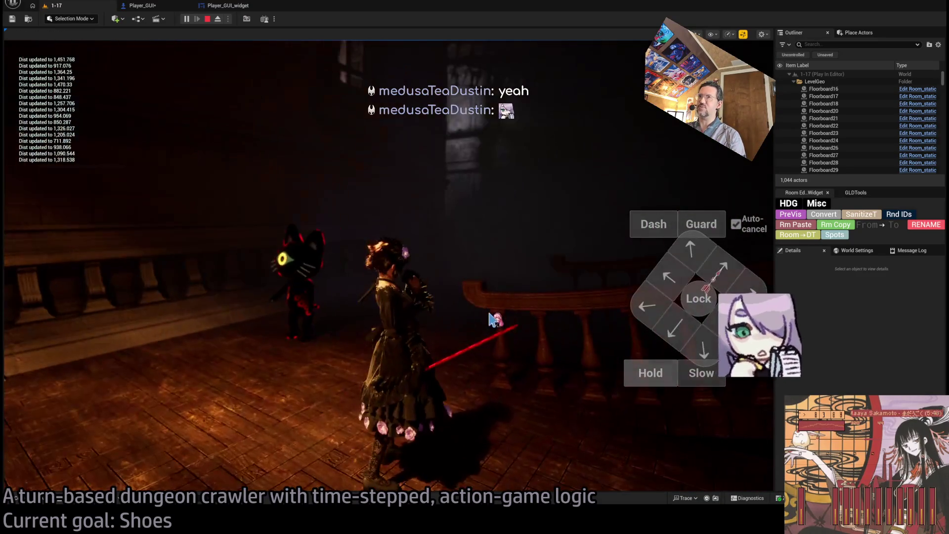
{"action": "left_click", "coordinate": [208, 19]}
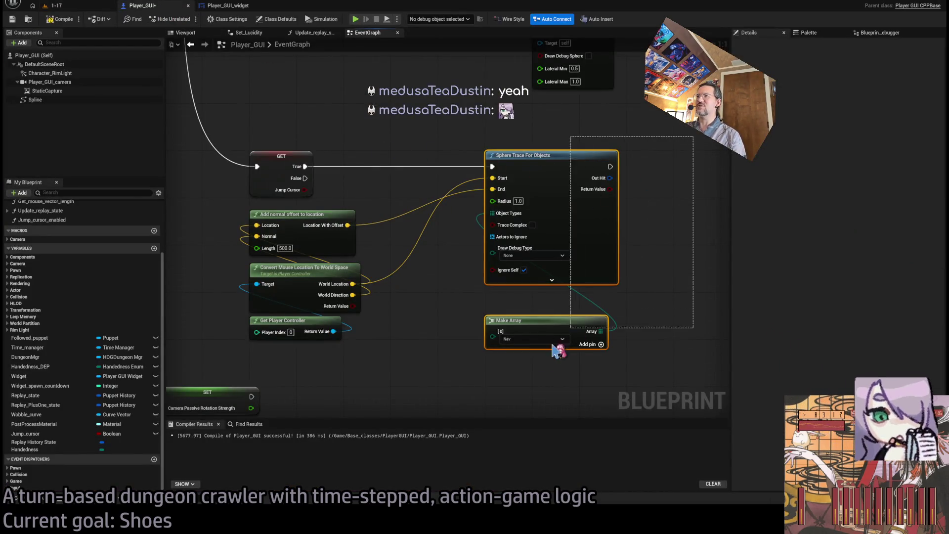
Step: Shift the trace nodes left and lift Make Array beneath Sphere Trace For Objects, then show level 1-17
{"action": "mouse_move", "coordinate": [663, 221]}
{"action": "left_mouse_down"}
{"action": "mouse_move", "coordinate": [643, 277]}
{"action": "mouse_move", "coordinate": [636, 193]}
{"action": "mouse_move", "coordinate": [494, 368]}
{"action": "left_mouse_up"}
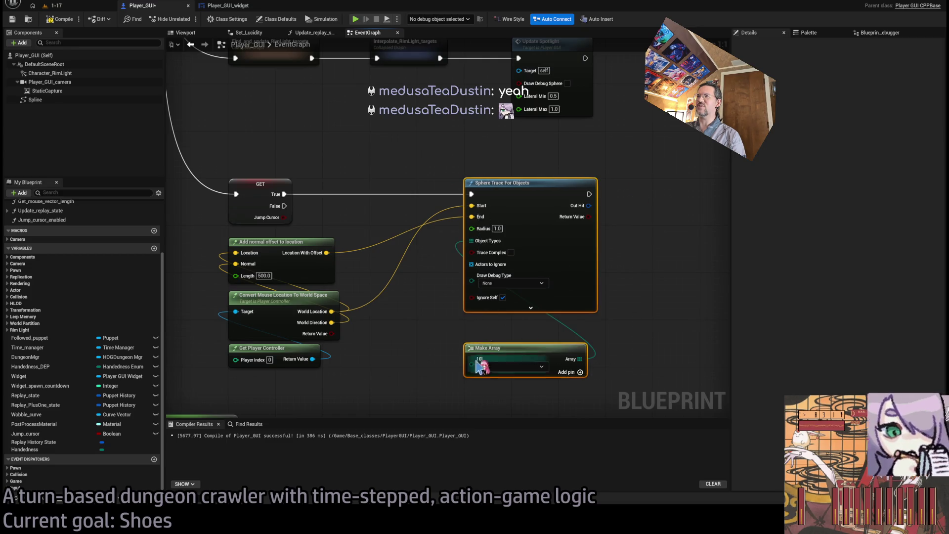
{"action": "left_click_drag", "start_coordinate": [495, 182], "coordinate": [447, 183]}
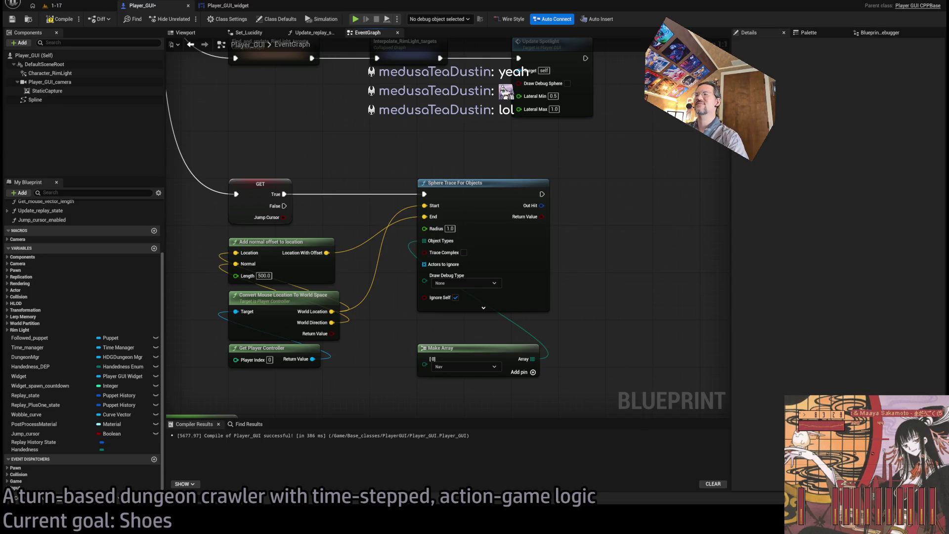
{"action": "mouse_move", "coordinate": [428, 144]}
{"action": "left_mouse_down"}
{"action": "mouse_move", "coordinate": [554, 163]}
{"action": "mouse_move", "coordinate": [525, 187]}
{"action": "mouse_move", "coordinate": [615, 227]}
{"action": "mouse_move", "coordinate": [580, 164]}
{"action": "left_mouse_up"}
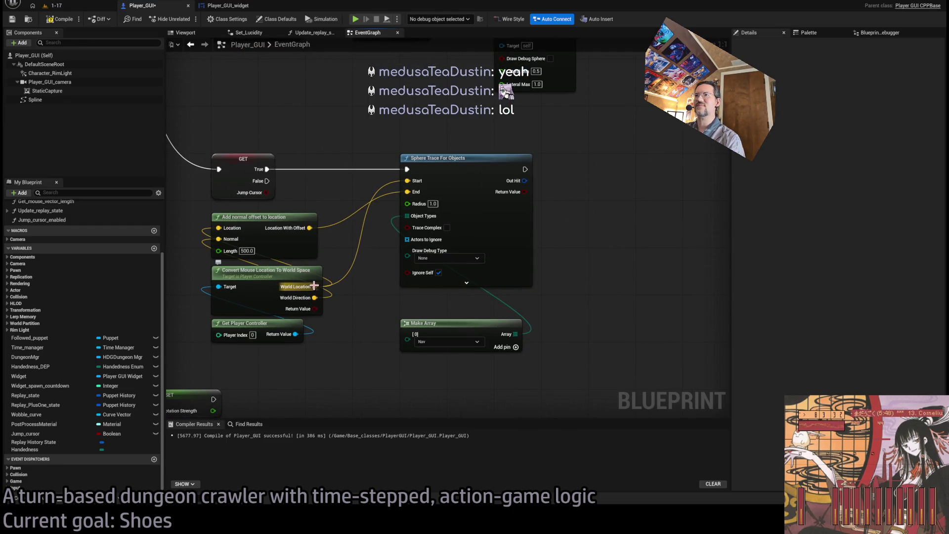
{"action": "mouse_move", "coordinate": [622, 146]}
{"action": "left_mouse_down"}
{"action": "mouse_move", "coordinate": [275, 393]}
{"action": "mouse_move", "coordinate": [534, 354]}
{"action": "mouse_move", "coordinate": [627, 373]}
{"action": "mouse_move", "coordinate": [297, 366]}
{"action": "mouse_move", "coordinate": [374, 140]}
{"action": "left_mouse_up"}
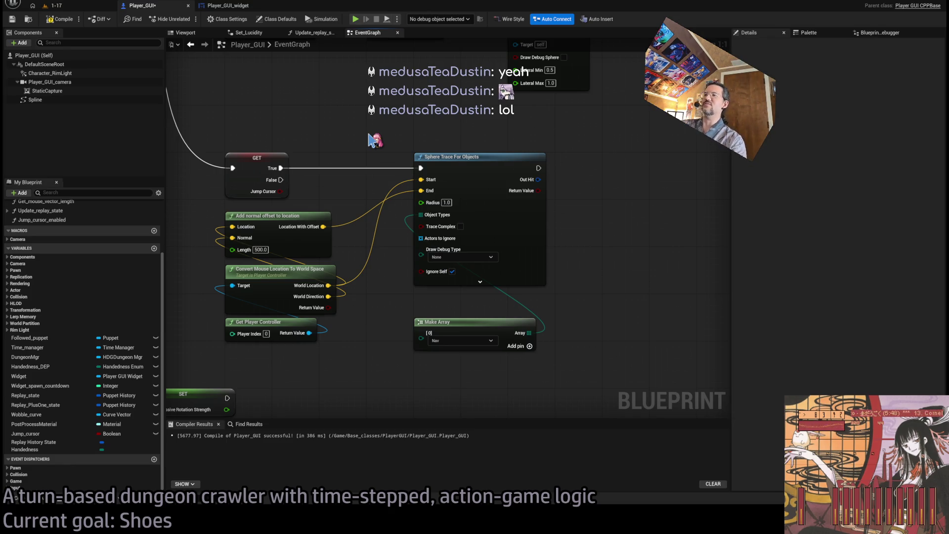
{"action": "mouse_move", "coordinate": [605, 175]}
{"action": "left_mouse_down"}
{"action": "mouse_move", "coordinate": [556, 176]}
{"action": "mouse_move", "coordinate": [609, 173]}
{"action": "mouse_move", "coordinate": [592, 189]}
{"action": "left_mouse_up"}
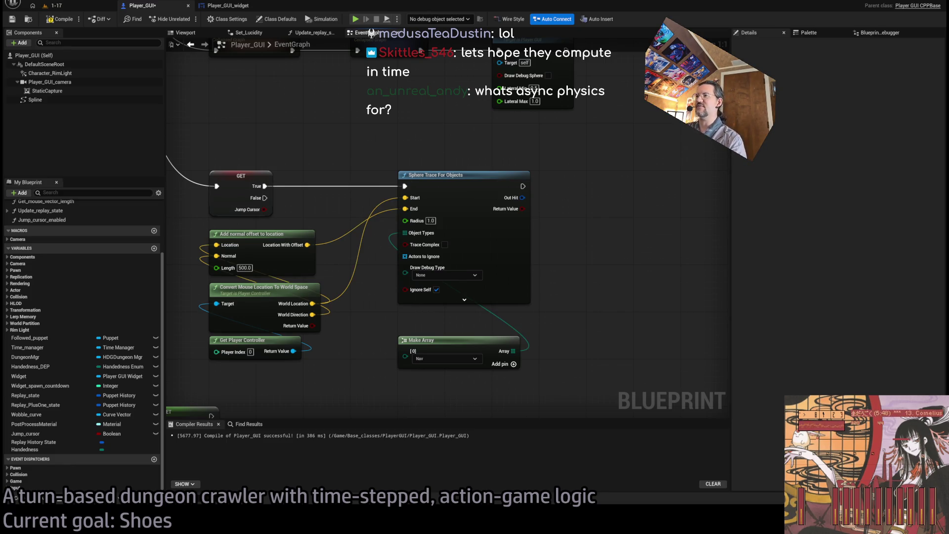
{"action": "left_click_drag", "start_coordinate": [434, 339], "coordinate": [434, 315]}
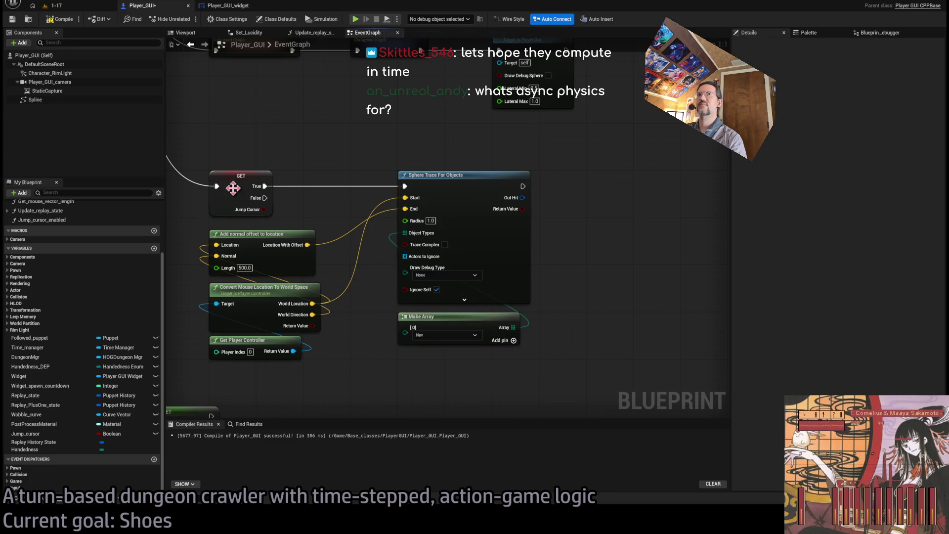
{"action": "left_click", "coordinate": [88, 7]}
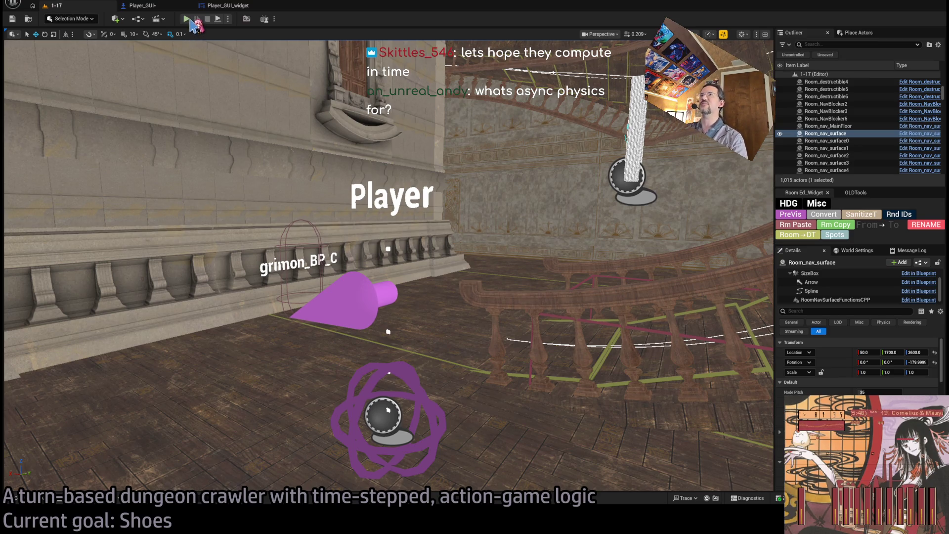
{"action": "left_click", "coordinate": [157, 6]}
{"action": "left_click_drag", "start_coordinate": [522, 163], "coordinate": [575, 158]}
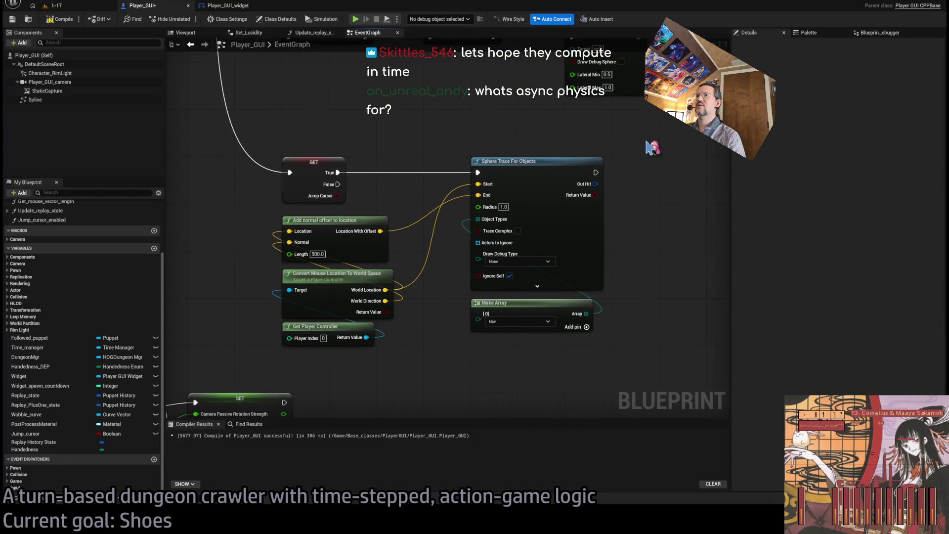
{"action": "mouse_move", "coordinate": [672, 138]}
{"action": "left_mouse_down"}
{"action": "mouse_move", "coordinate": [420, 356]}
{"action": "mouse_move", "coordinate": [653, 350]}
{"action": "mouse_move", "coordinate": [574, 368]}
{"action": "mouse_move", "coordinate": [438, 349]}
{"action": "mouse_move", "coordinate": [662, 343]}
{"action": "mouse_move", "coordinate": [364, 377]}
{"action": "mouse_move", "coordinate": [519, 380]}
{"action": "mouse_move", "coordinate": [657, 349]}
{"action": "mouse_move", "coordinate": [430, 377]}
{"action": "mouse_move", "coordinate": [411, 312]}
{"action": "left_mouse_up"}
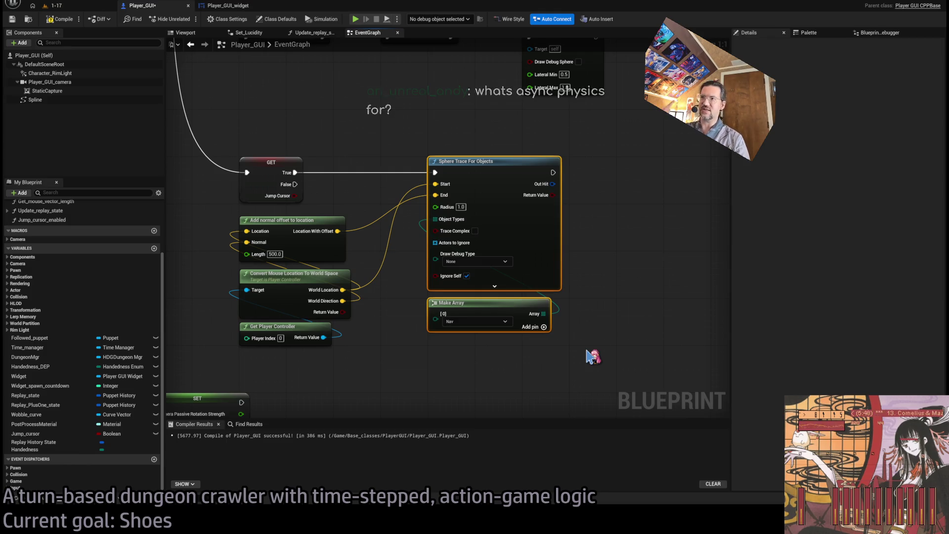
{"action": "left_click", "coordinate": [633, 144]}
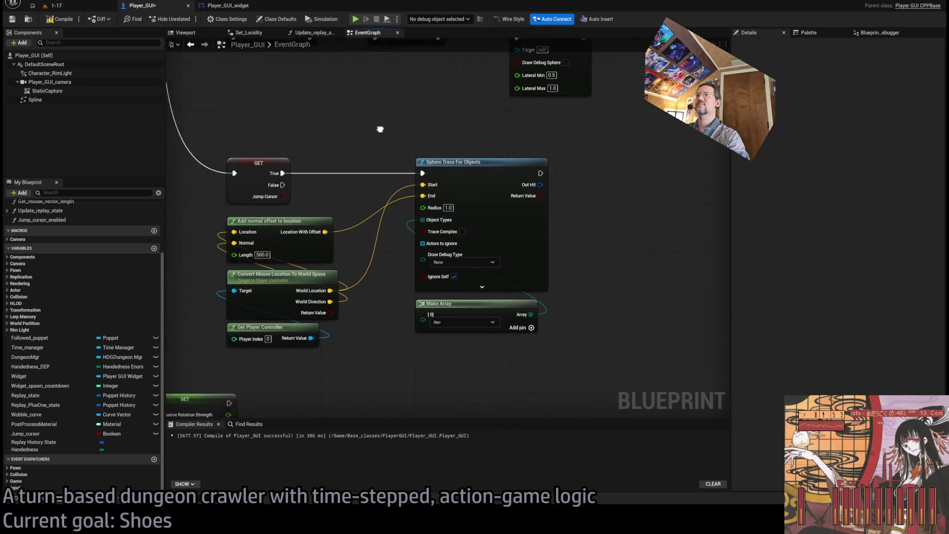
{"action": "left_click_drag", "start_coordinate": [639, 163], "coordinate": [420, 214]}
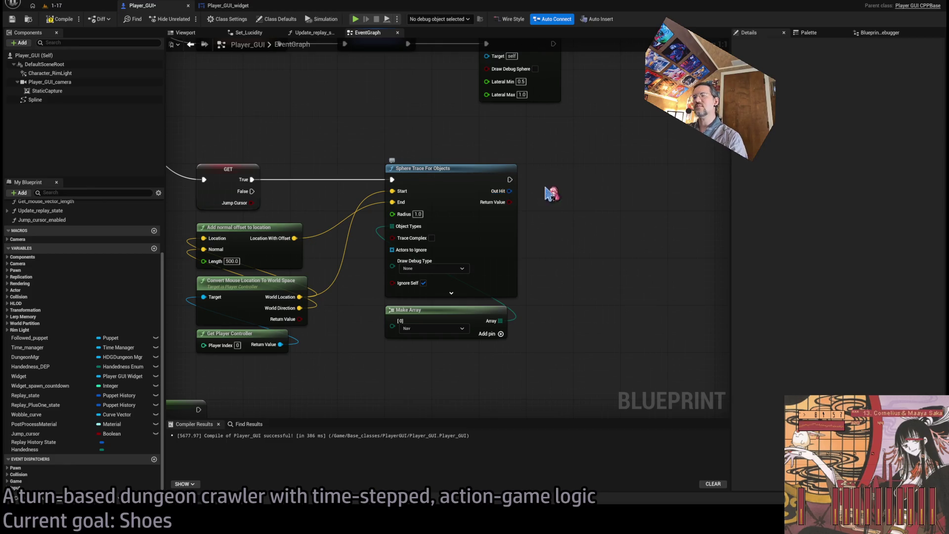
{"action": "left_click_drag", "start_coordinate": [594, 188], "coordinate": [612, 163]}
{"action": "left_click_drag", "start_coordinate": [622, 126], "coordinate": [386, 388]}
{"action": "left_click_drag", "start_coordinate": [375, 115], "coordinate": [606, 341]}
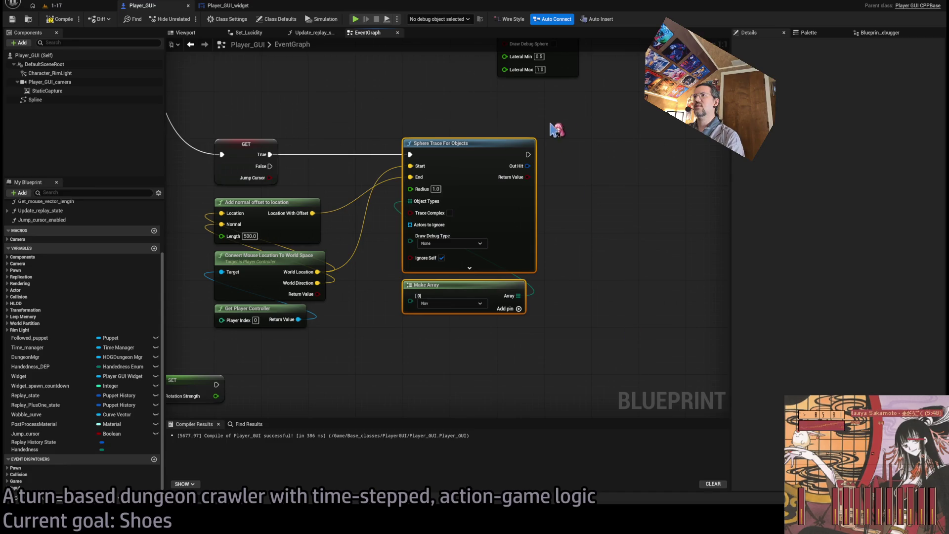
{"action": "left_click_drag", "start_coordinate": [556, 128], "coordinate": [392, 345]}
{"action": "left_click_drag", "start_coordinate": [200, 107], "coordinate": [591, 333]}
{"action": "mouse_move", "coordinate": [561, 127]}
{"action": "left_mouse_down"}
{"action": "mouse_move", "coordinate": [383, 375]}
{"action": "mouse_move", "coordinate": [381, 360]}
{"action": "left_mouse_up"}
{"action": "mouse_move", "coordinate": [374, 108]}
{"action": "left_mouse_down"}
{"action": "mouse_move", "coordinate": [680, 426]}
{"action": "mouse_move", "coordinate": [494, 229]}
{"action": "mouse_move", "coordinate": [609, 387]}
{"action": "mouse_move", "coordinate": [606, 372]}
{"action": "mouse_move", "coordinate": [644, 390]}
{"action": "mouse_move", "coordinate": [621, 354]}
{"action": "left_mouse_up"}
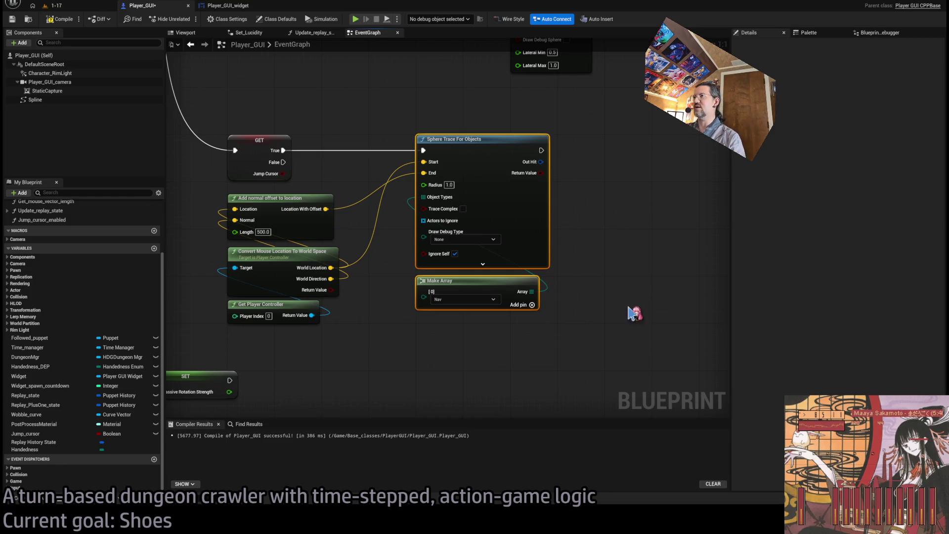
{"action": "left_click", "coordinate": [593, 161]}
{"action": "left_click_drag", "start_coordinate": [378, 101], "coordinate": [624, 362]}
{"action": "left_click", "coordinate": [617, 356]}
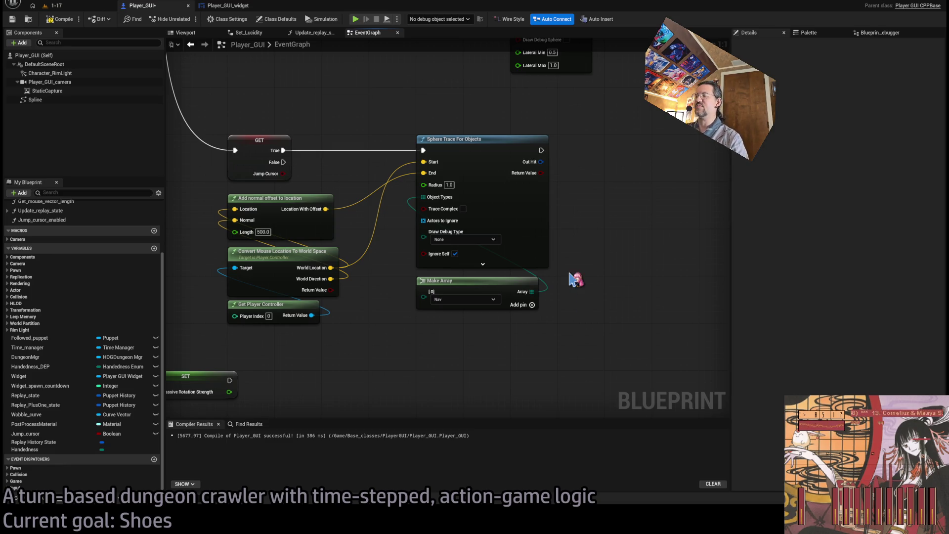
{"action": "mouse_move", "coordinate": [559, 170]}
{"action": "left_mouse_down"}
{"action": "mouse_move", "coordinate": [541, 168]}
{"action": "mouse_move", "coordinate": [568, 182]}
{"action": "mouse_move", "coordinate": [534, 201]}
{"action": "mouse_move", "coordinate": [578, 192]}
{"action": "mouse_move", "coordinate": [576, 144]}
{"action": "mouse_move", "coordinate": [553, 133]}
{"action": "mouse_move", "coordinate": [559, 139]}
{"action": "left_mouse_up"}
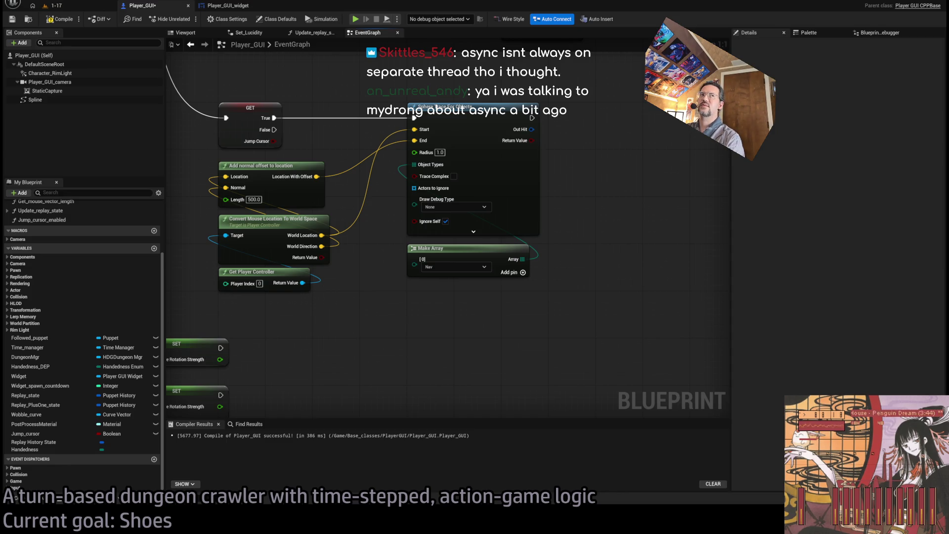
{"action": "key", "text": "alt+Tab"}
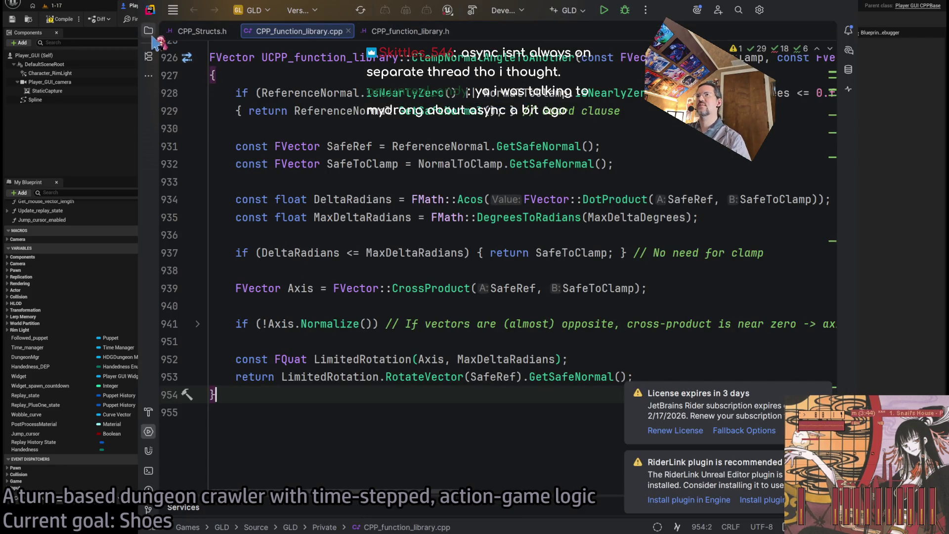
Step: Browse the Solution tree to Games > GLD > Source > GLD > Private and open LightVisibilityController.cpp
{"action": "left_click", "coordinate": [148, 31]}
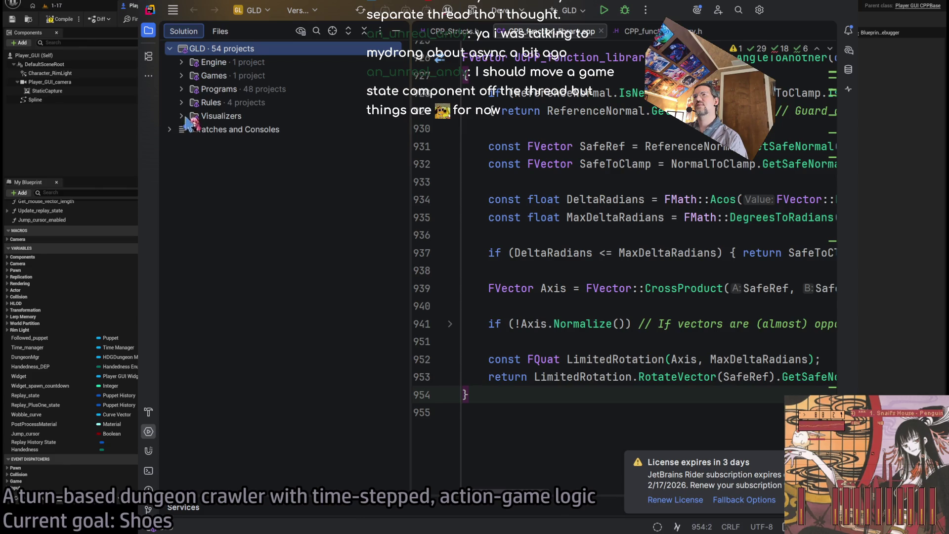
{"action": "left_click", "coordinate": [181, 76]}
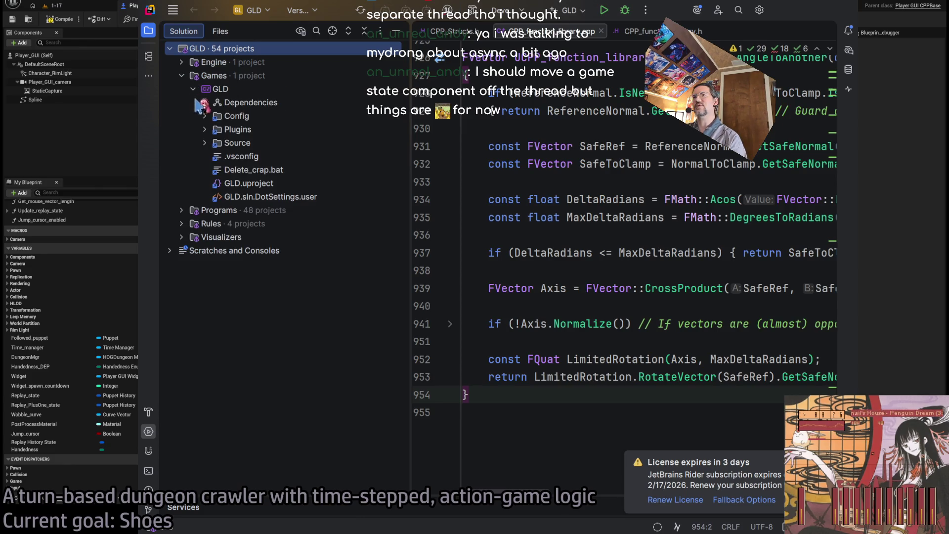
{"action": "left_click", "coordinate": [193, 89]}
{"action": "left_click", "coordinate": [193, 89]}
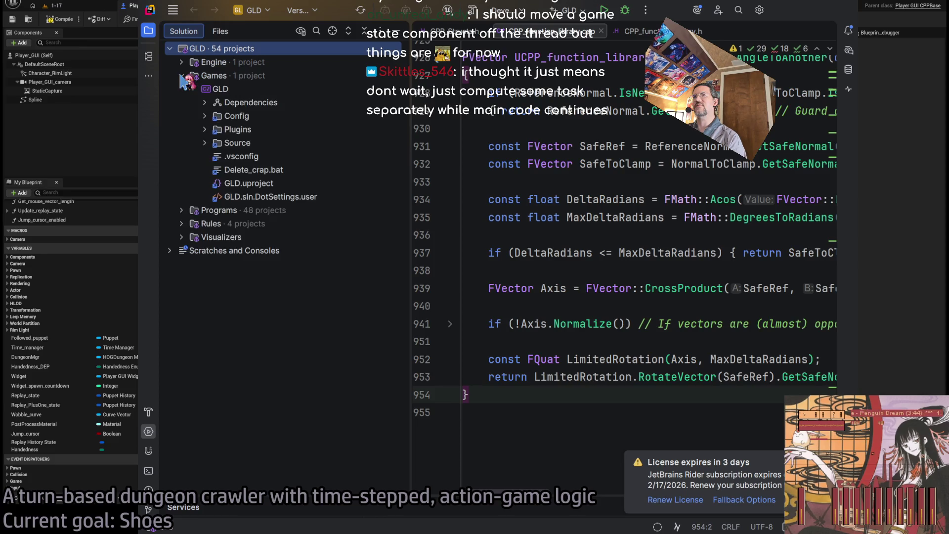
{"action": "left_click", "coordinate": [193, 89]}
{"action": "left_click", "coordinate": [194, 89]}
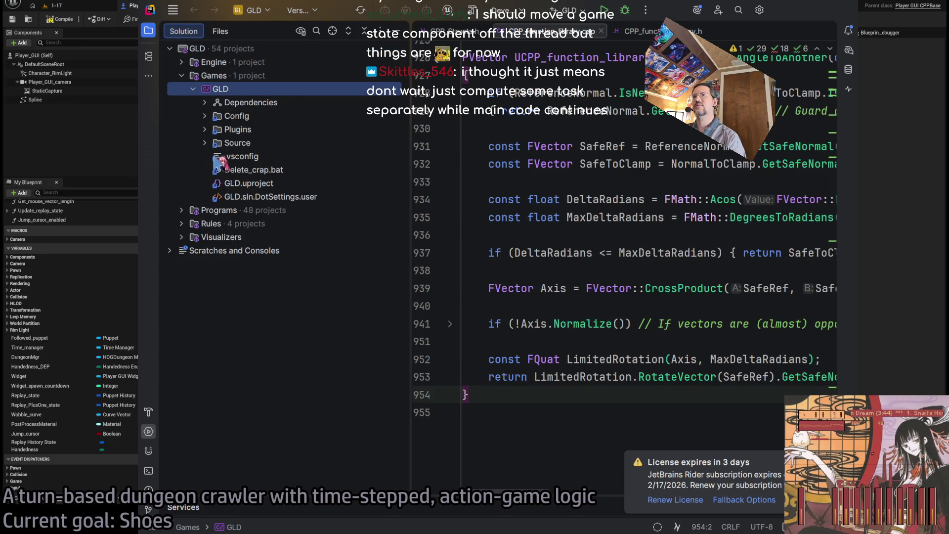
{"action": "left_click", "coordinate": [205, 143]}
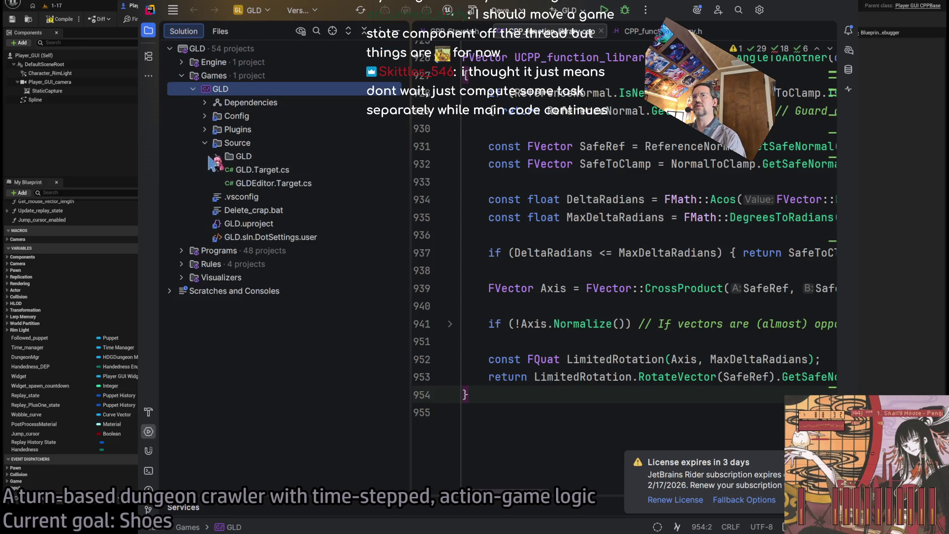
{"action": "left_click", "coordinate": [216, 156]}
{"action": "left_click", "coordinate": [228, 170]}
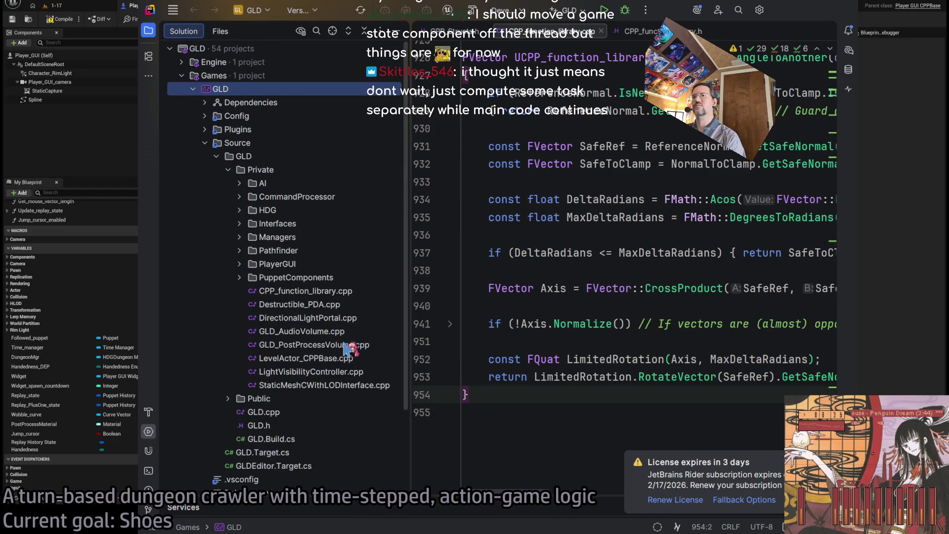
{"action": "double_click", "coordinate": [362, 369]}
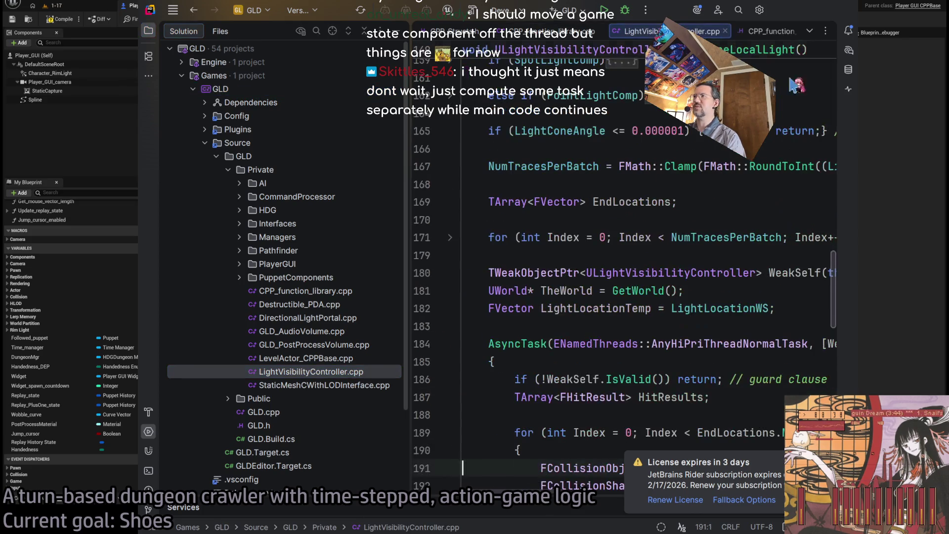
Step: Hide the Solution panel and scroll the code to the AsyncTask call near line 184
{"action": "double_click", "coordinate": [401, 39]}
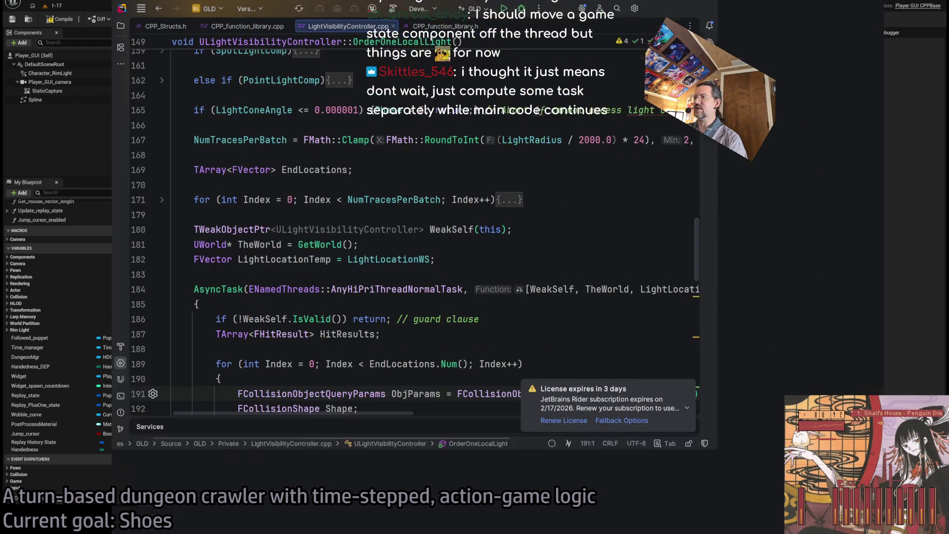
{"action": "left_click", "coordinate": [445, 246]}
{"action": "scroll", "coordinate": [457, 231], "scroll_direction": "up", "scroll_amount": 3}
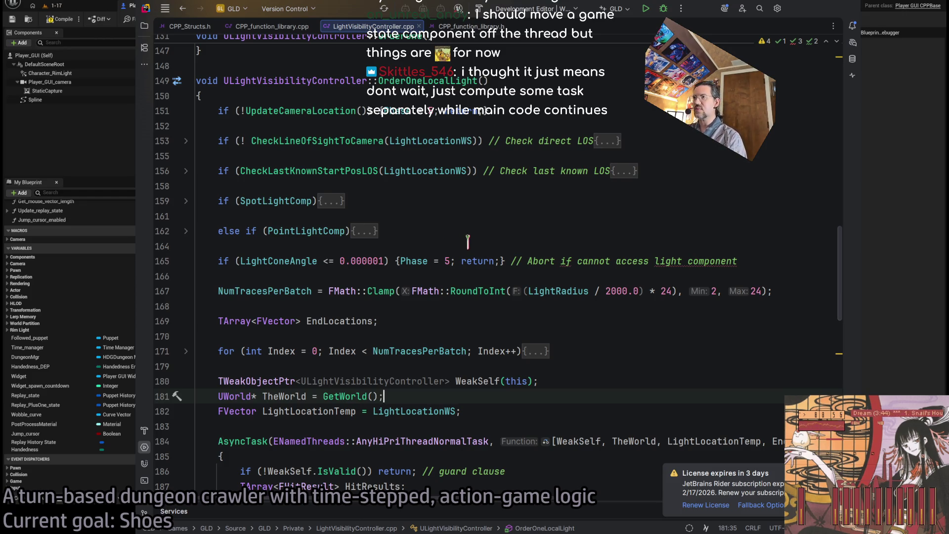
{"action": "scroll", "coordinate": [312, 246], "scroll_direction": "down", "scroll_amount": 2}
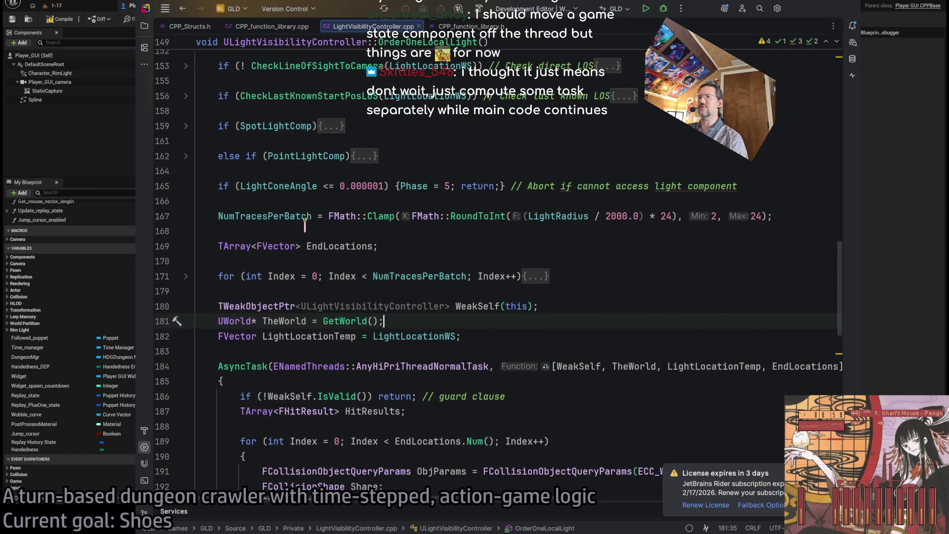
{"action": "scroll", "coordinate": [257, 217], "scroll_direction": "down", "scroll_amount": 3}
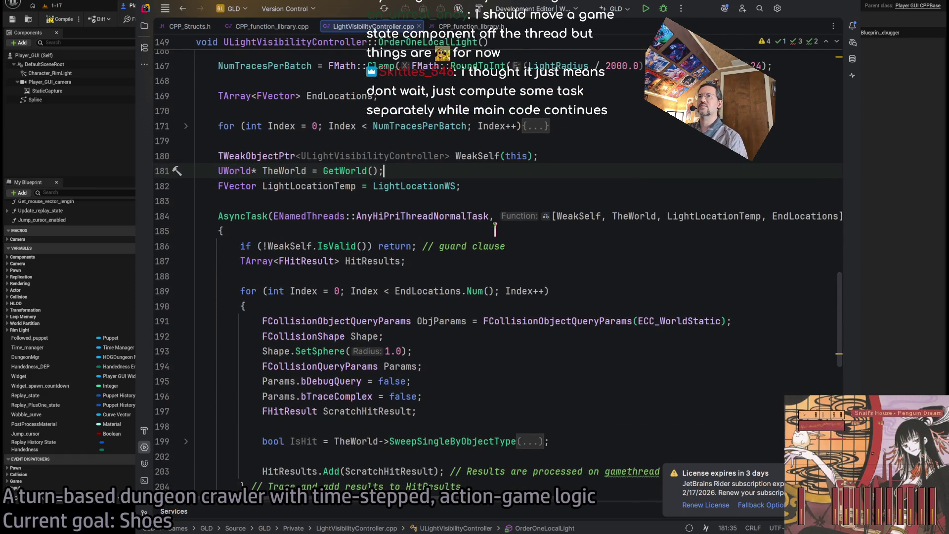
Step: Highlight the AsyncTask block lines and enlarge the editor font for reading
{"action": "left_click", "coordinate": [237, 216]}
{"action": "left_click", "coordinate": [350, 216]}
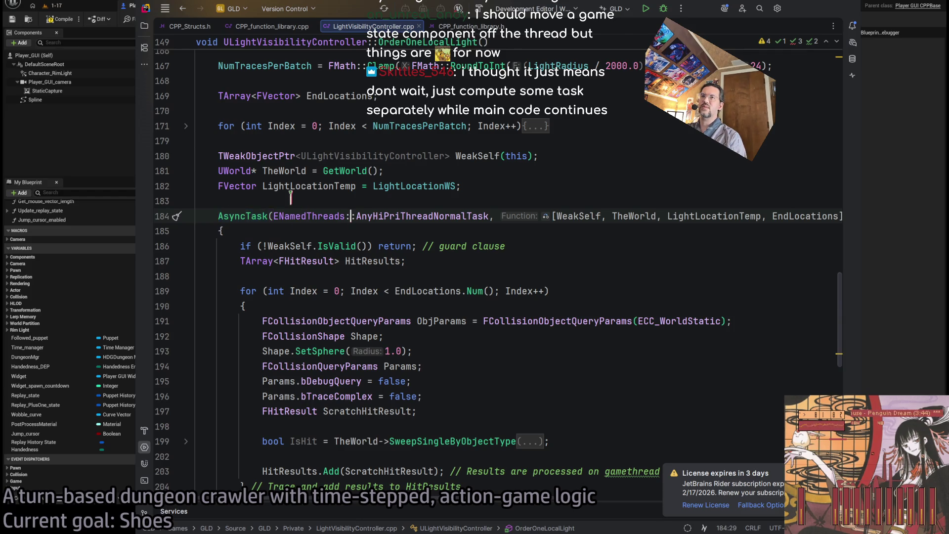
{"action": "scroll", "coordinate": [291, 198], "scroll_direction": "down", "scroll_amount": 2}
{"action": "mouse_move", "coordinate": [218, 141]}
{"action": "left_mouse_down"}
{"action": "mouse_move", "coordinate": [345, 139]}
{"action": "mouse_move", "coordinate": [410, 146]}
{"action": "mouse_move", "coordinate": [447, 165]}
{"action": "left_mouse_up"}
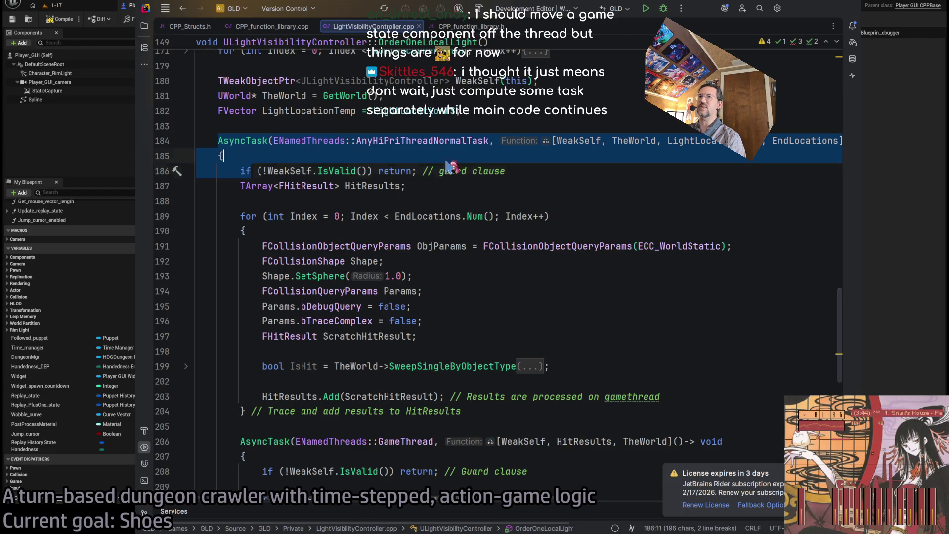
{"action": "left_click", "coordinate": [447, 161]}
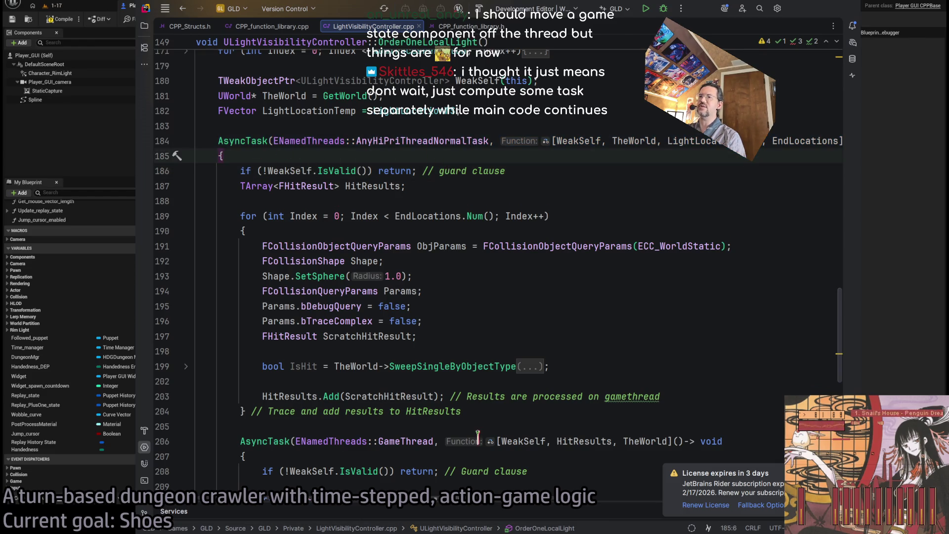
{"action": "mouse_move", "coordinate": [445, 498]}
{"action": "left_mouse_down"}
{"action": "mouse_move", "coordinate": [627, 504]}
{"action": "mouse_move", "coordinate": [449, 507]}
{"action": "left_mouse_up"}
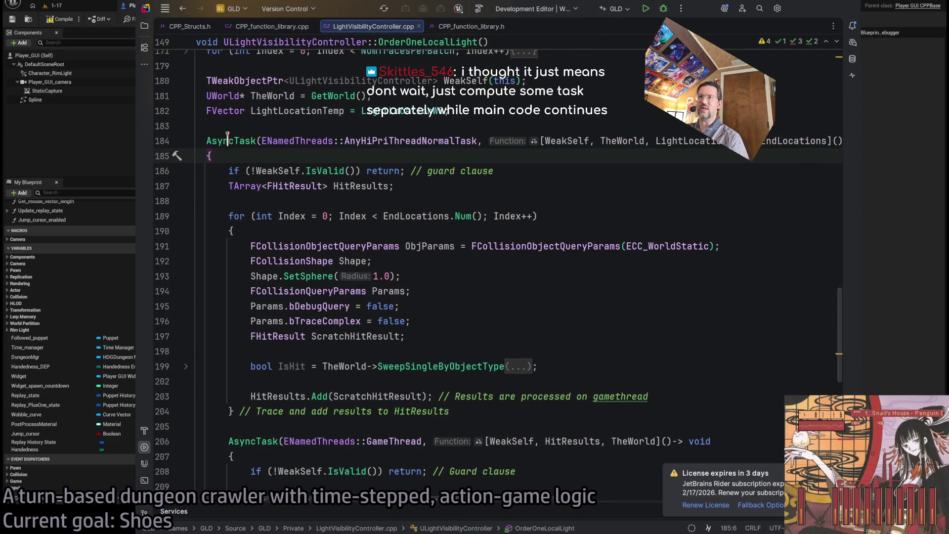
{"action": "scroll", "coordinate": [245, 147], "scroll_direction": "up", "scroll_amount": 3, "text": "ctrl"}
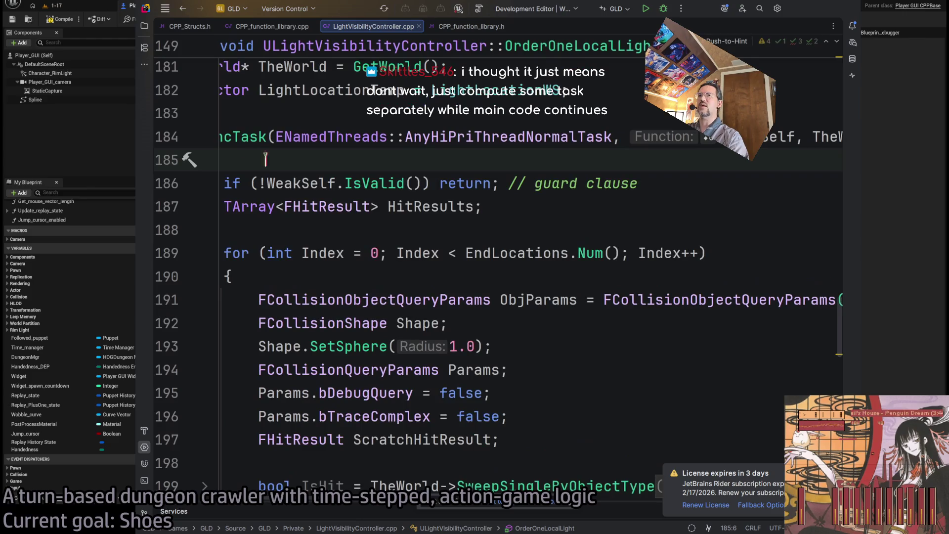
{"action": "scroll", "coordinate": [265, 159], "scroll_direction": "left", "scroll_amount": 3}
{"action": "double_click", "coordinate": [284, 133]}
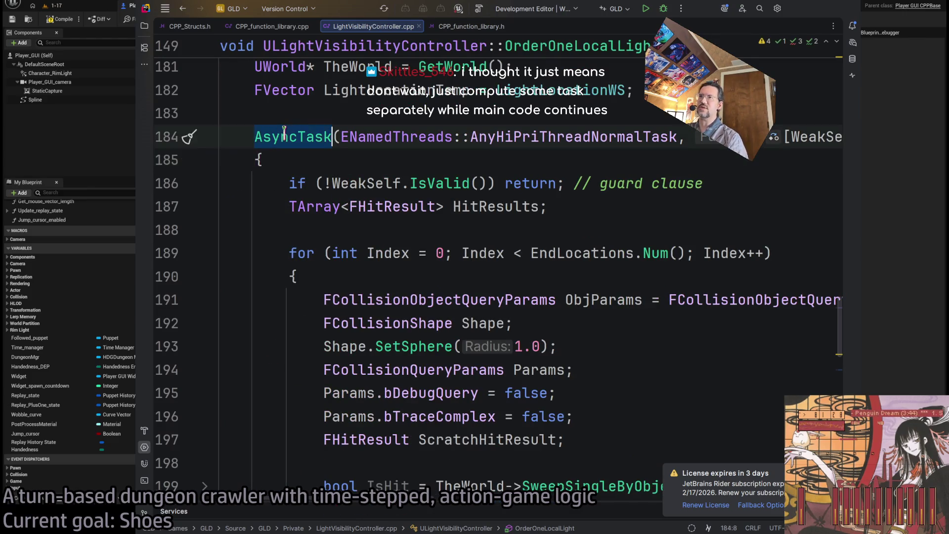
{"action": "double_click", "coordinate": [380, 137]}
{"action": "key", "text": "ctrl+w"}
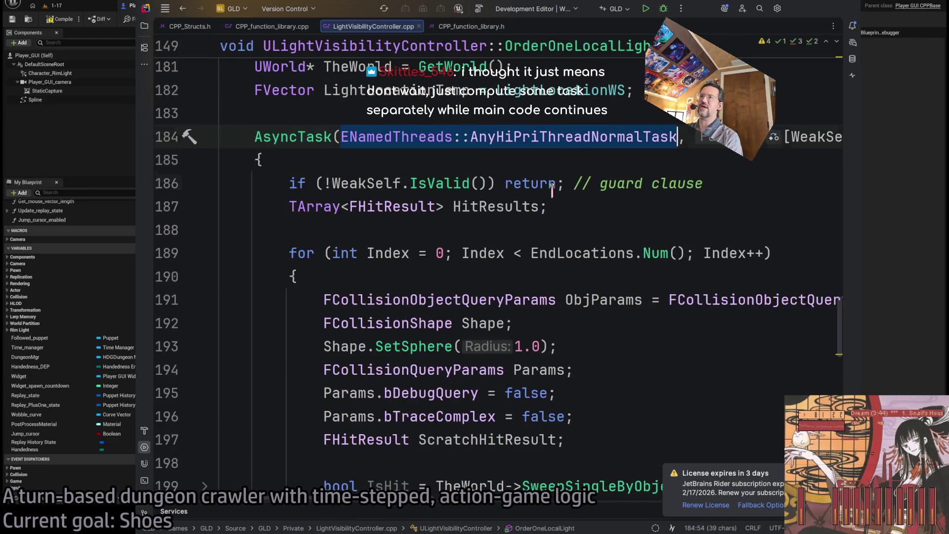
{"action": "left_click", "coordinate": [552, 185]}
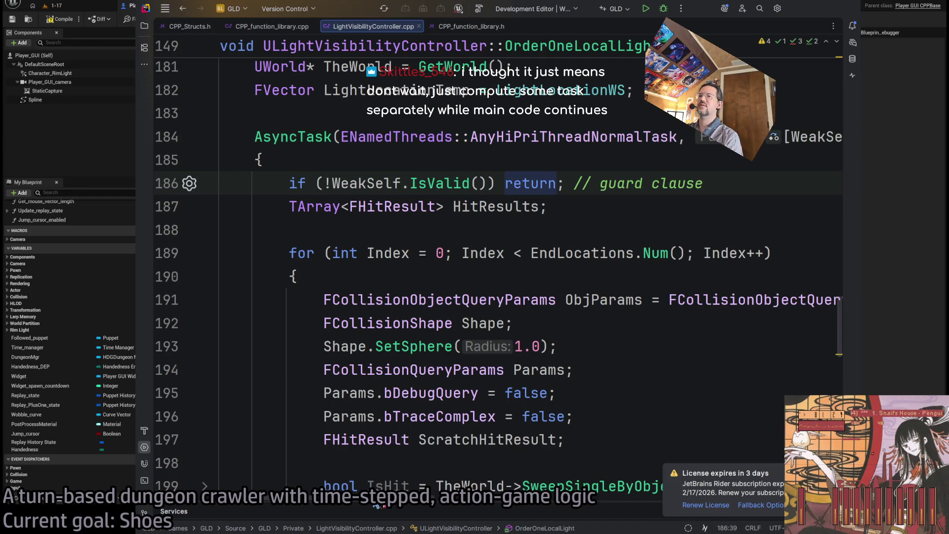
{"action": "scroll", "coordinate": [445, 178], "scroll_direction": "right", "scroll_amount": 3}
{"action": "double_click", "coordinate": [432, 138]}
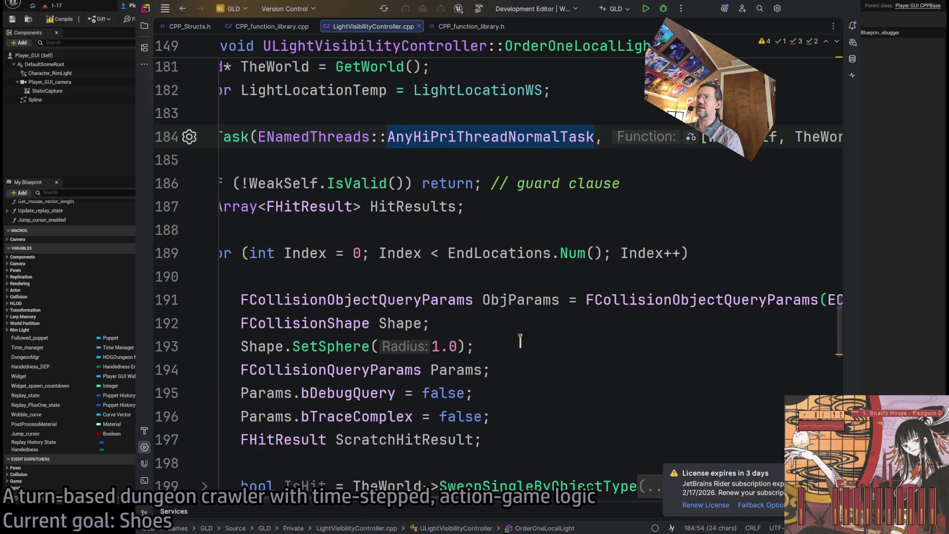
{"action": "left_click_drag", "start_coordinate": [405, 507], "coordinate": [448, 506]}
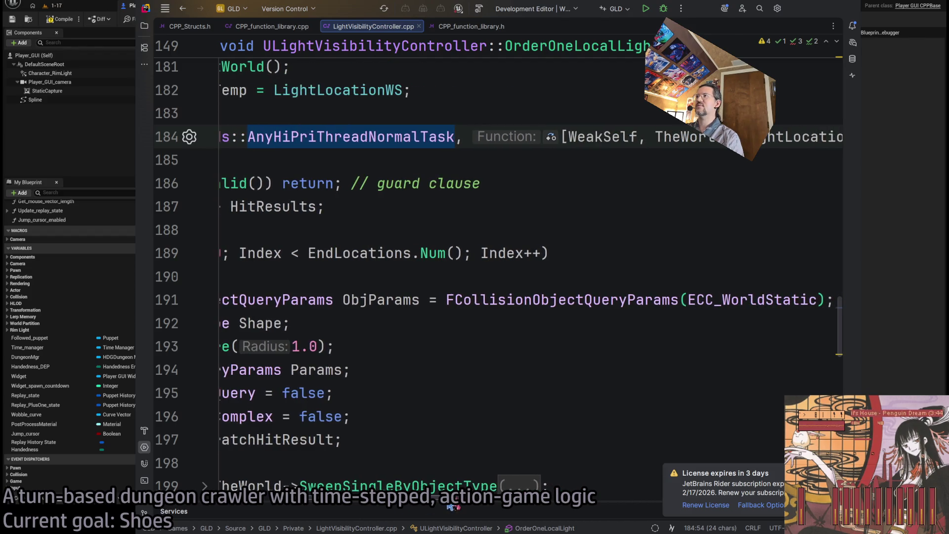
{"action": "scroll", "coordinate": [448, 507], "scroll_direction": "left", "scroll_amount": 5}
{"action": "scroll", "coordinate": [511, 295], "scroll_direction": "right", "scroll_amount": 10}
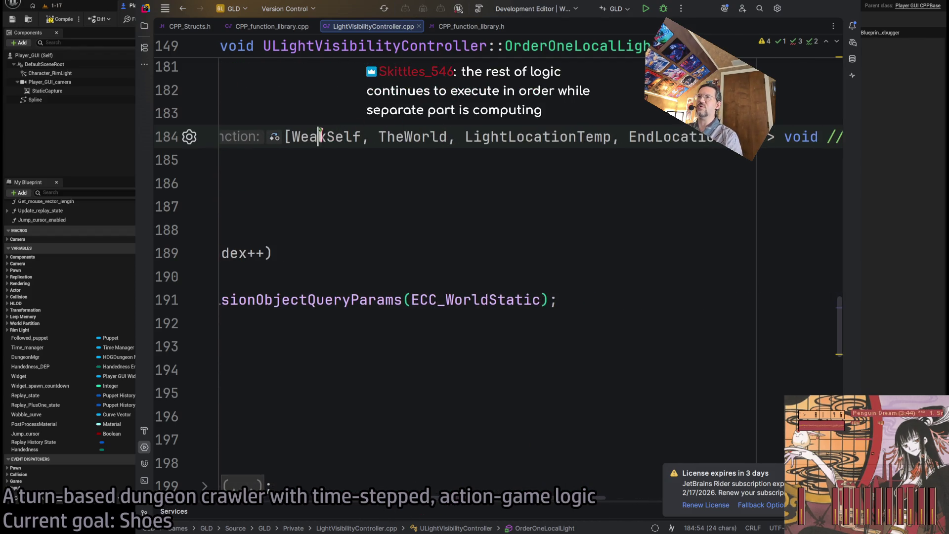
{"action": "key", "text": "ctrl+w"}
{"action": "key", "text": "ctrl+w"}
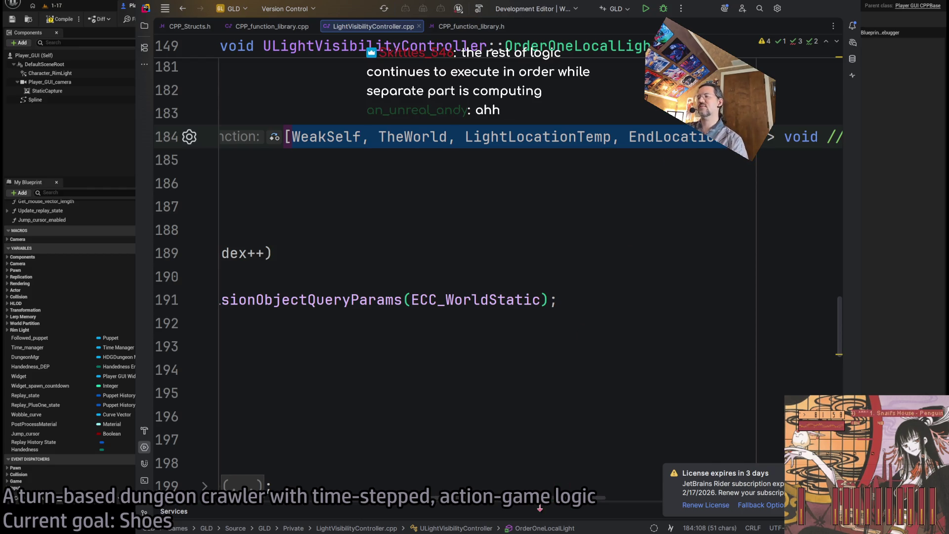
{"action": "scroll", "coordinate": [558, 506], "scroll_direction": "left", "scroll_amount": 5}
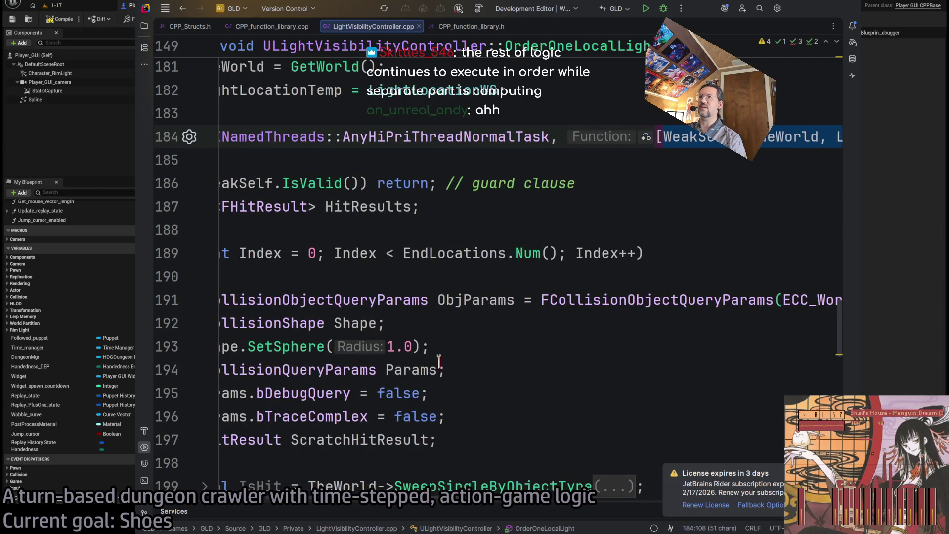
{"action": "scroll", "coordinate": [401, 286], "scroll_direction": "left", "scroll_amount": 1}
{"action": "scroll", "coordinate": [401, 286], "scroll_direction": "down", "scroll_amount": 5}
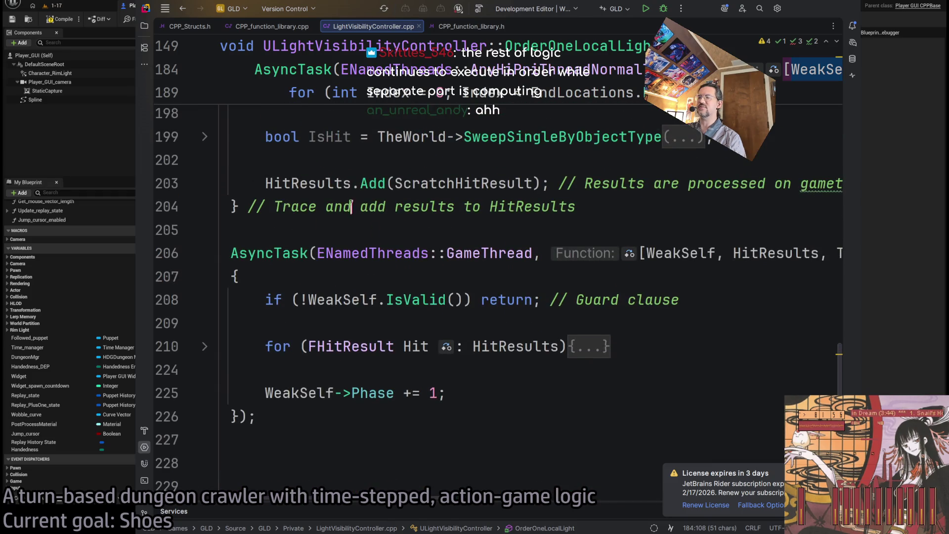
{"action": "left_click", "coordinate": [360, 252]}
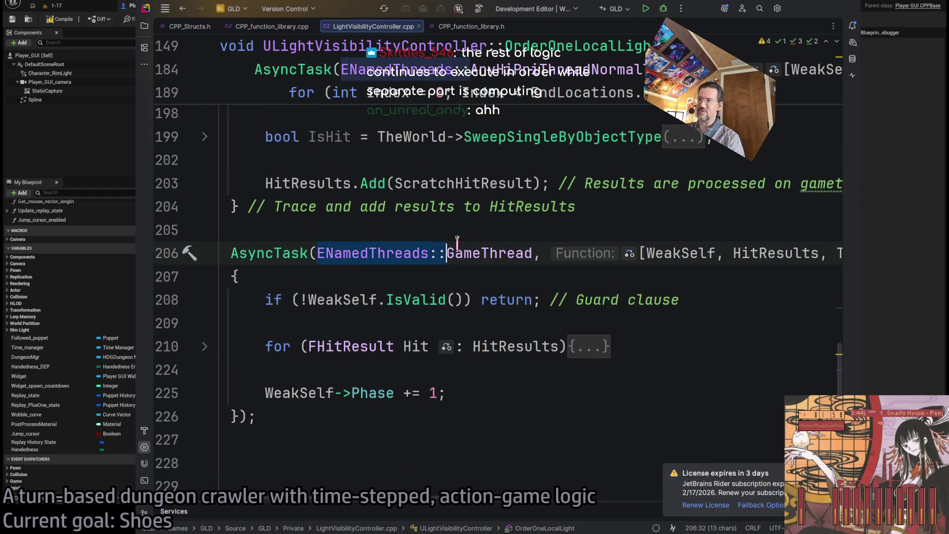
{"action": "left_click", "coordinate": [309, 253]}
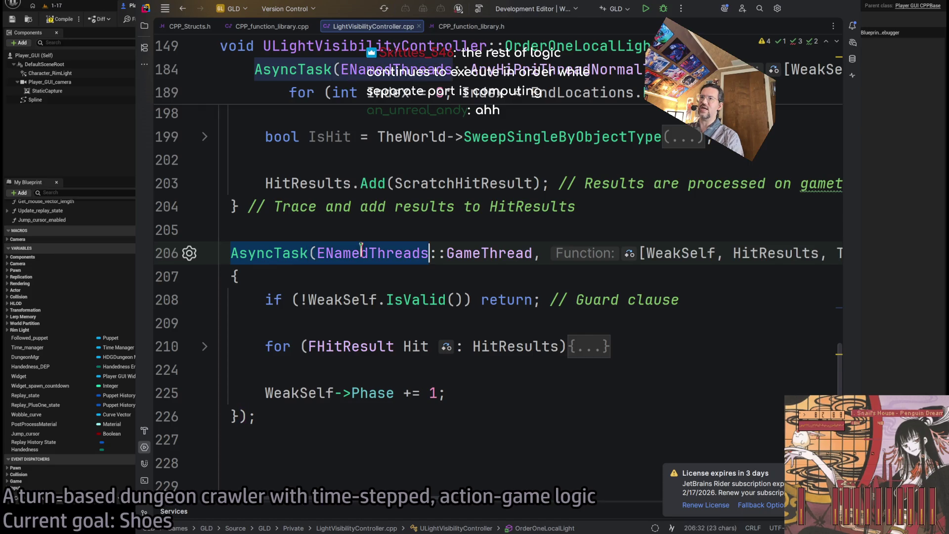
{"action": "double_click", "coordinate": [477, 252]}
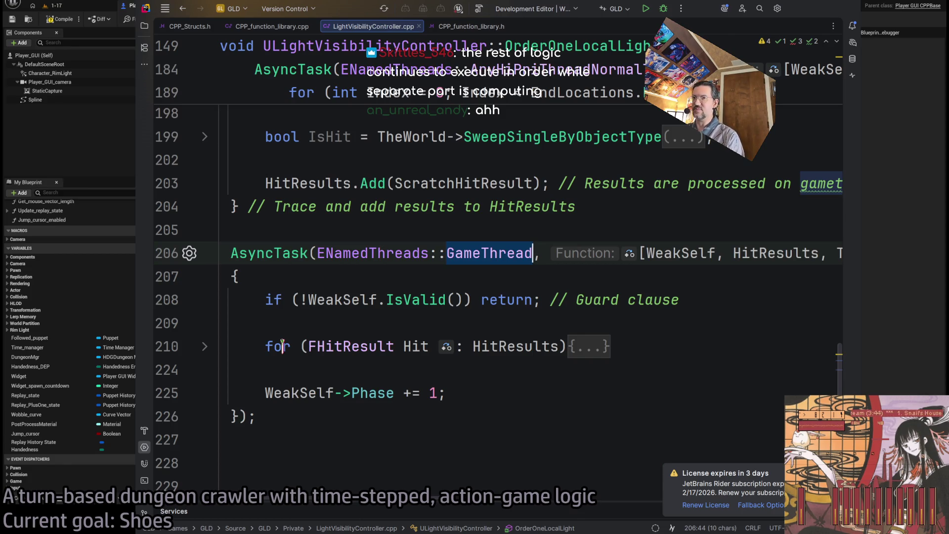
{"action": "scroll", "coordinate": [353, 346], "scroll_direction": "up", "scroll_amount": 8}
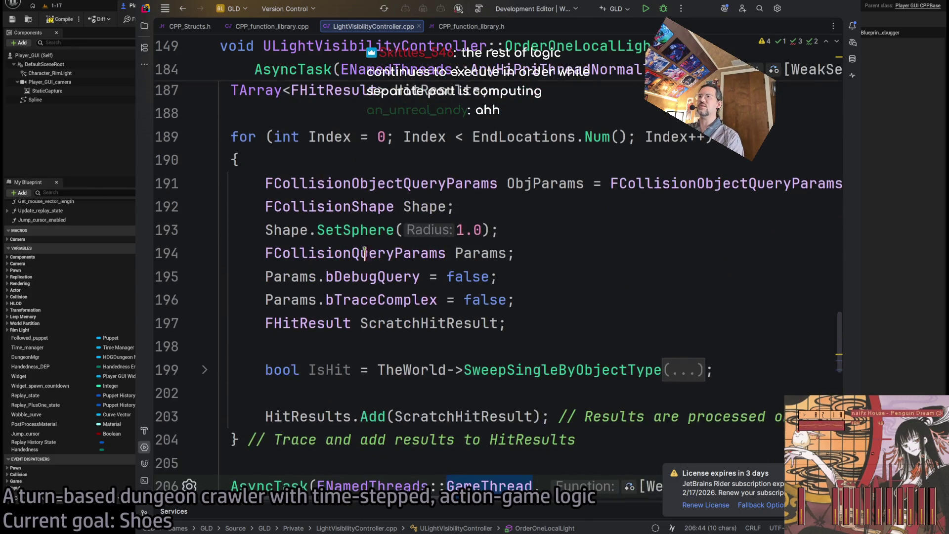
{"action": "scroll", "coordinate": [435, 376], "scroll_direction": "up", "scroll_amount": 7}
{"action": "scroll", "coordinate": [378, 385], "scroll_direction": "down", "scroll_amount": 10}
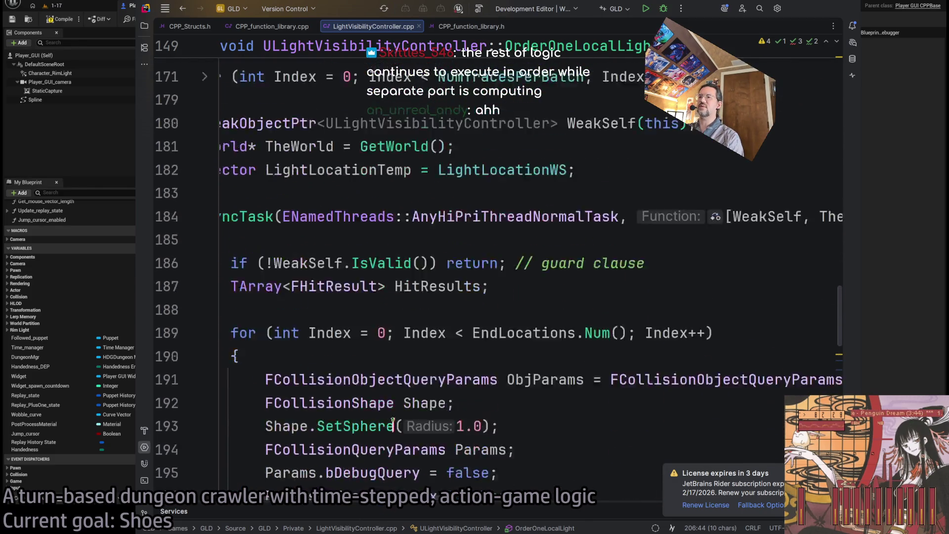
{"action": "left_click_drag", "start_coordinate": [488, 392], "coordinate": [231, 253]}
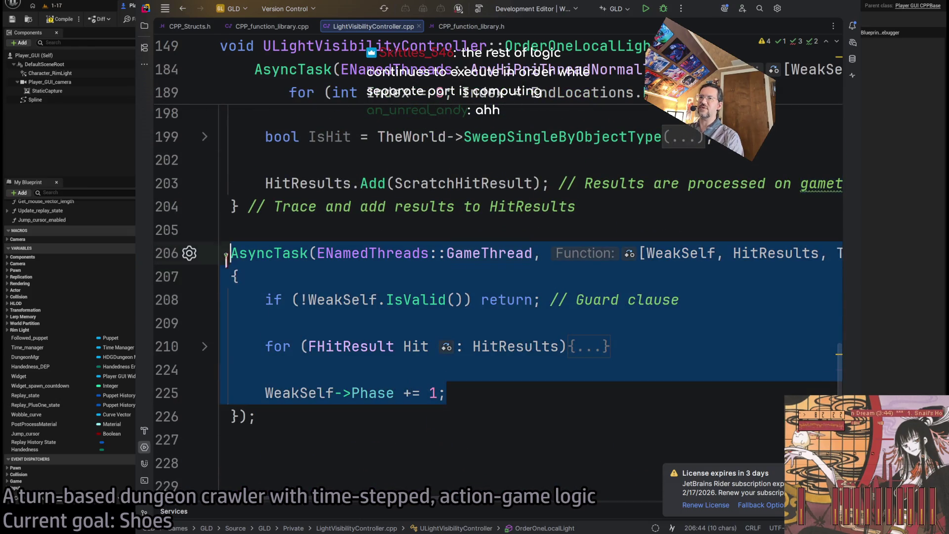
{"action": "left_click", "coordinate": [449, 381]}
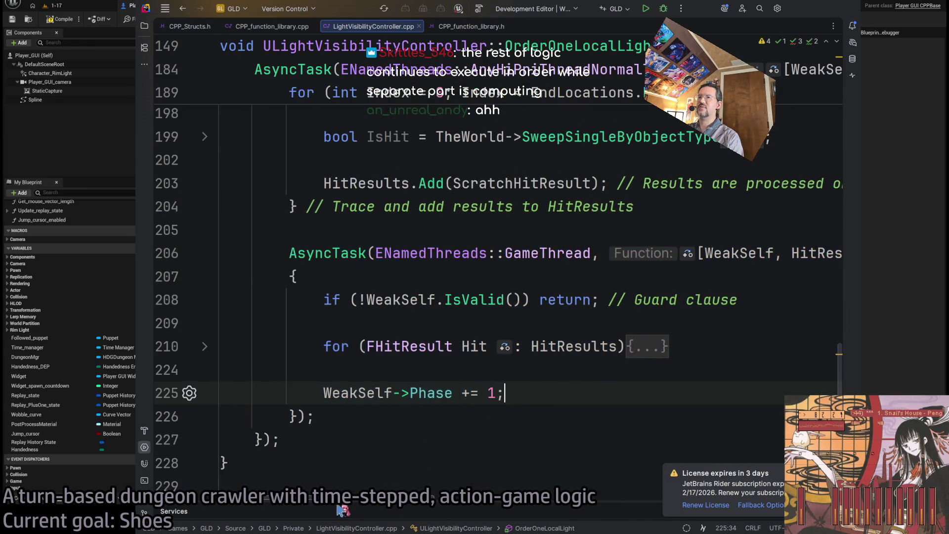
{"action": "scroll", "coordinate": [403, 365], "scroll_direction": "up", "scroll_amount": 8}
{"action": "scroll", "coordinate": [403, 366], "scroll_direction": "up", "scroll_amount": 6}
{"action": "scroll", "coordinate": [404, 366], "scroll_direction": "down", "scroll_amount": 12}
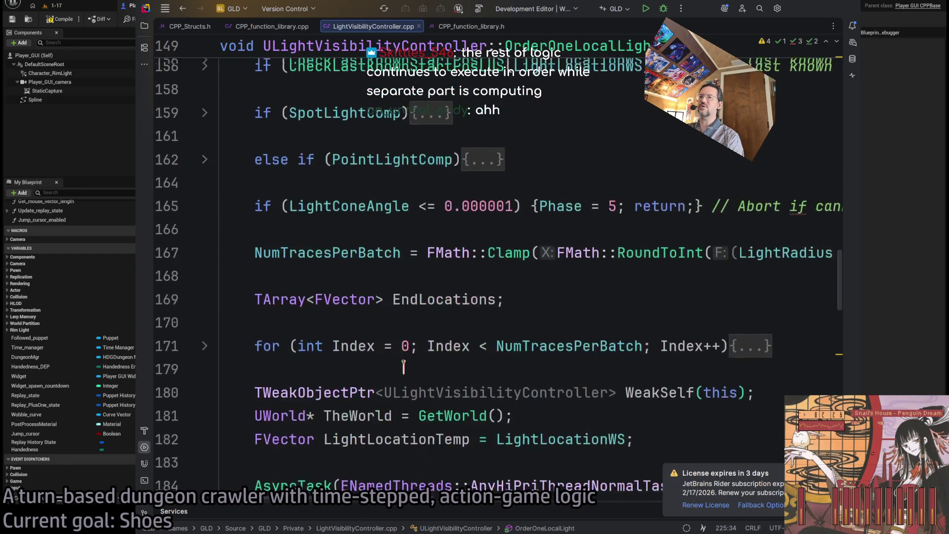
{"action": "scroll", "coordinate": [325, 289], "scroll_direction": "up", "scroll_amount": 2}
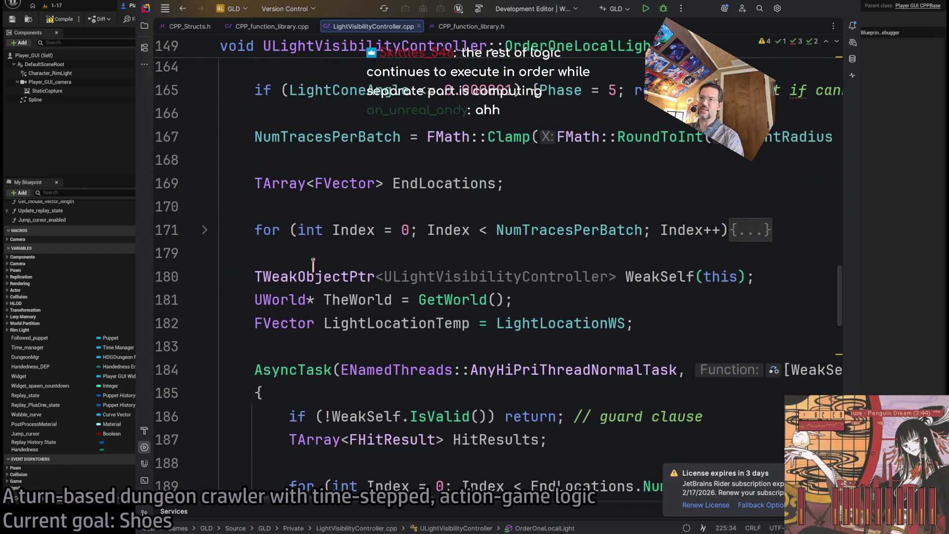
{"action": "scroll", "coordinate": [360, 324], "scroll_direction": "down", "scroll_amount": 4}
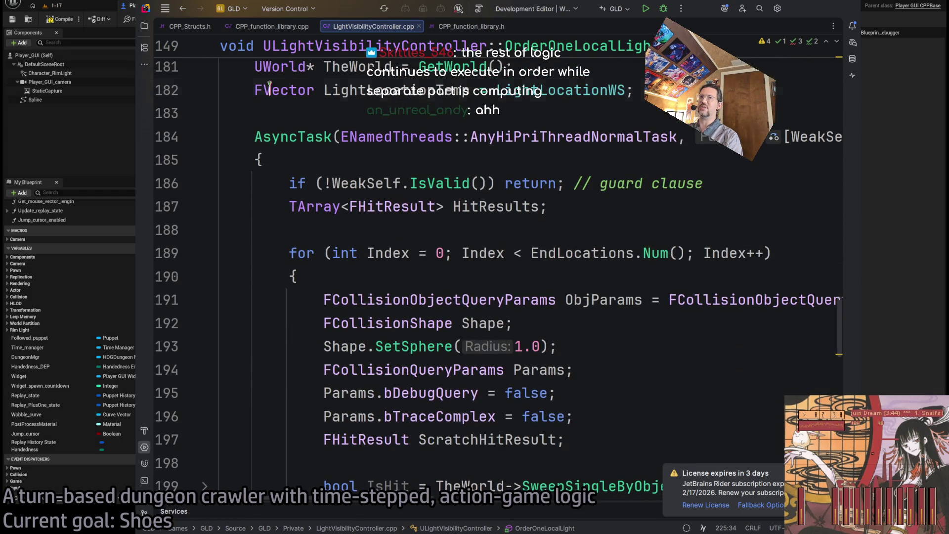
{"action": "mouse_move", "coordinate": [269, 90]}
{"action": "left_mouse_down"}
{"action": "mouse_move", "coordinate": [316, 253]}
{"action": "mouse_move", "coordinate": [519, 346]}
{"action": "left_mouse_up"}
{"action": "scroll", "coordinate": [458, 249], "scroll_direction": "up", "scroll_amount": 14}
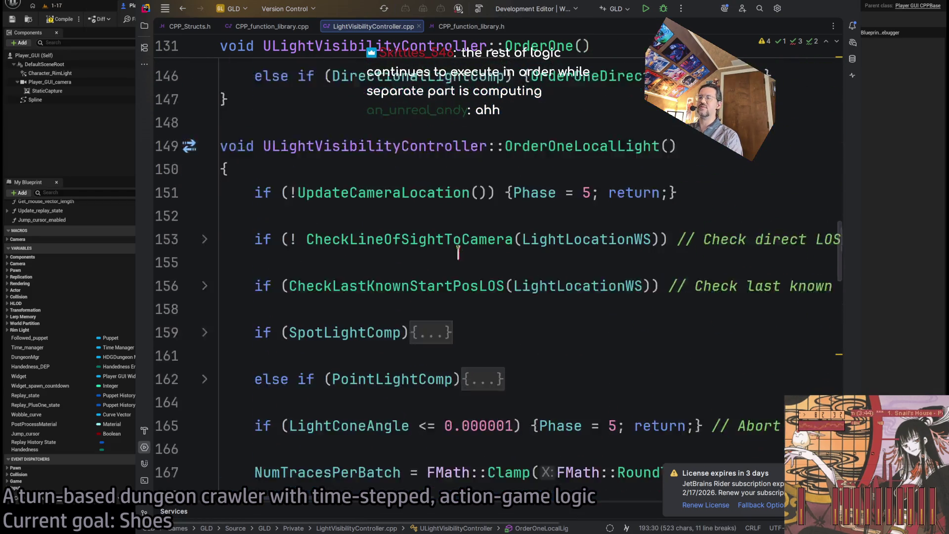
{"action": "scroll", "coordinate": [458, 250], "scroll_direction": "down", "scroll_amount": 4}
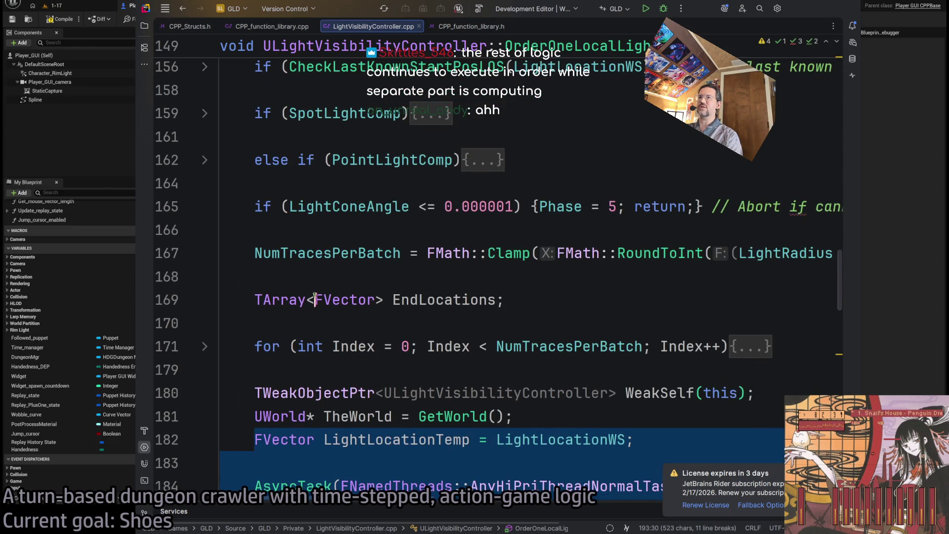
{"action": "scroll", "coordinate": [326, 247], "scroll_direction": "down", "scroll_amount": 4}
{"action": "left_click", "coordinate": [332, 183]}
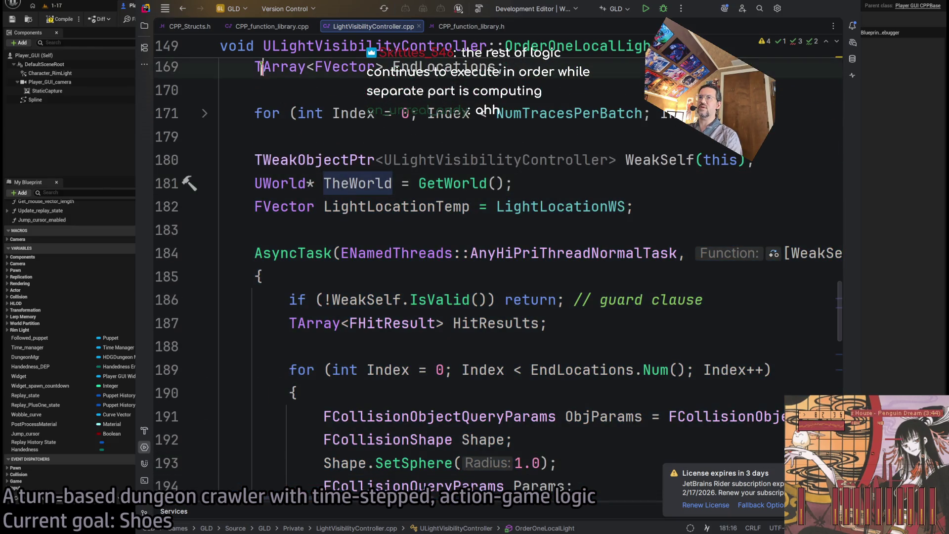
{"action": "left_click_drag", "start_coordinate": [261, 67], "coordinate": [636, 205]}
{"action": "scroll", "coordinate": [290, 135], "scroll_direction": "down", "scroll_amount": 2}
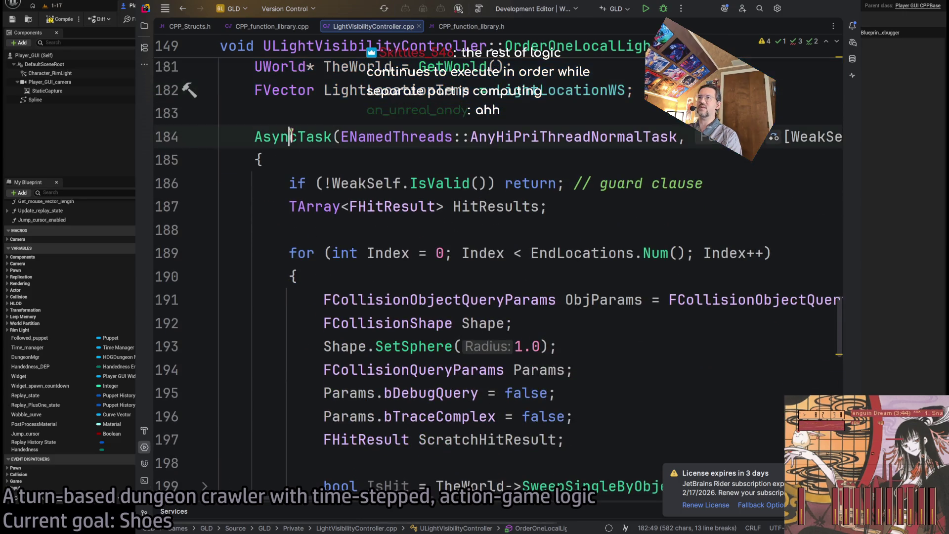
{"action": "mouse_move", "coordinate": [255, 137]}
{"action": "left_mouse_down"}
{"action": "mouse_move", "coordinate": [373, 393]}
{"action": "mouse_move", "coordinate": [410, 439]}
{"action": "left_mouse_up"}
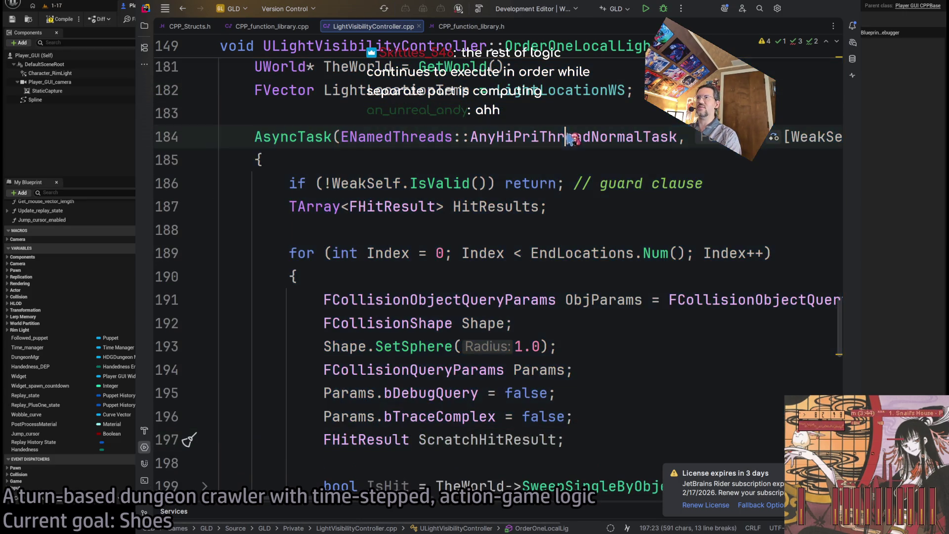
{"action": "double_click", "coordinate": [577, 140]}
{"action": "scroll", "coordinate": [537, 341], "scroll_direction": "down", "scroll_amount": 5}
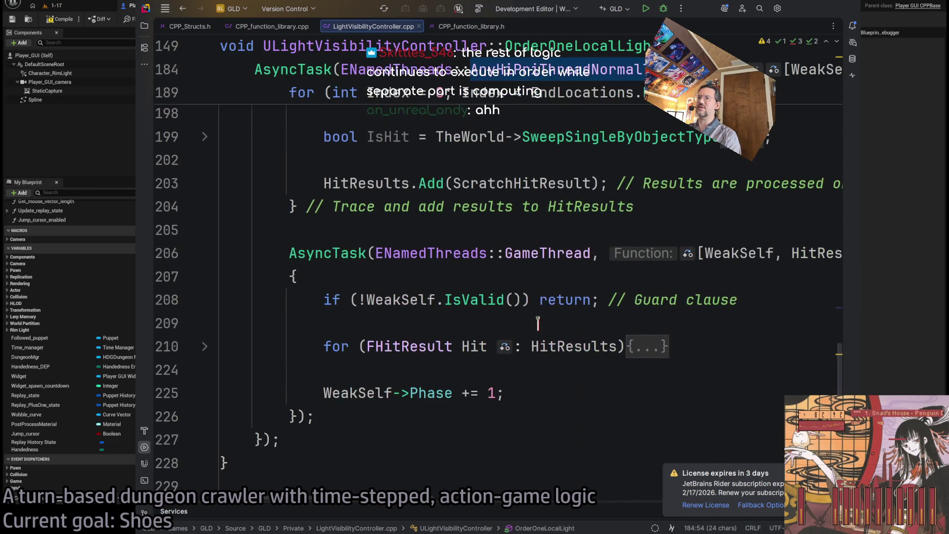
{"action": "left_click_drag", "start_coordinate": [333, 300], "coordinate": [530, 390]}
{"action": "left_click", "coordinate": [531, 393]}
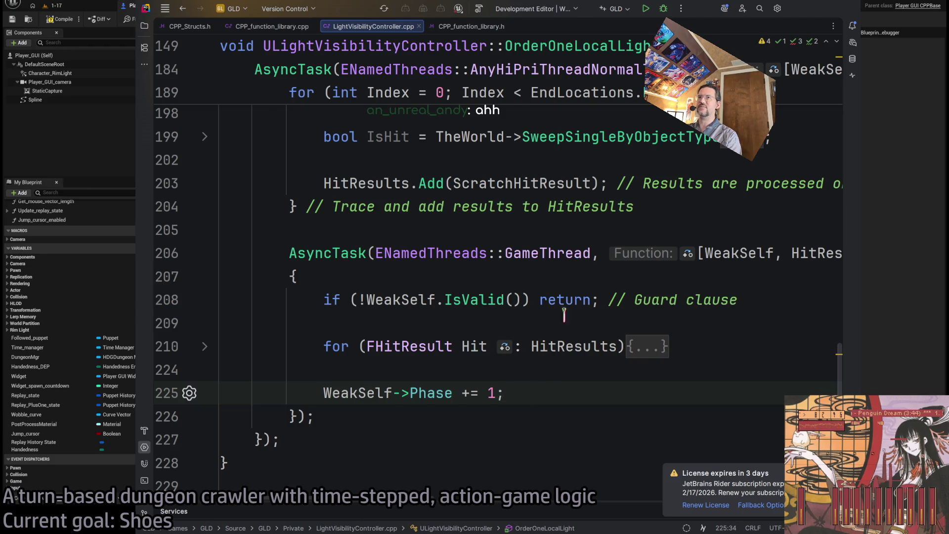
{"action": "key", "text": "alt+Tab"}
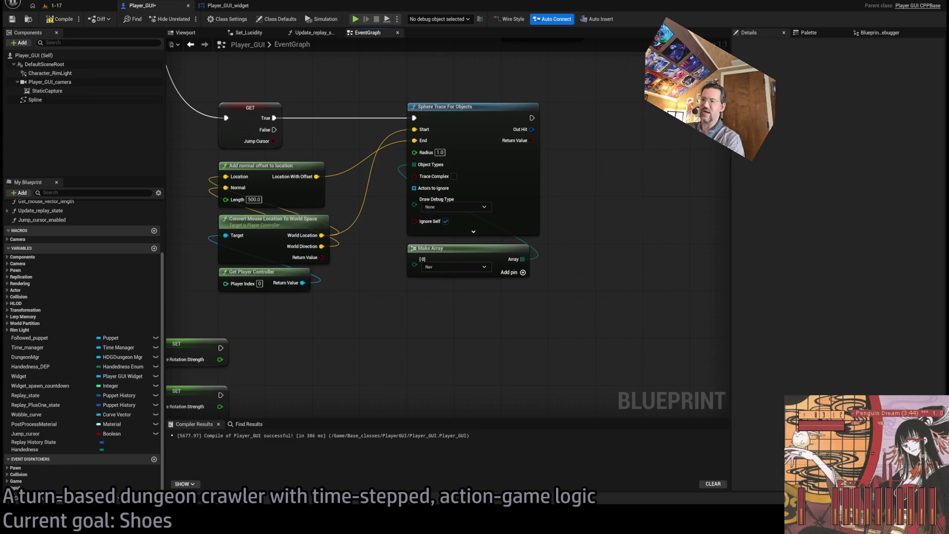
Step: Switch from the Player_GUI EventGraph back to LightVisibilityController.cpp in Rider
{"action": "key", "text": "alt+Tab"}
Step: Delete and then restore '::GameThread' after ENamedThreads on line 206
{"action": "double_click", "coordinate": [549, 253]}
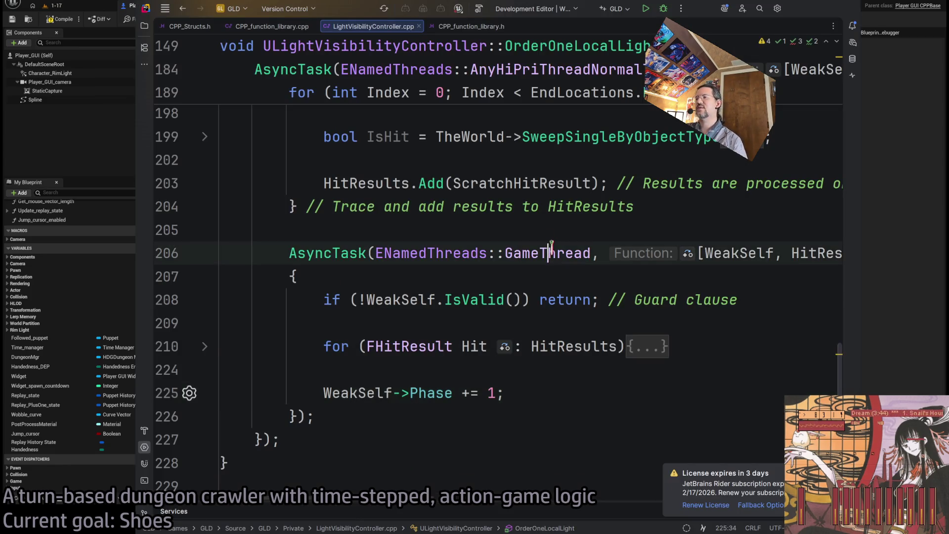
{"action": "key", "text": "BackSpace"}
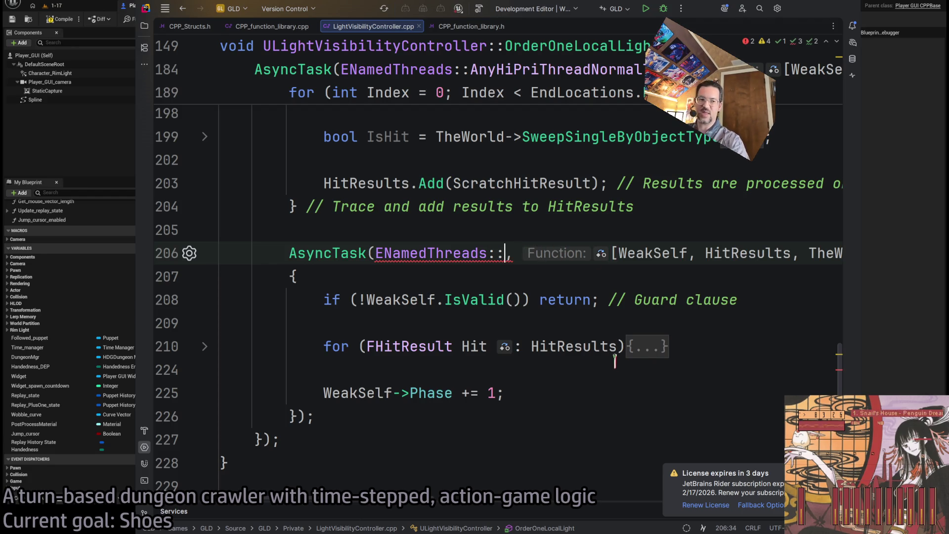
{"action": "key", "text": "BackSpace"}
{"action": "key", "text": "BackSpace"}
{"action": "key", "text": "ctrl+z"}
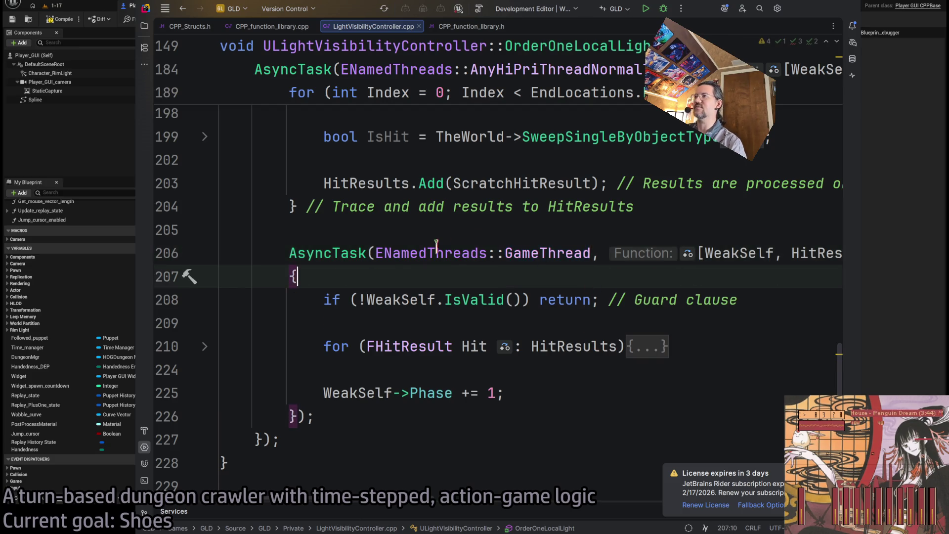
Step: Jump to the ENamedThreads declaration in TaskGraph.cpp with F12
{"action": "double_click", "coordinate": [436, 251]}
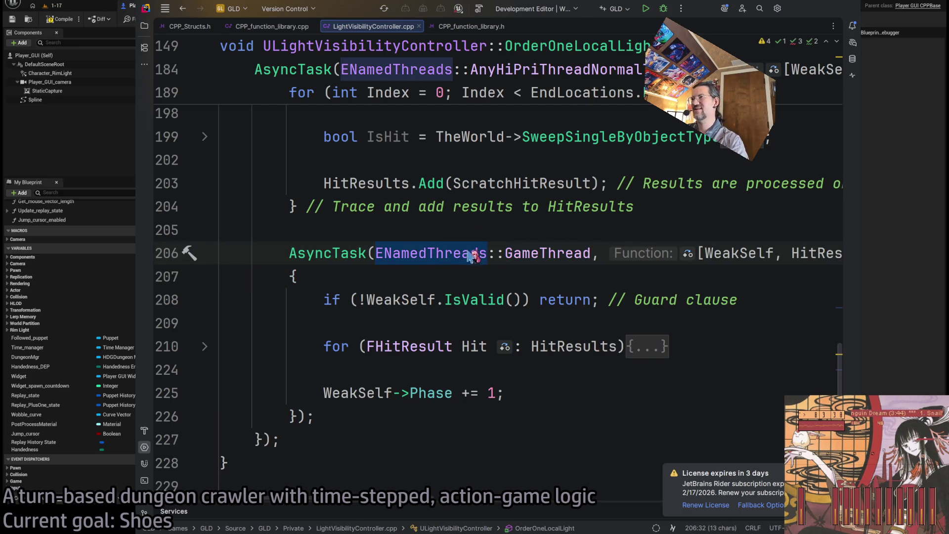
{"action": "key", "text": "Down"}
{"action": "left_click", "coordinate": [449, 253]}
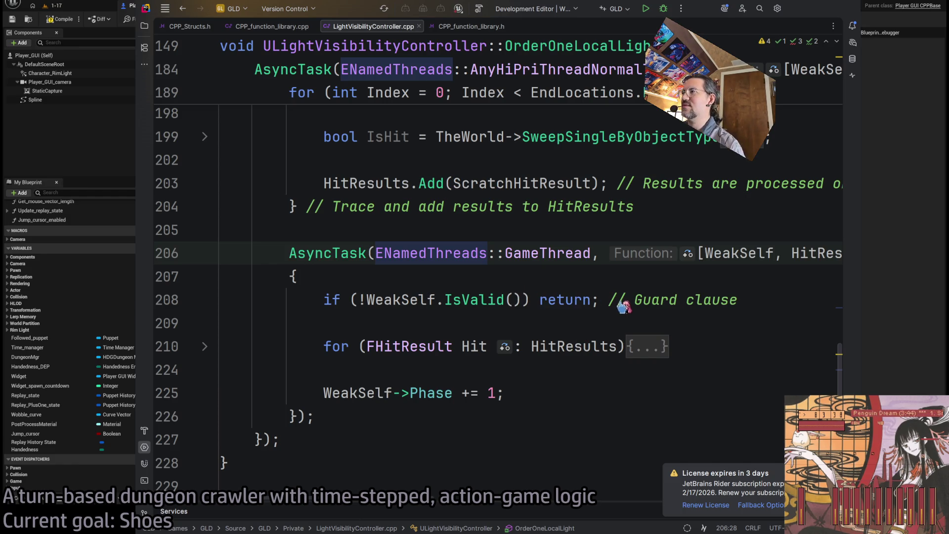
{"action": "key", "text": "F12"}
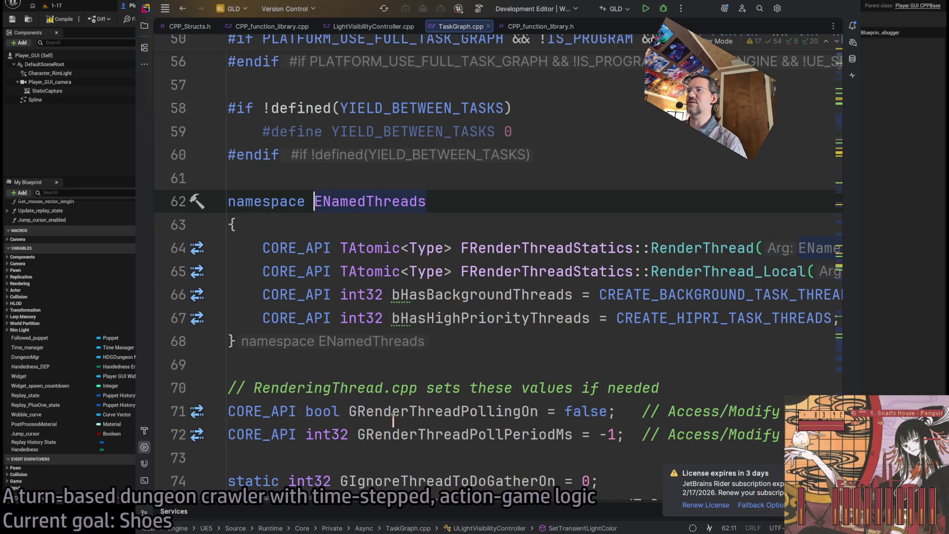
Step: Close TaskGraph.cpp and return to the LightVisibilityController.cpp code
{"action": "mouse_move", "coordinate": [302, 507]}
{"action": "left_mouse_down"}
{"action": "mouse_move", "coordinate": [425, 509]}
{"action": "mouse_move", "coordinate": [284, 505]}
{"action": "left_mouse_up"}
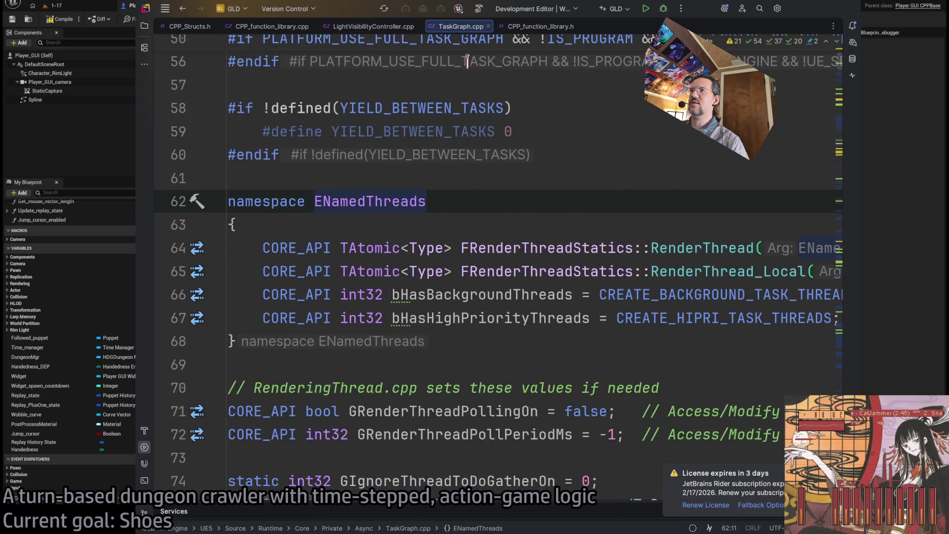
{"action": "middle_click", "coordinate": [435, 30]}
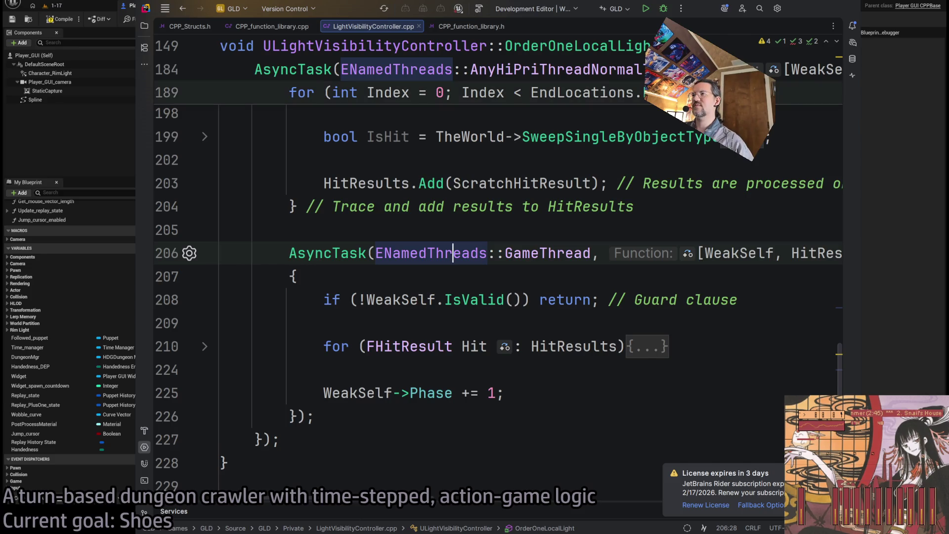
{"action": "scroll", "coordinate": [460, 286], "scroll_direction": "down", "scroll_amount": 3, "text": "ctrl"}
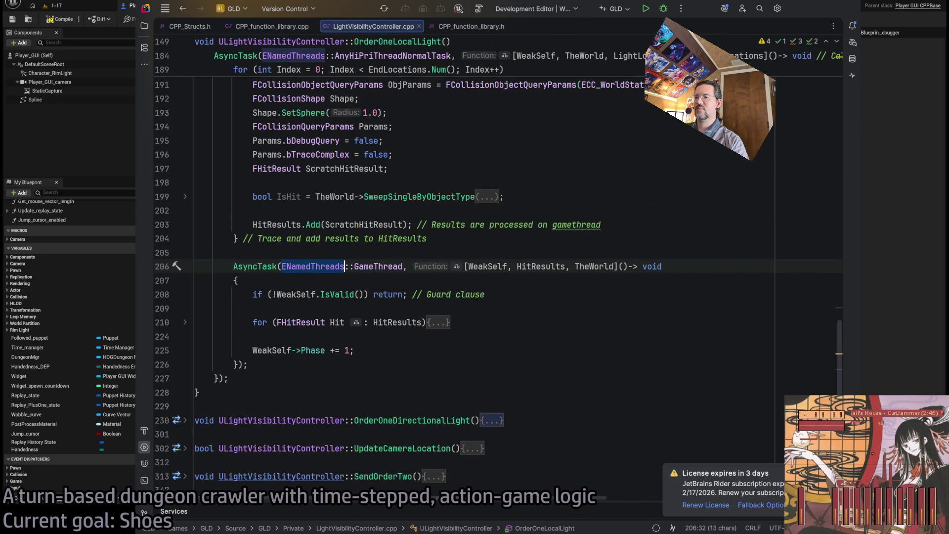
Step: Run a web search for 'ENamedThreads'
{"action": "key", "text": "alt+Tab"}
{"action": "type", "text": "ENamedThreads"}
{"action": "key", "text": "Return"}
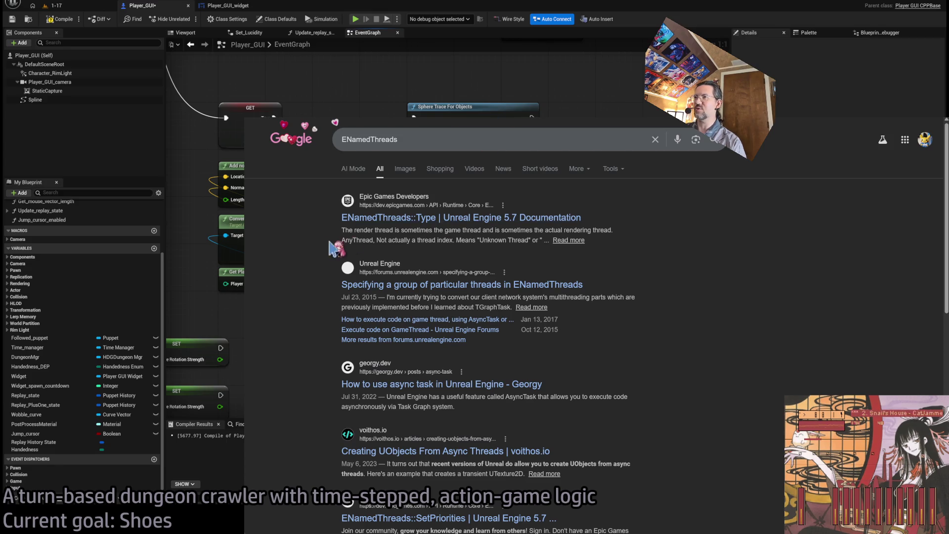
Step: Open the ENamedThreads::Type documentation page and scroll to its Syntax block
{"action": "left_click", "coordinate": [346, 219]}
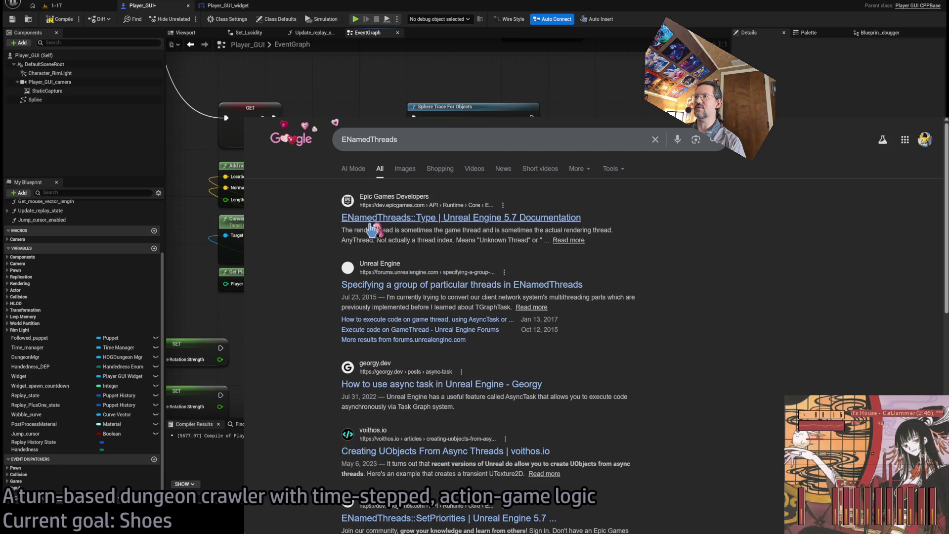
{"action": "scroll", "coordinate": [493, 321], "scroll_direction": "down", "scroll_amount": 5}
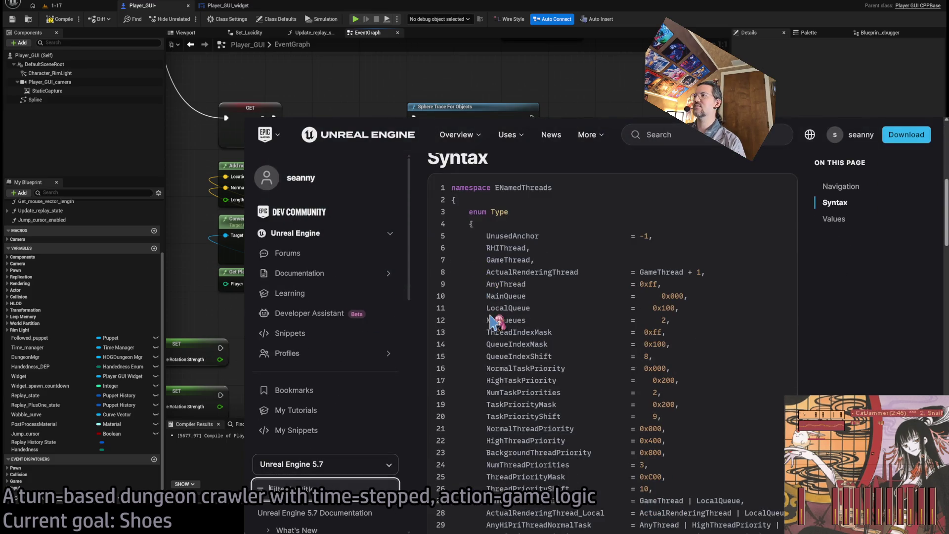
{"action": "scroll", "coordinate": [523, 273], "scroll_direction": "down", "scroll_amount": 2}
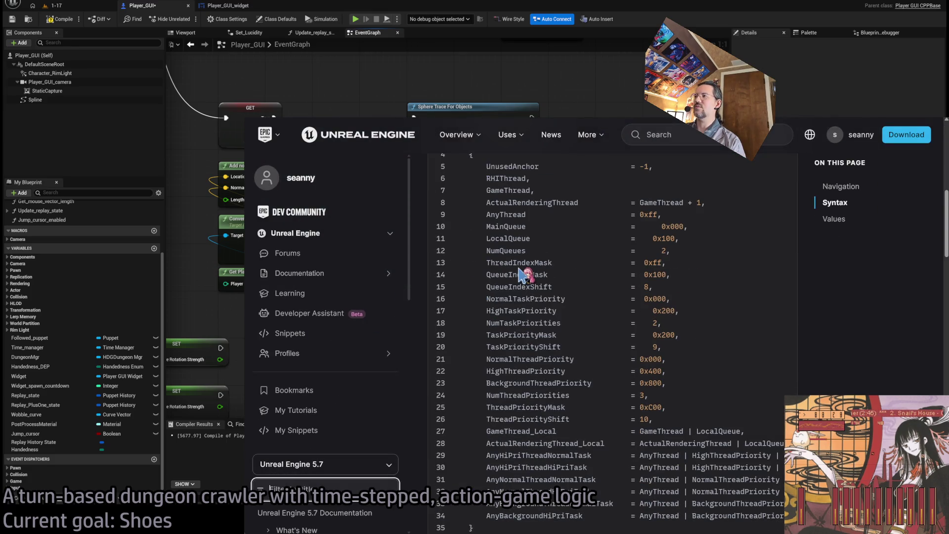
{"action": "scroll", "coordinate": [579, 315], "scroll_direction": "up", "scroll_amount": 2}
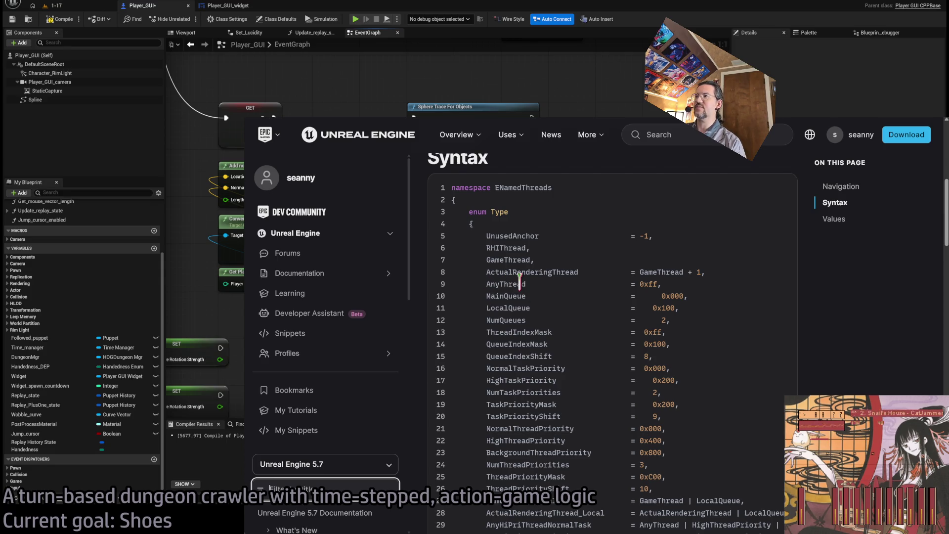
Step: Highlight the GameThread, ActualRenderingThread and AnyThread entries, then enlarge the page text
{"action": "double_click", "coordinate": [509, 260]}
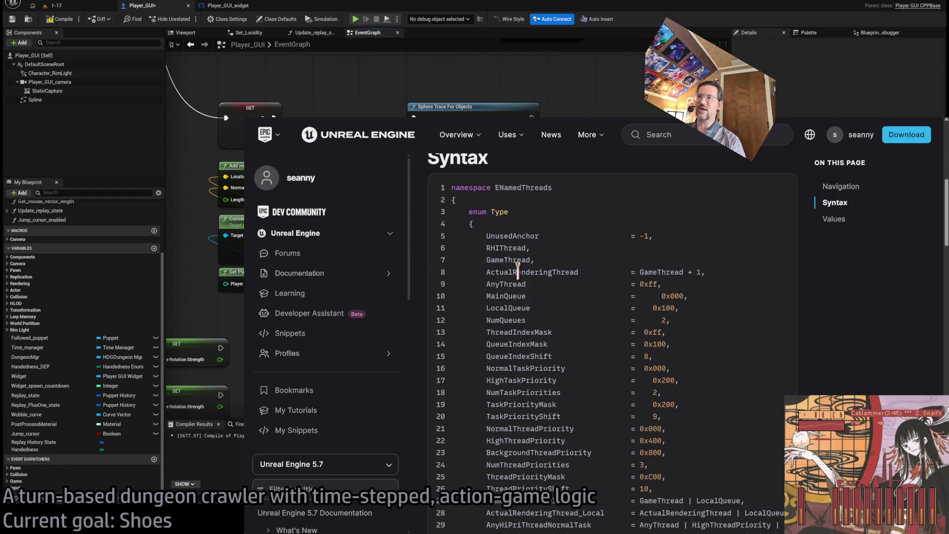
{"action": "double_click", "coordinate": [513, 273]}
{"action": "double_click", "coordinate": [516, 272]}
{"action": "left_click", "coordinate": [533, 270]}
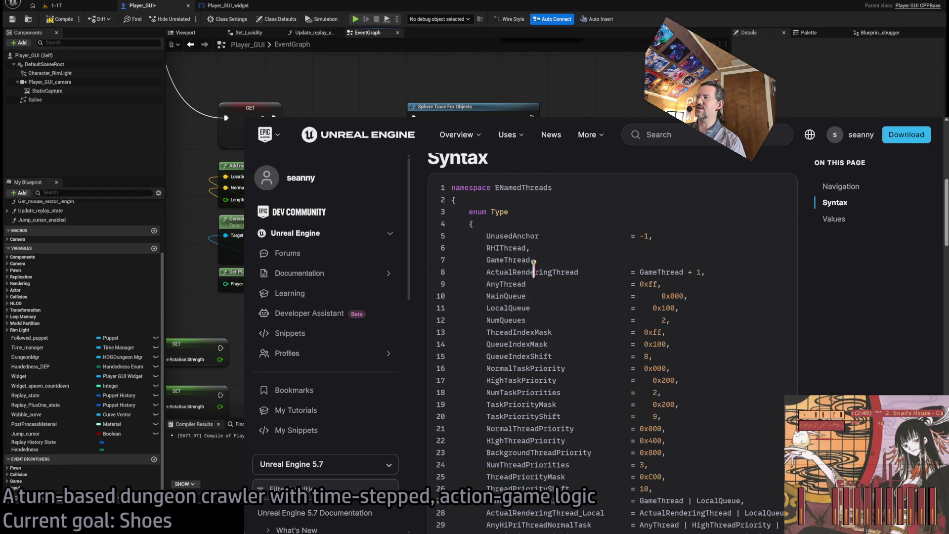
{"action": "mouse_move", "coordinate": [577, 270]}
{"action": "left_mouse_down"}
{"action": "mouse_move", "coordinate": [486, 271]}
{"action": "mouse_move", "coordinate": [520, 279]}
{"action": "left_mouse_up"}
{"action": "scroll", "coordinate": [544, 286], "scroll_direction": "down", "scroll_amount": 3}
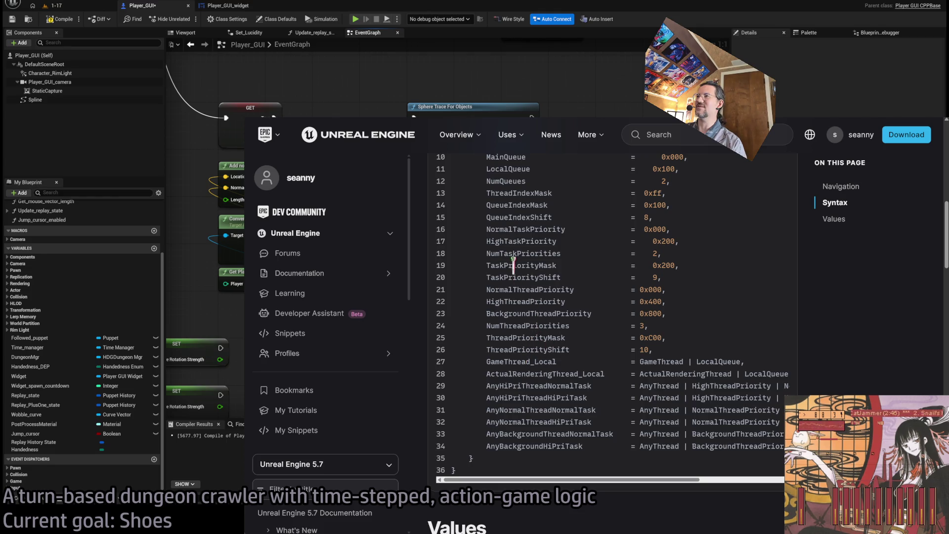
{"action": "scroll", "coordinate": [523, 336], "scroll_direction": "up", "scroll_amount": 2}
{"action": "left_click_drag", "start_coordinate": [486, 202], "coordinate": [579, 202]}
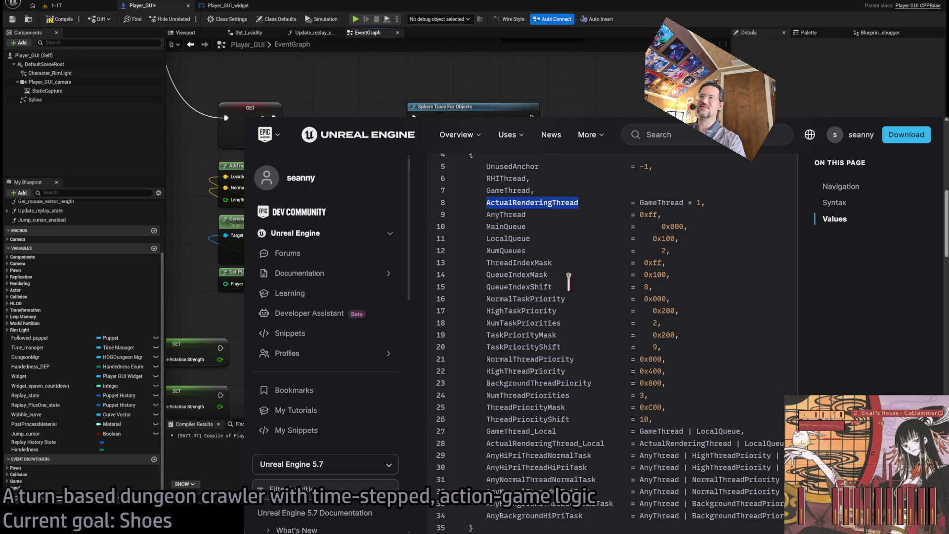
{"action": "key", "text": "ctrl+plus"}
{"action": "key", "text": "ctrl+plus"}
{"action": "key", "text": "ctrl+plus"}
Step: Highlight the MainQueue and NumQueues entries in the ENamedThreads listing
{"action": "scroll", "coordinate": [712, 356], "scroll_direction": "down", "scroll_amount": 3}
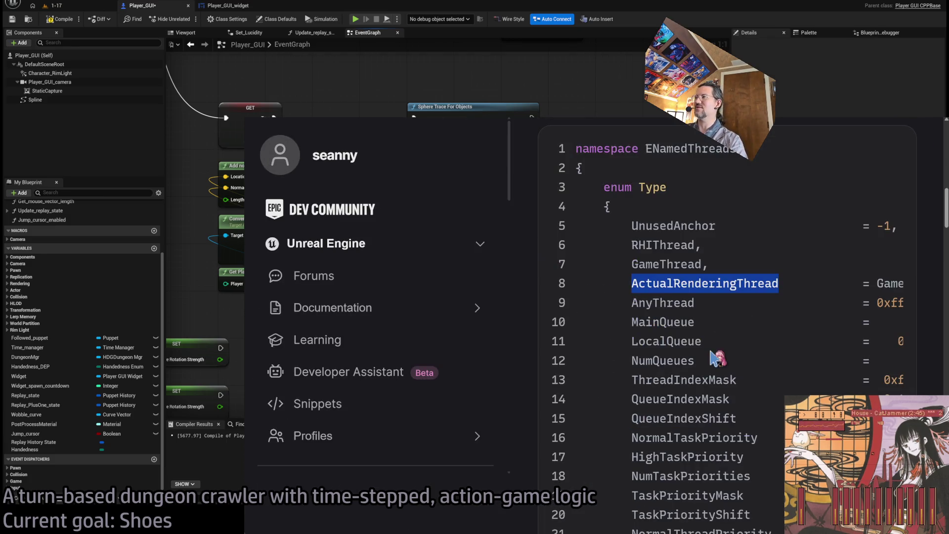
{"action": "left_click", "coordinate": [657, 324]}
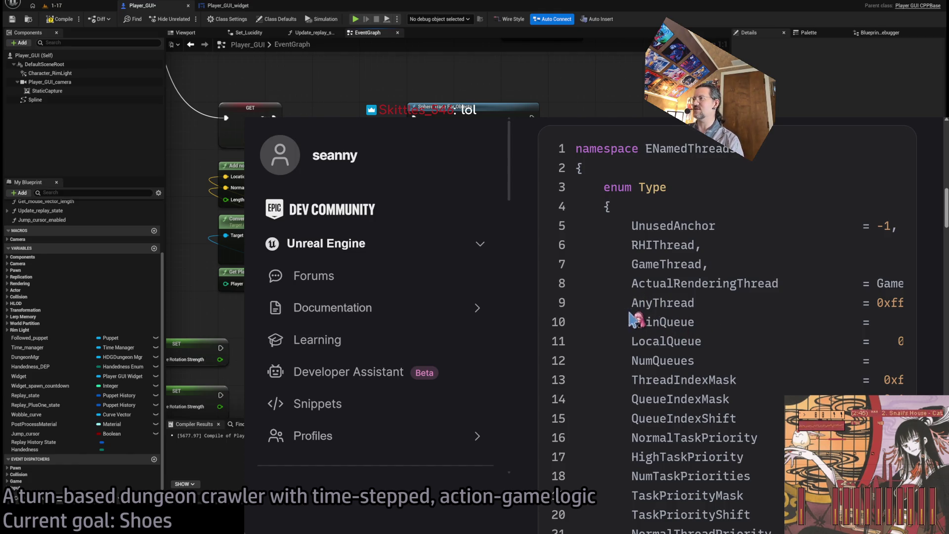
{"action": "double_click", "coordinate": [655, 301]}
{"action": "double_click", "coordinate": [672, 321]}
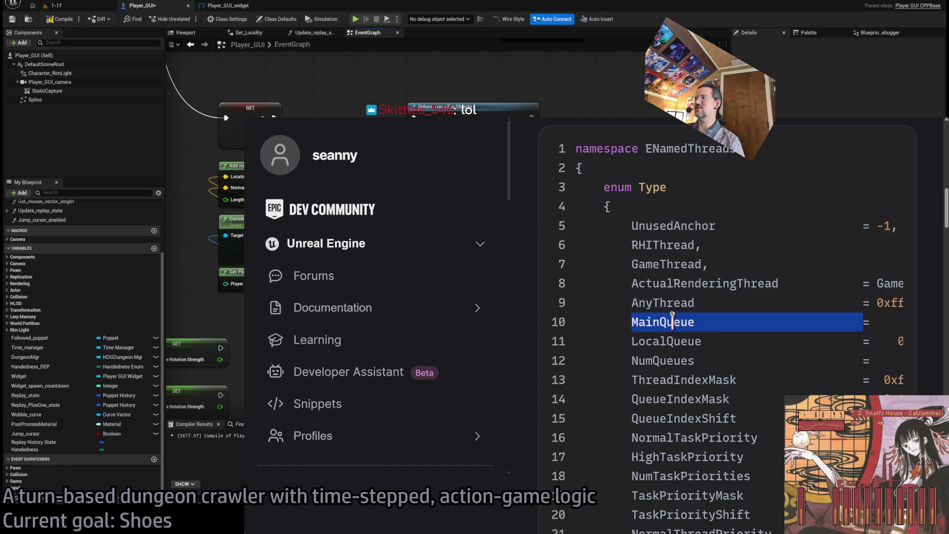
{"action": "double_click", "coordinate": [699, 341]}
{"action": "double_click", "coordinate": [691, 361]}
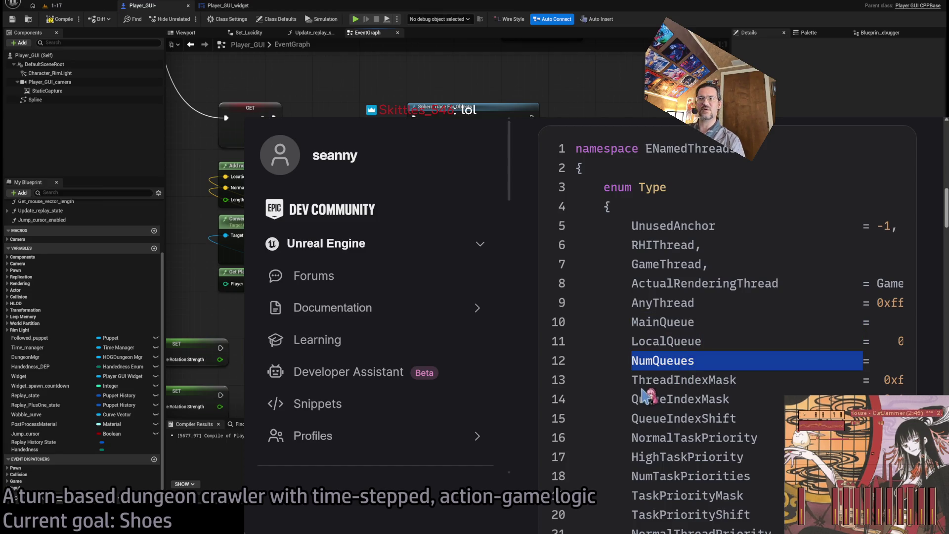
{"action": "left_click", "coordinate": [615, 359]}
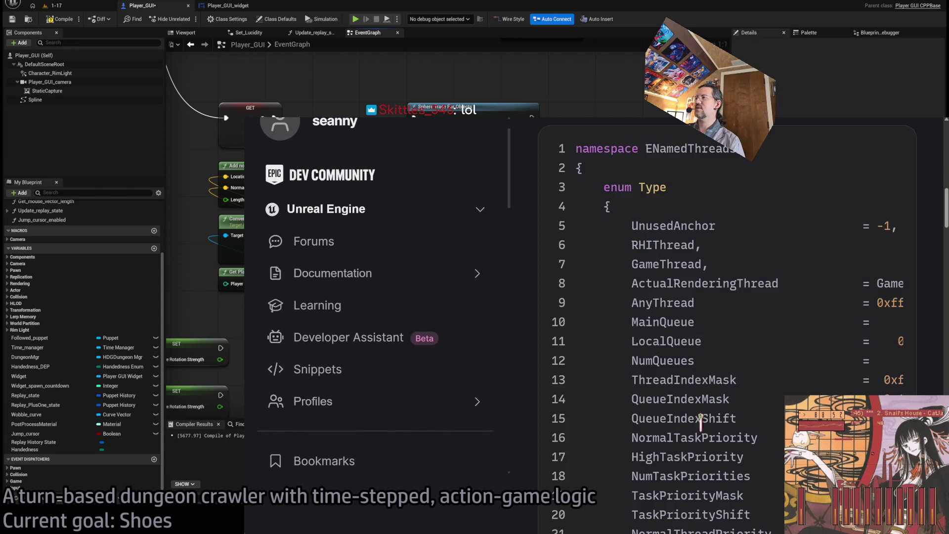
Step: Highlight the HighTaskPriority and AnyHiPriThreadNormalTask entries
{"action": "double_click", "coordinate": [697, 438]}
{"action": "double_click", "coordinate": [695, 456]}
{"action": "scroll", "coordinate": [946, 228], "scroll_direction": "down", "scroll_amount": 1}
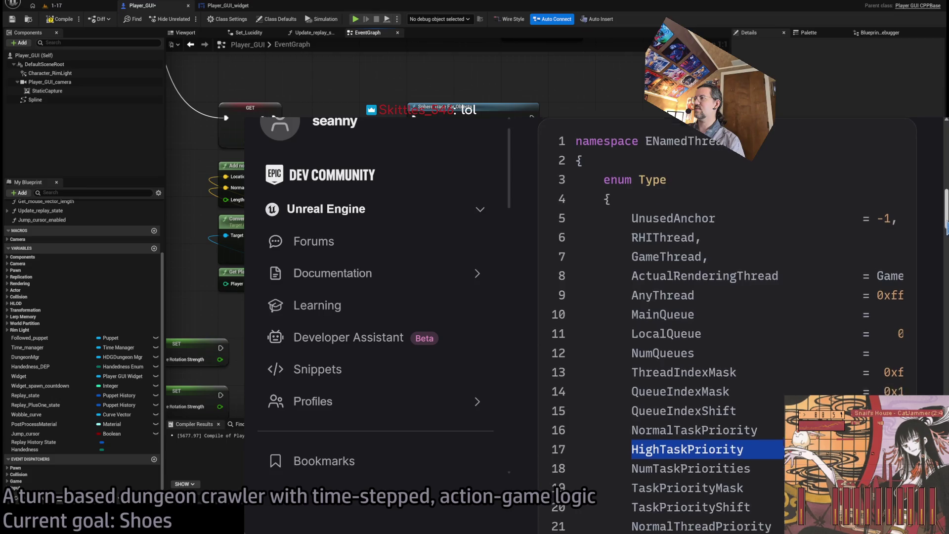
{"action": "scroll", "coordinate": [742, 322], "scroll_direction": "down", "scroll_amount": 4}
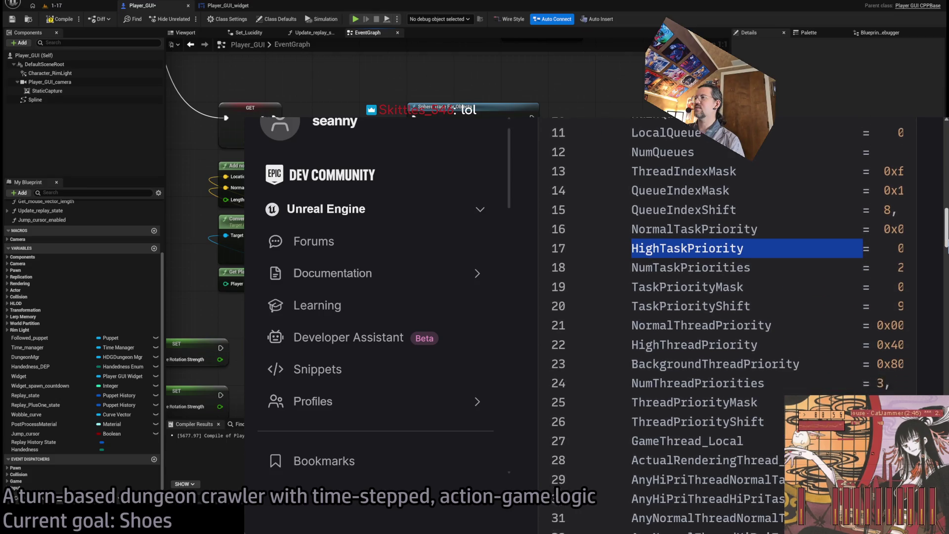
{"action": "scroll", "coordinate": [841, 289], "scroll_direction": "down", "scroll_amount": 3}
{"action": "double_click", "coordinate": [734, 332]}
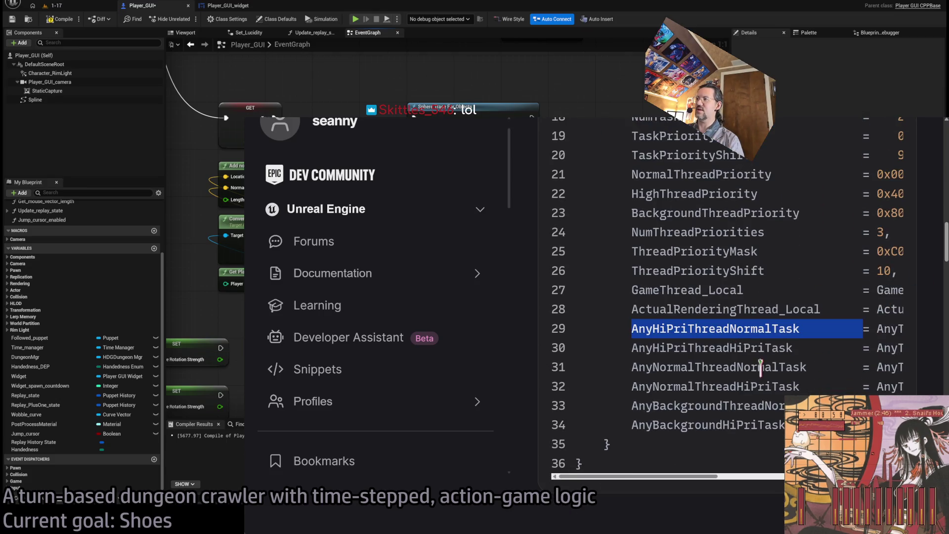
{"action": "left_click", "coordinate": [692, 349]}
{"action": "double_click", "coordinate": [743, 332]}
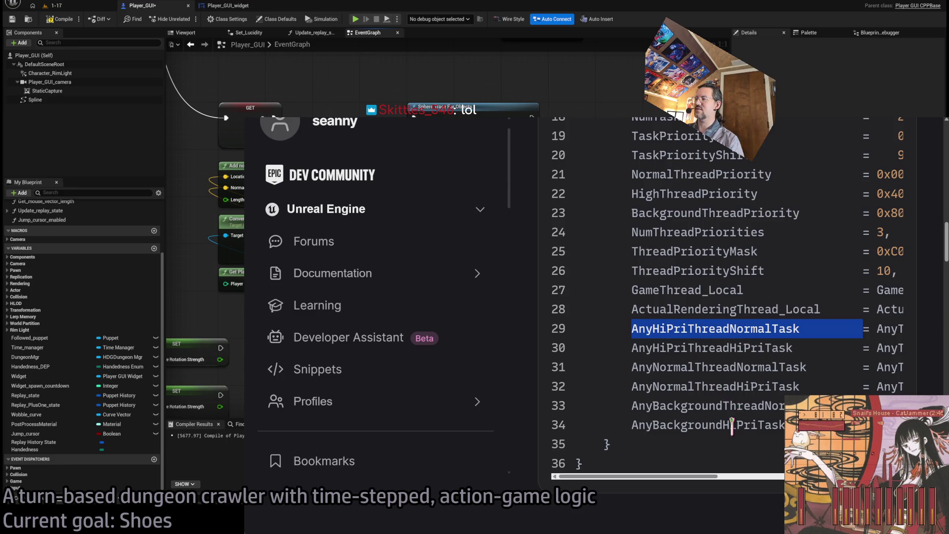
Step: Return to LightVisibilityController.cpp in Rider and scroll up through the trace-batch code
{"action": "key", "text": "alt+Tab"}
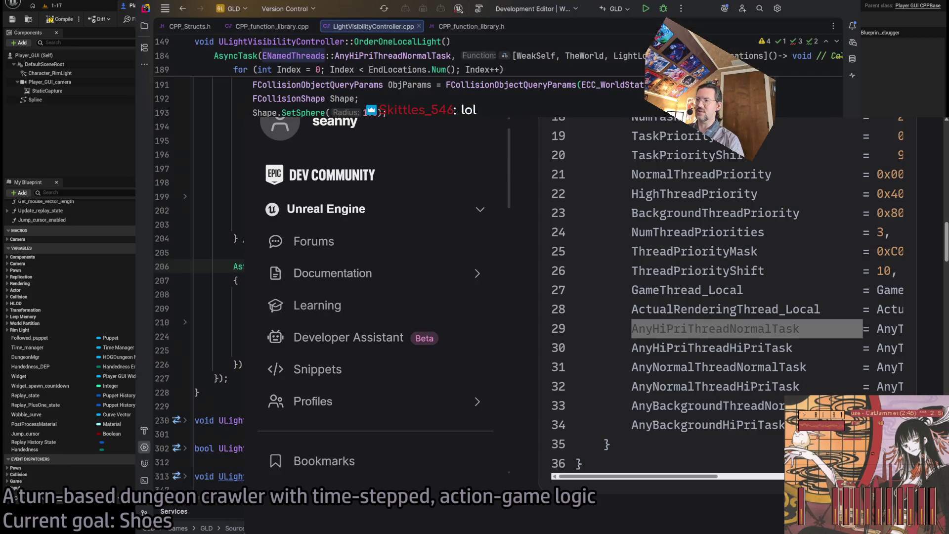
{"action": "scroll", "coordinate": [217, 247], "scroll_direction": "up", "scroll_amount": 5}
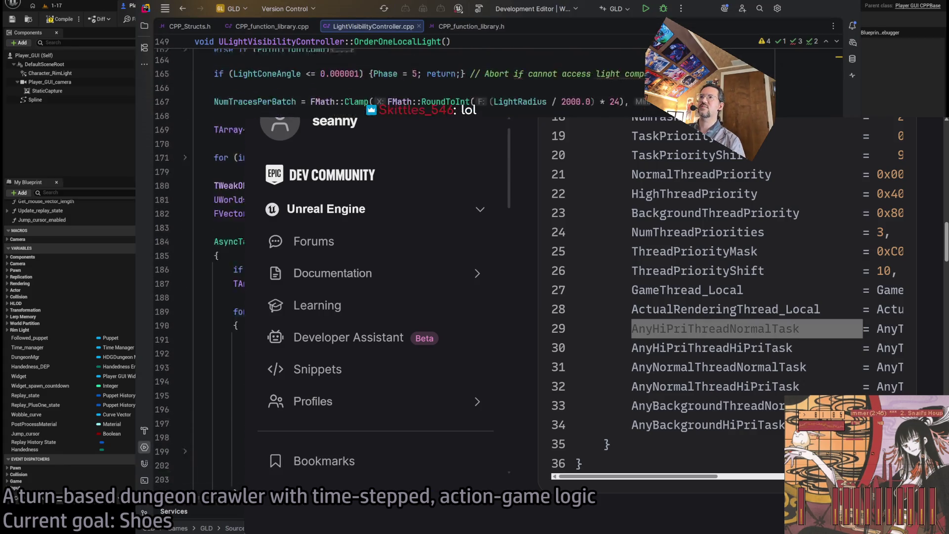
{"action": "scroll", "coordinate": [217, 247], "scroll_direction": "up", "scroll_amount": 3}
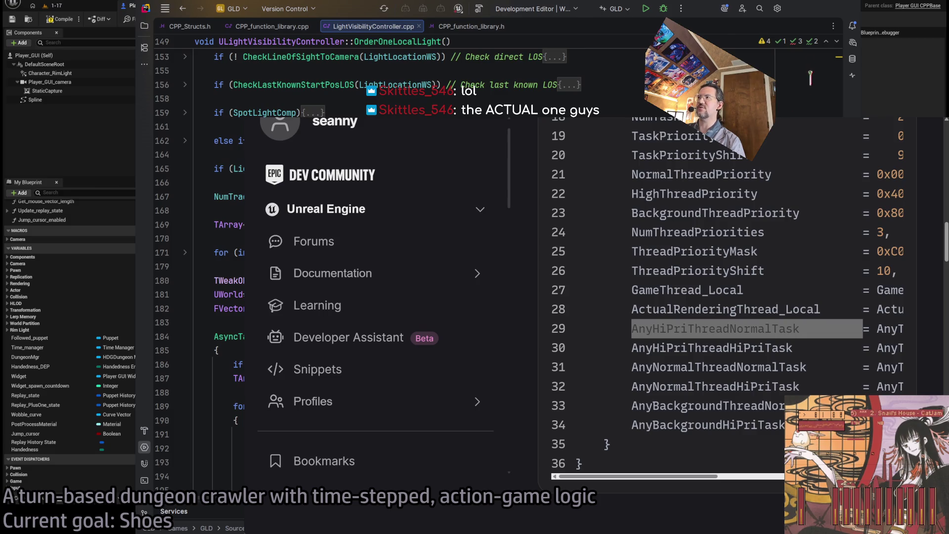
Step: Back in the docs, highlight the AnyHiPriThreadHiPriTask through AnyBackgroundHiPriTask lines
{"action": "key", "text": "alt+Tab"}
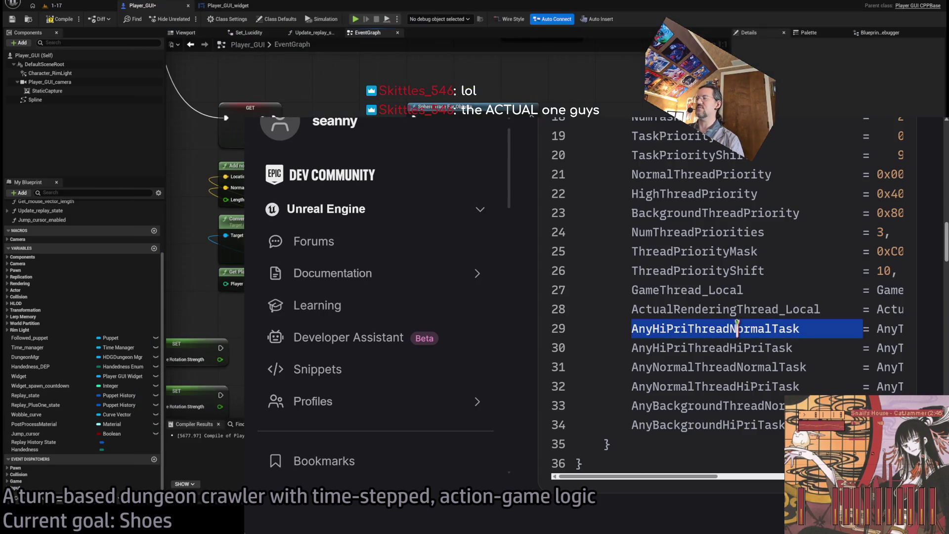
{"action": "scroll", "coordinate": [736, 328], "scroll_direction": "right", "scroll_amount": 10}
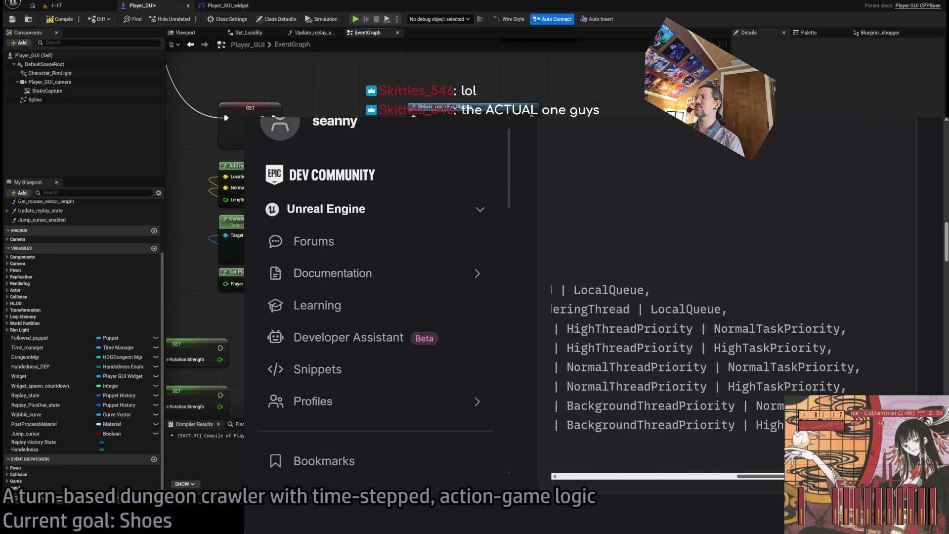
{"action": "scroll", "coordinate": [628, 340], "scroll_direction": "left", "scroll_amount": 10}
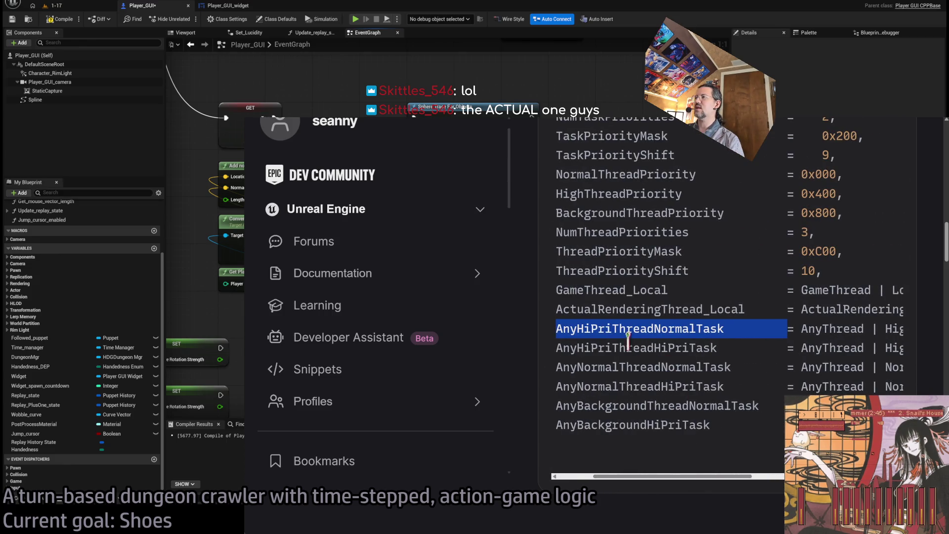
{"action": "triple_click", "coordinate": [612, 347]}
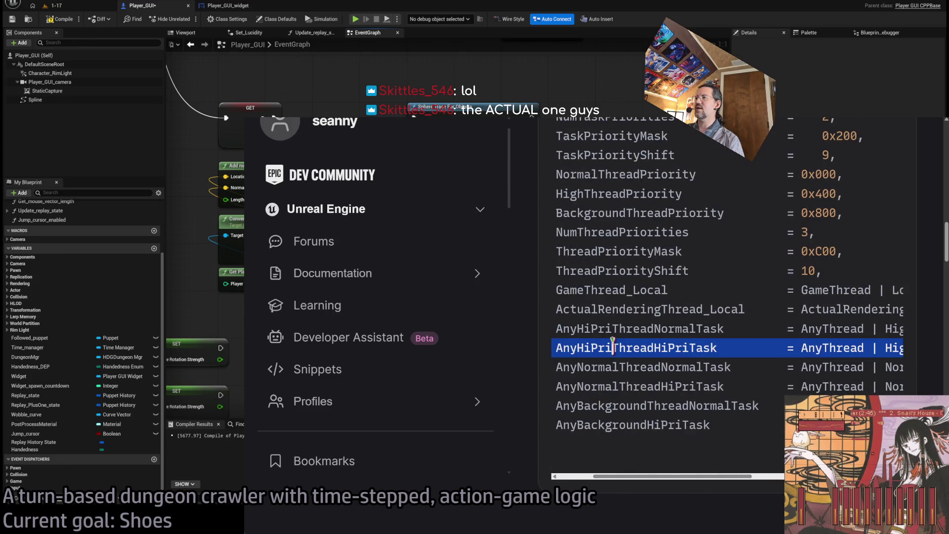
{"action": "double_click", "coordinate": [679, 367]}
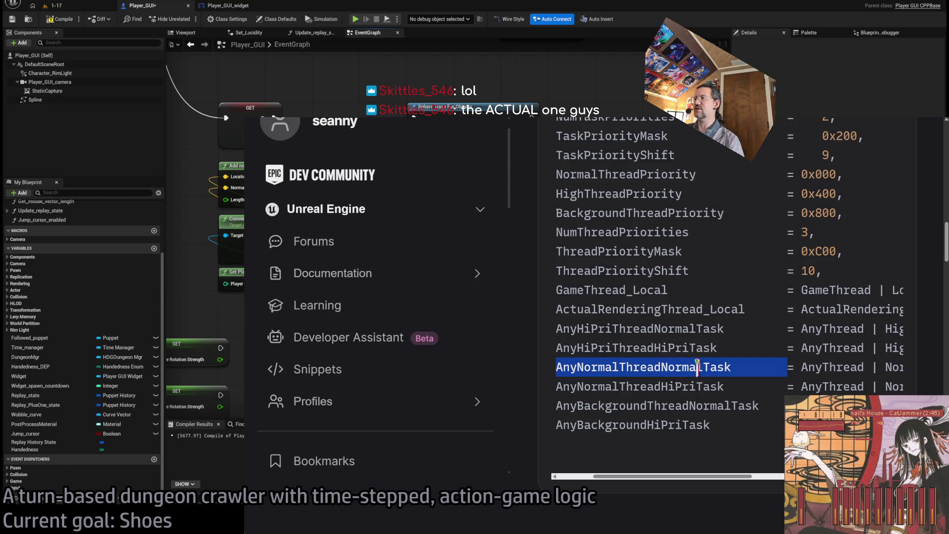
{"action": "triple_click", "coordinate": [608, 386]}
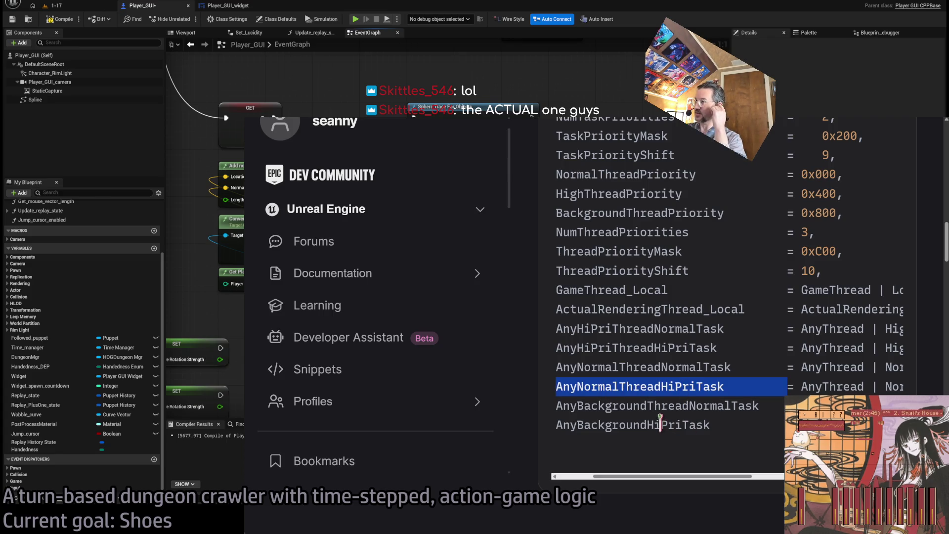
{"action": "triple_click", "coordinate": [652, 408]}
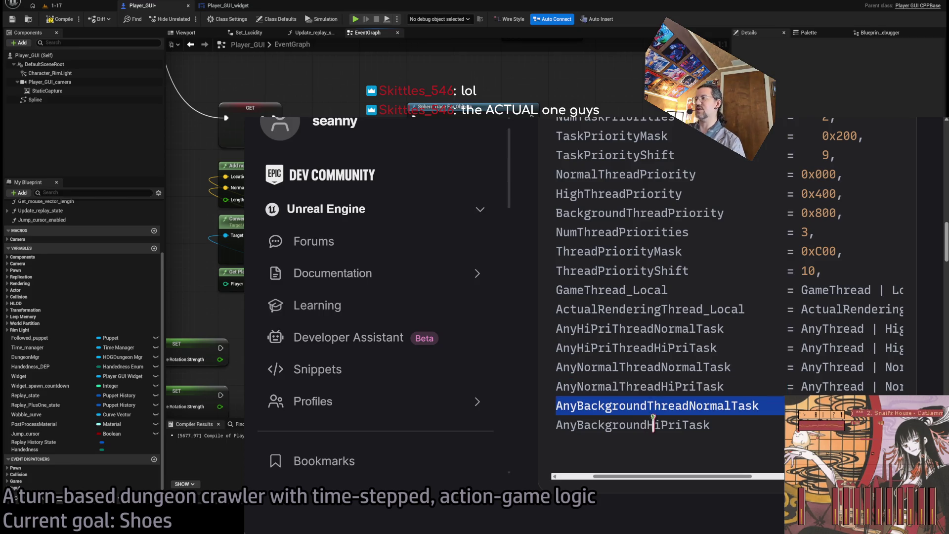
{"action": "triple_click", "coordinate": [652, 424]}
{"action": "mouse_move", "coordinate": [644, 477]}
{"action": "left_mouse_down"}
{"action": "mouse_move", "coordinate": [778, 489]}
{"action": "mouse_move", "coordinate": [759, 480]}
{"action": "mouse_move", "coordinate": [635, 484]}
{"action": "left_mouse_up"}
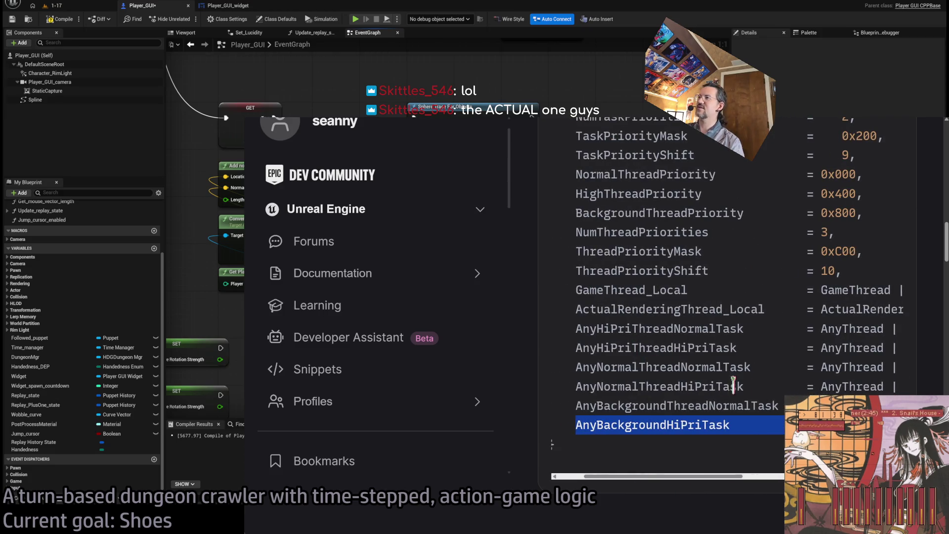
{"action": "left_click", "coordinate": [758, 366]}
Step: Scroll the enum listing and highlight the ActualRenderingThread_Local constant
{"action": "scroll", "coordinate": [758, 366], "scroll_direction": "up", "scroll_amount": 1}
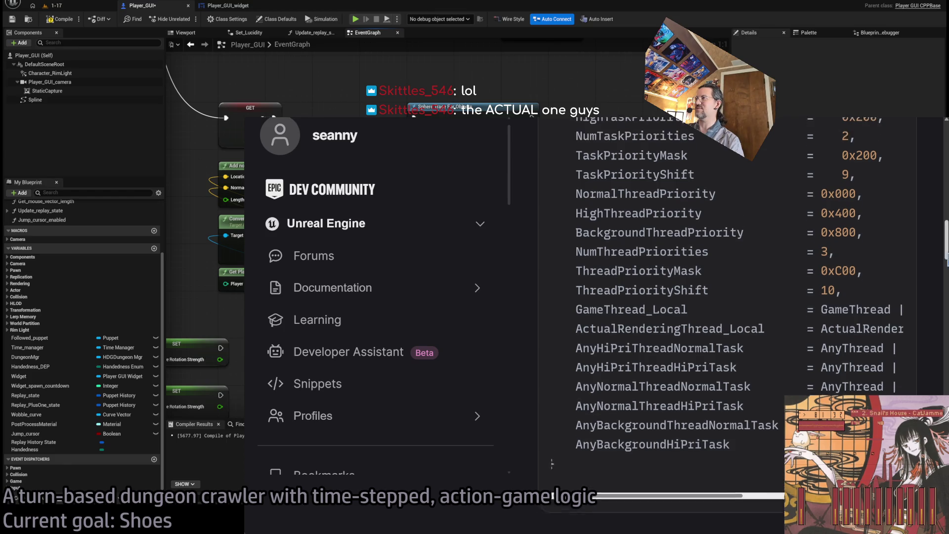
{"action": "scroll", "coordinate": [741, 316], "scroll_direction": "up", "scroll_amount": 3}
{"action": "scroll", "coordinate": [944, 255], "scroll_direction": "down", "scroll_amount": 2}
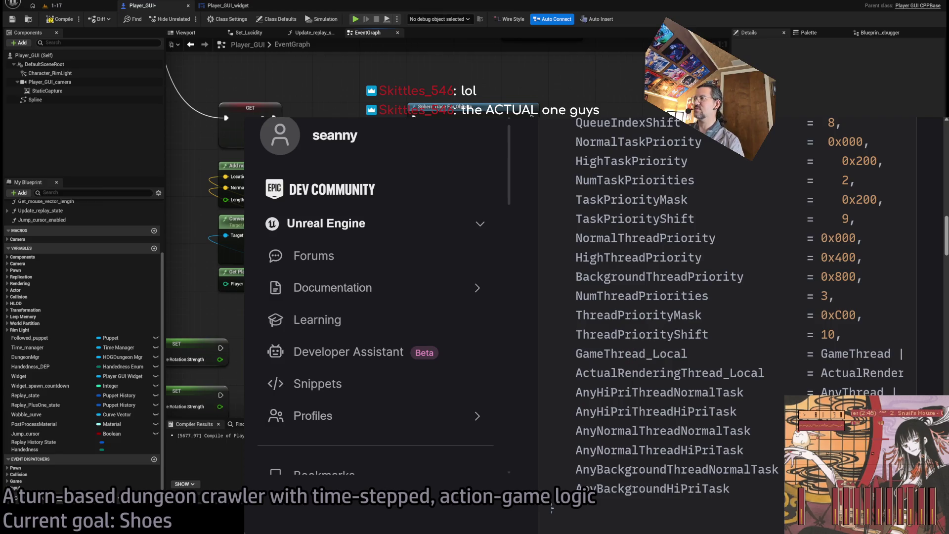
{"action": "scroll", "coordinate": [682, 459], "scroll_direction": "down", "scroll_amount": 5}
{"action": "scroll", "coordinate": [682, 459], "scroll_direction": "up", "scroll_amount": 5}
{"action": "scroll", "coordinate": [681, 459], "scroll_direction": "down", "scroll_amount": 5}
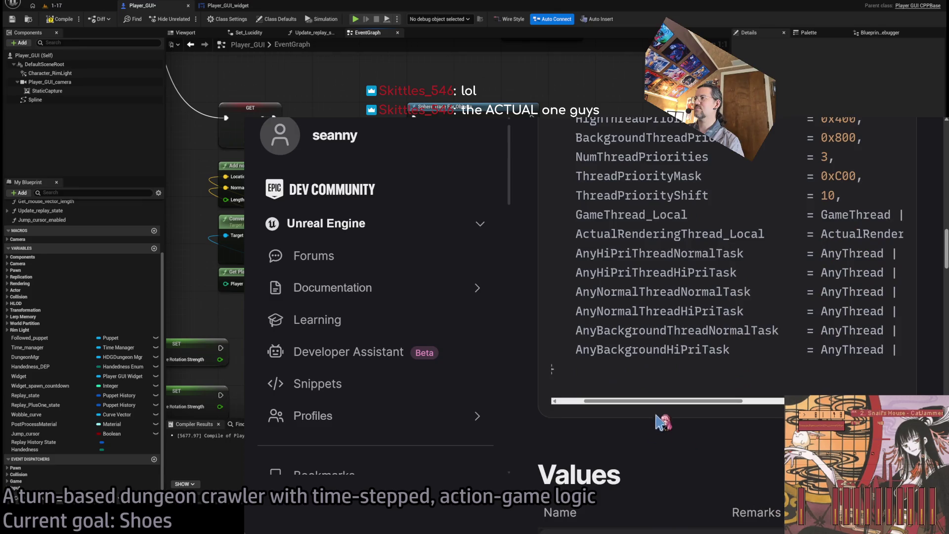
{"action": "mouse_move", "coordinate": [657, 406]}
{"action": "left_mouse_down"}
{"action": "mouse_move", "coordinate": [773, 399]}
{"action": "mouse_move", "coordinate": [644, 400]}
{"action": "mouse_move", "coordinate": [656, 399]}
{"action": "left_mouse_up"}
{"action": "double_click", "coordinate": [676, 233]}
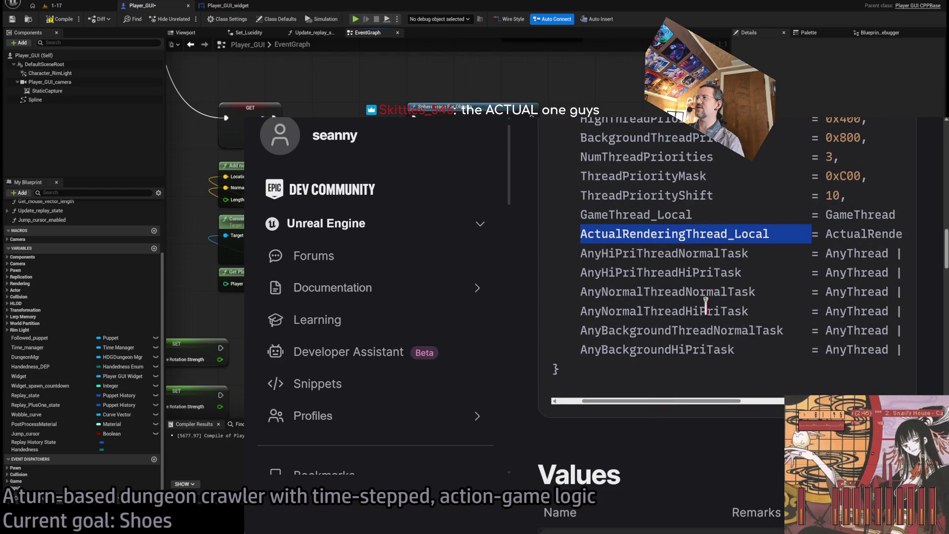
Step: Highlight the AnyThread line, then leave the docs for the editor
{"action": "scroll", "coordinate": [712, 344], "scroll_direction": "up", "scroll_amount": 5}
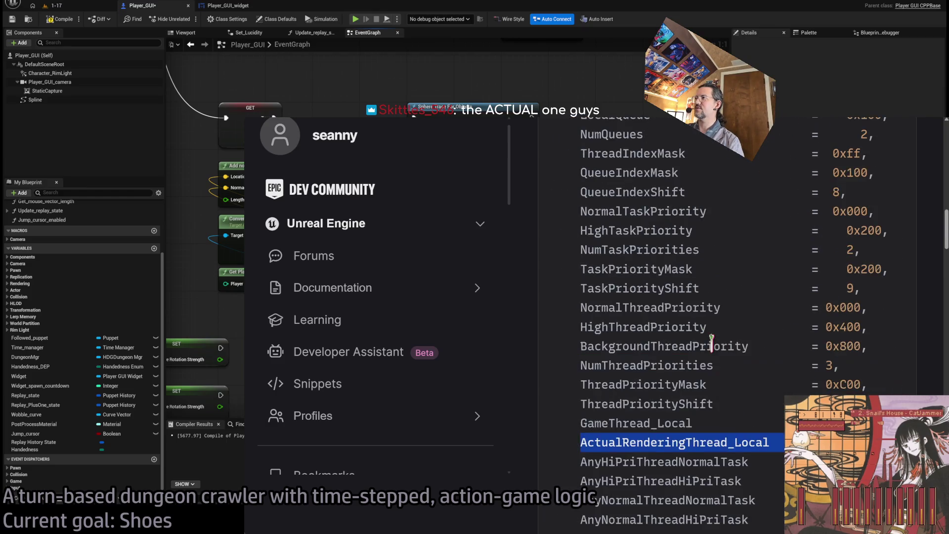
{"action": "scroll", "coordinate": [711, 342], "scroll_direction": "up", "scroll_amount": 3}
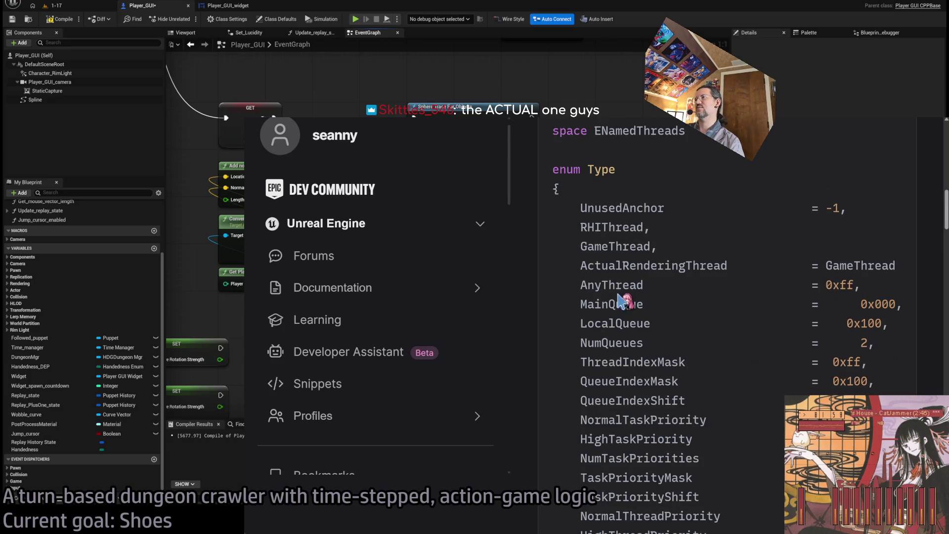
{"action": "triple_click", "coordinate": [615, 284]}
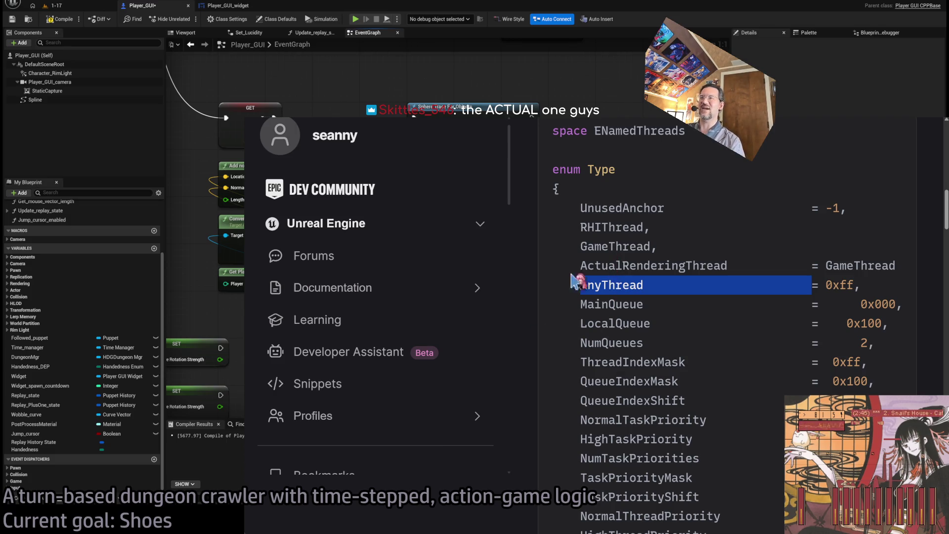
{"action": "left_click", "coordinate": [617, 265]}
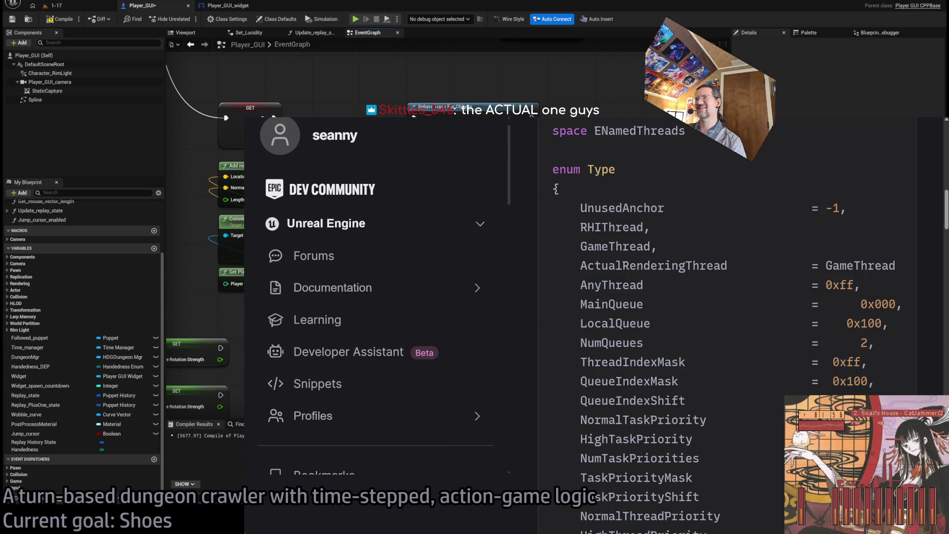
{"action": "key", "text": "alt+Tab"}
{"action": "key", "text": "alt+Tab"}
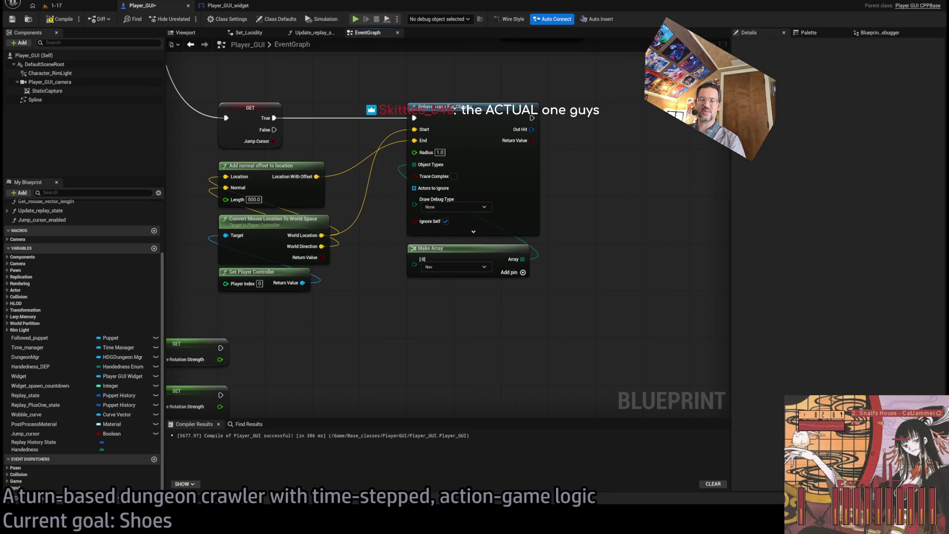
{"action": "left_click_drag", "start_coordinate": [369, 276], "coordinate": [423, 322]}
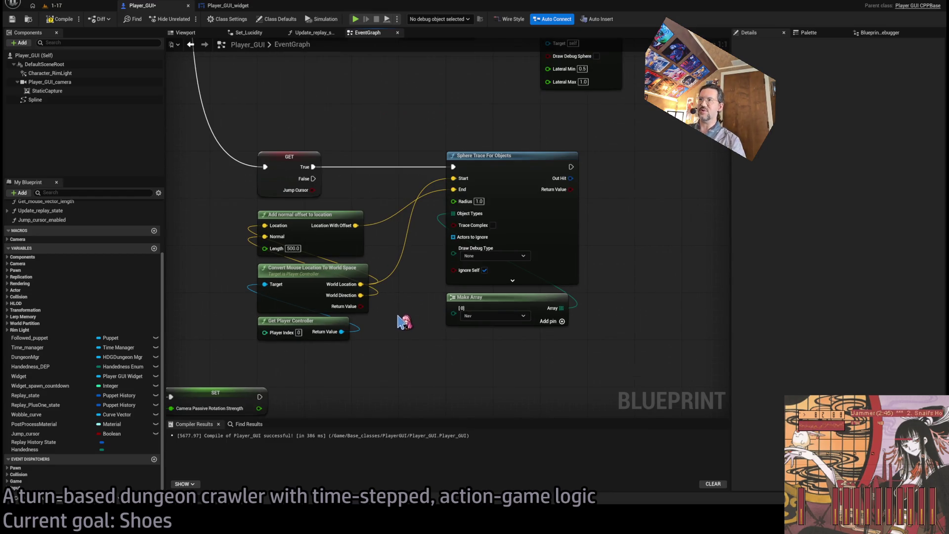
{"action": "left_click_drag", "start_coordinate": [434, 275], "coordinate": [413, 280]}
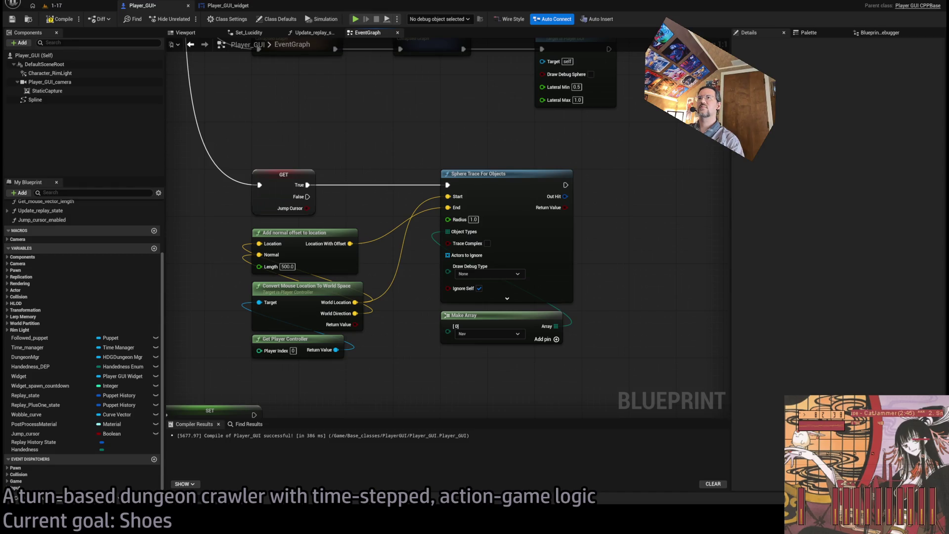
{"action": "left_click_drag", "start_coordinate": [220, 236], "coordinate": [357, 370]}
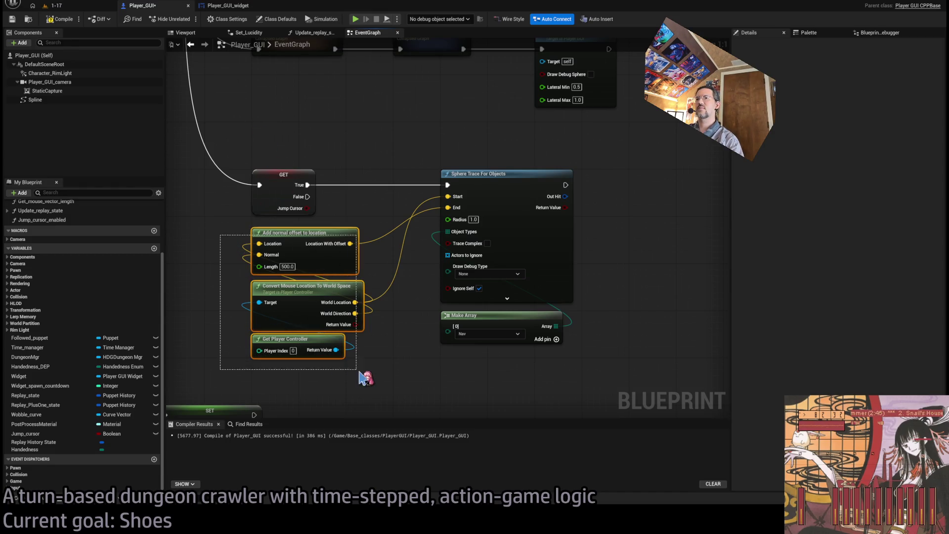
{"action": "left_click", "coordinate": [359, 372]}
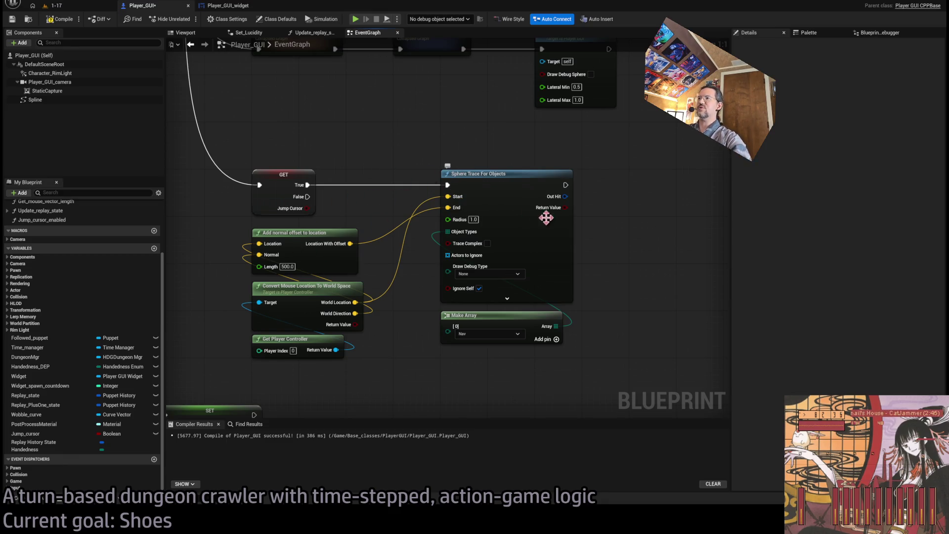
{"action": "mouse_move", "coordinate": [546, 218]}
{"action": "left_mouse_down"}
{"action": "mouse_move", "coordinate": [547, 205]}
{"action": "mouse_move", "coordinate": [527, 203]}
{"action": "left_mouse_up"}
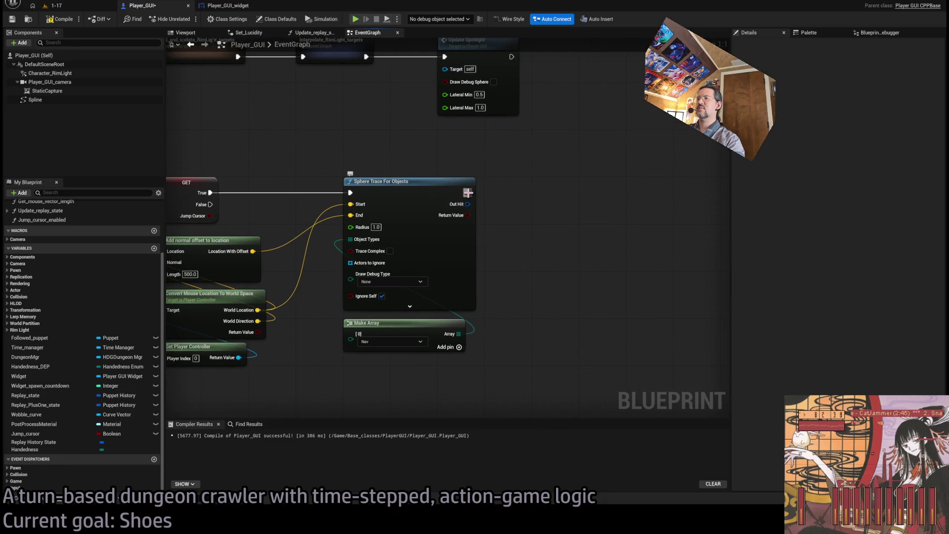
{"action": "mouse_move", "coordinate": [468, 203]}
{"action": "left_mouse_down"}
{"action": "mouse_move", "coordinate": [562, 229]}
{"action": "mouse_move", "coordinate": [457, 236]}
{"action": "left_mouse_up"}
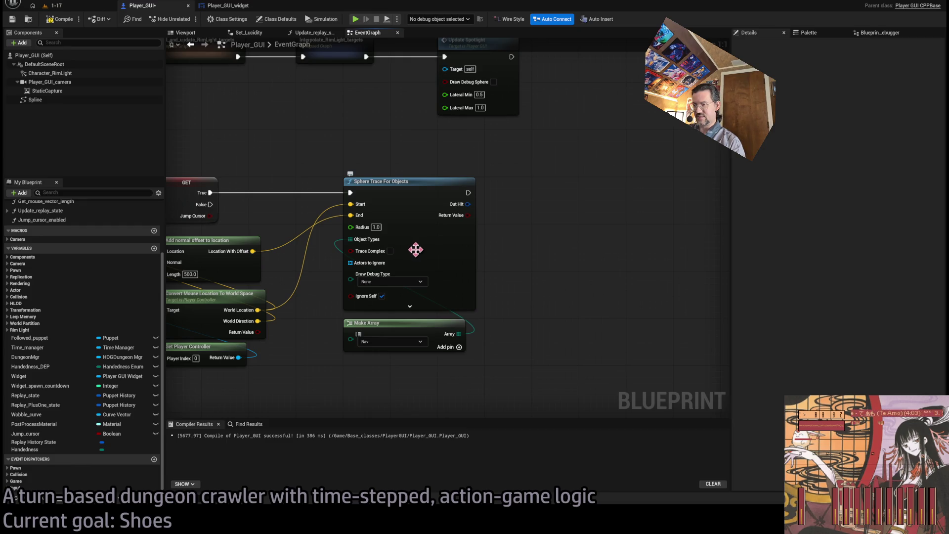
{"action": "left_click", "coordinate": [376, 227]}
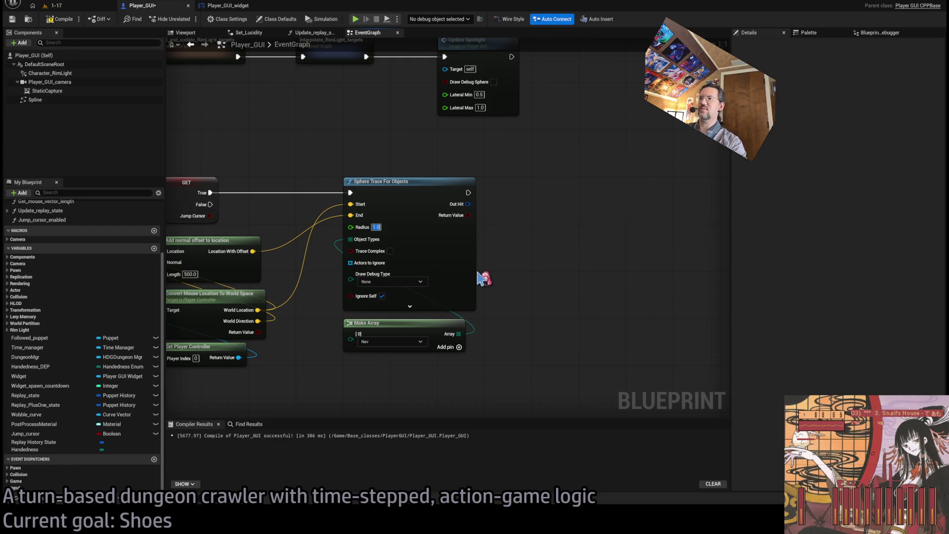
Step: Set the trace location offset Length to 500
{"action": "left_click_drag", "start_coordinate": [477, 278], "coordinate": [693, 237]}
{"action": "left_click", "coordinate": [401, 232]}
{"action": "type", "text": "1"}
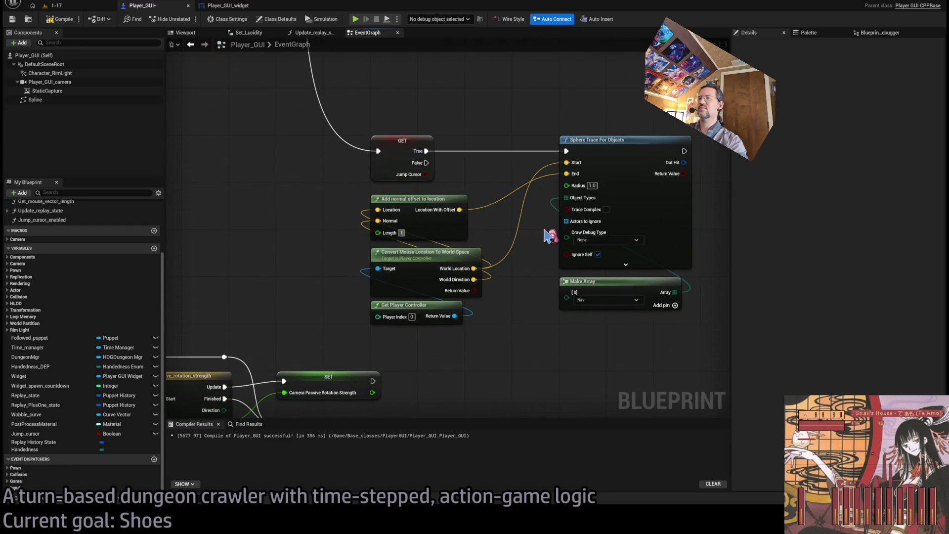
{"action": "key", "text": "BackSpace"}
{"action": "type", "text": "50"}
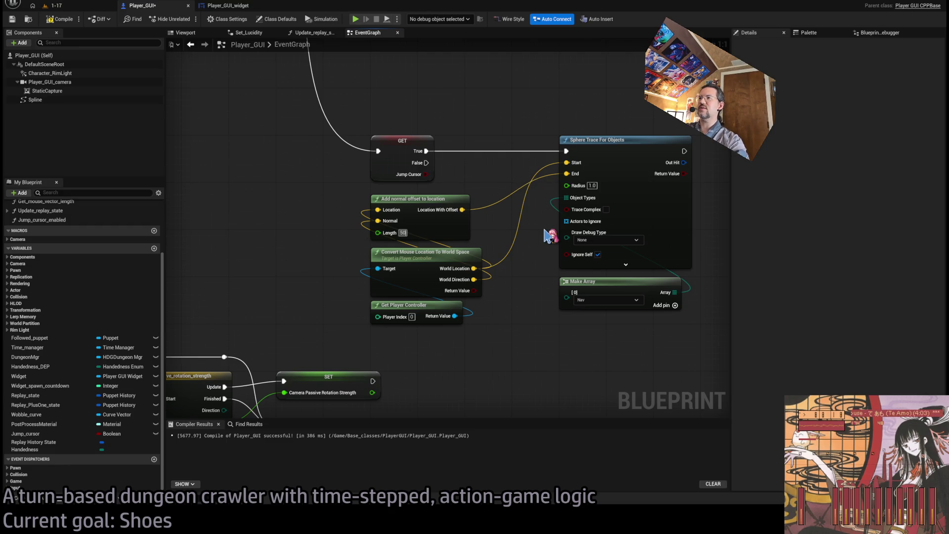
{"action": "type", "text": "0"}
{"action": "key", "text": "Return"}
Step: Add a Branch after the sphere trace and an expanded Break Hit Result fed by Out Hit
{"action": "mouse_move", "coordinate": [545, 235]}
{"action": "left_mouse_down"}
{"action": "mouse_move", "coordinate": [565, 218]}
{"action": "mouse_move", "coordinate": [458, 232]}
{"action": "mouse_move", "coordinate": [497, 227]}
{"action": "mouse_move", "coordinate": [507, 207]}
{"action": "left_mouse_up"}
{"action": "type", "text": "branch"}
{"action": "key", "text": "Return"}
{"action": "mouse_move", "coordinate": [453, 223]}
{"action": "left_mouse_down"}
{"action": "mouse_move", "coordinate": [487, 250]}
{"action": "mouse_move", "coordinate": [482, 256]}
{"action": "left_mouse_up"}
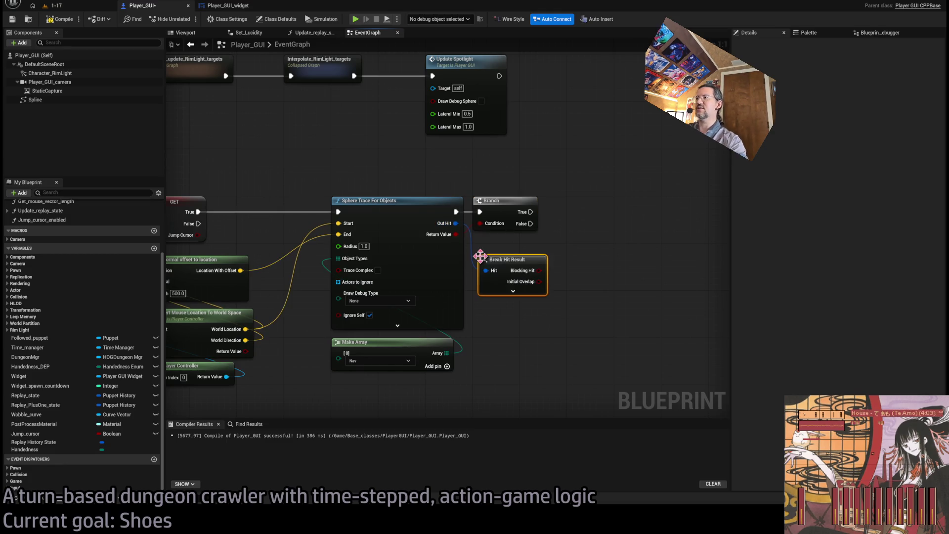
{"action": "left_click", "coordinate": [513, 291]}
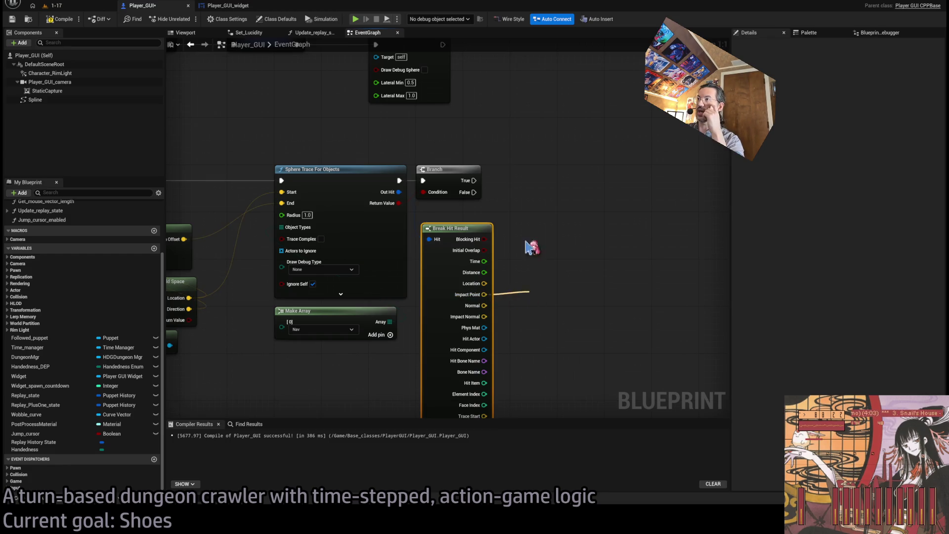
Step: On True, draw a radius-25 debug sphere at Impact Point, then play level 1-17
{"action": "left_click", "coordinate": [519, 247]}
{"action": "left_click_drag", "start_coordinate": [474, 180], "coordinate": [551, 188]}
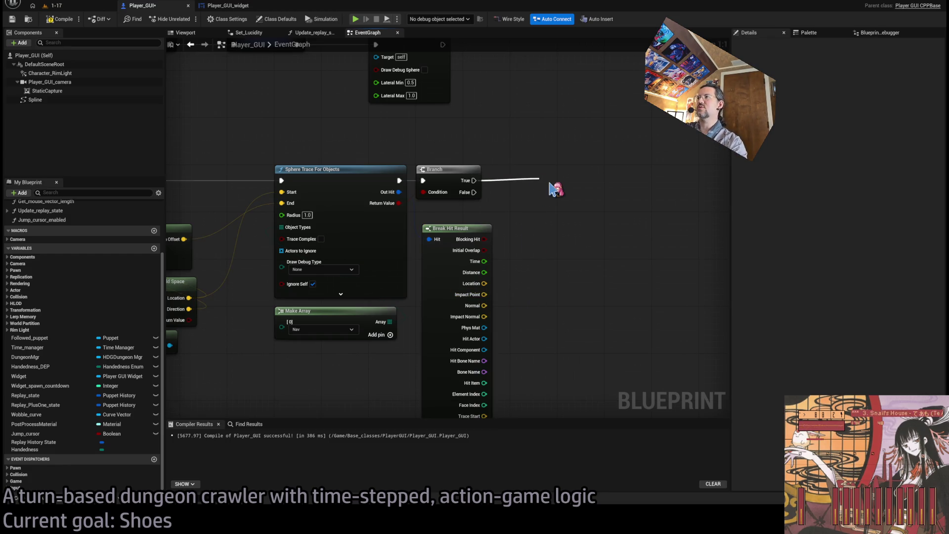
{"action": "left_click_drag", "start_coordinate": [551, 189], "coordinate": [600, 175]}
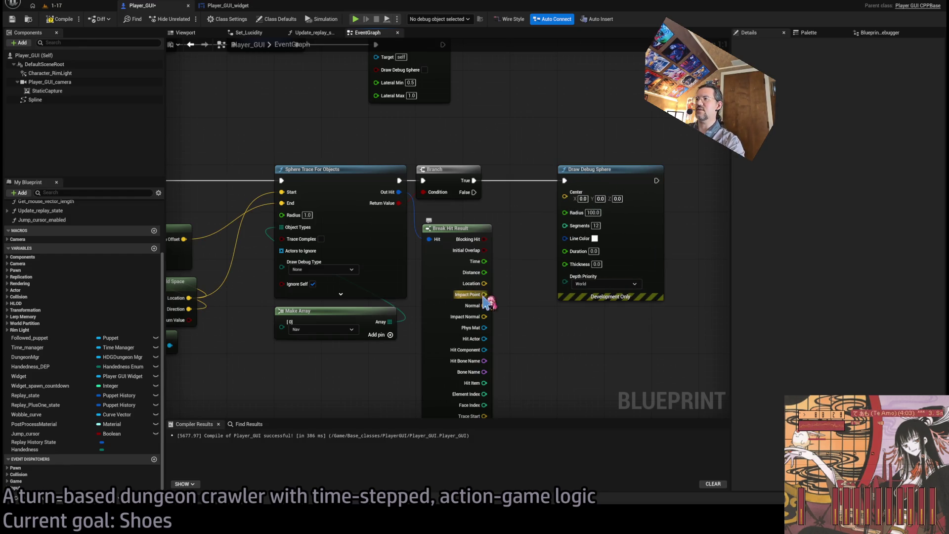
{"action": "left_click_drag", "start_coordinate": [483, 294], "coordinate": [564, 196]}
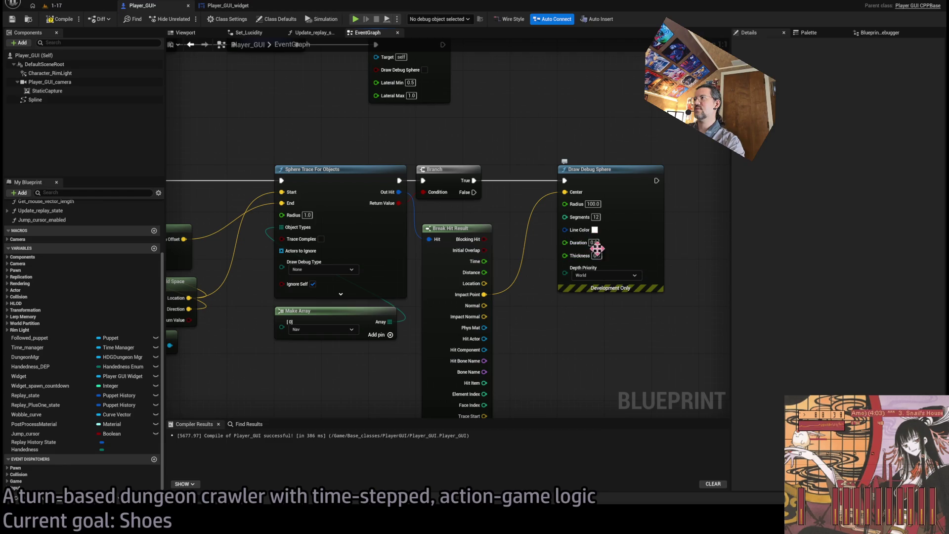
{"action": "left_click", "coordinate": [593, 203]}
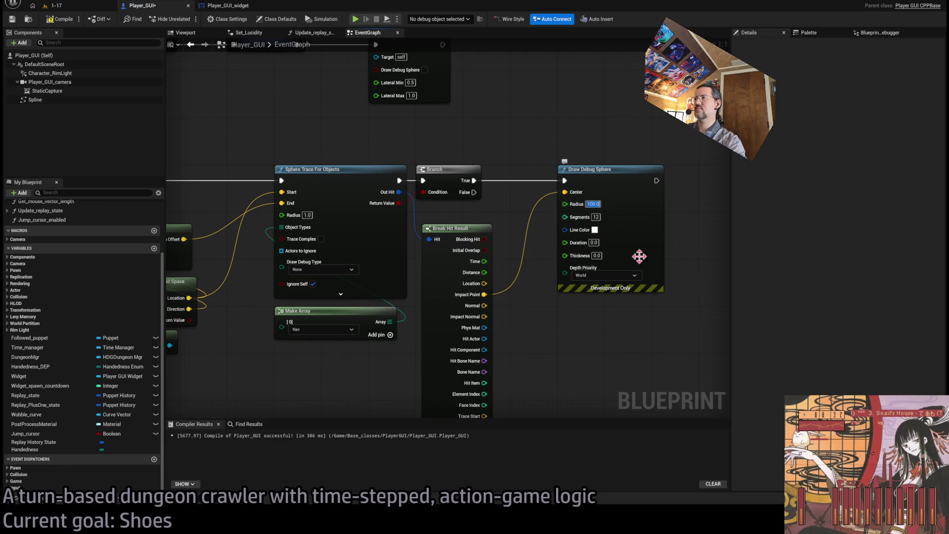
{"action": "type", "text": "25"}
{"action": "key", "text": "Return"}
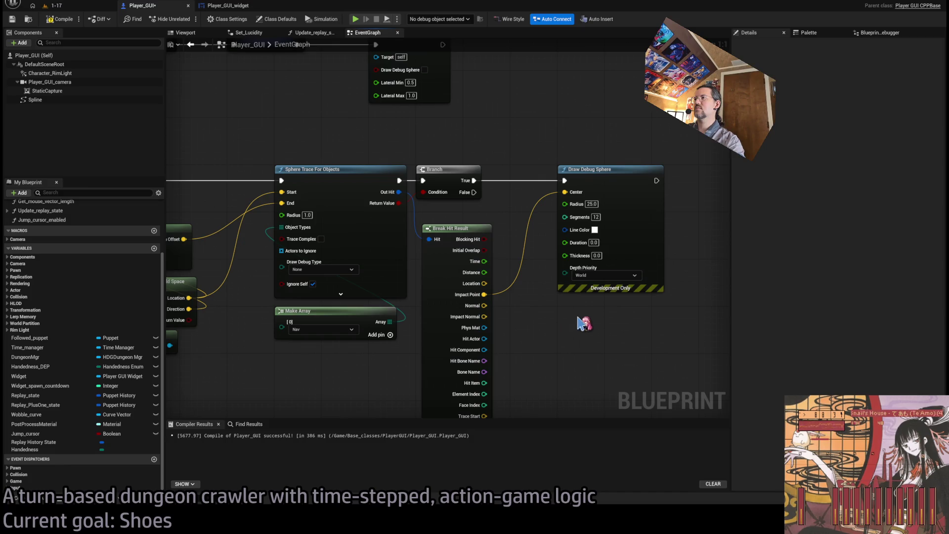
{"action": "left_click", "coordinate": [74, 5]}
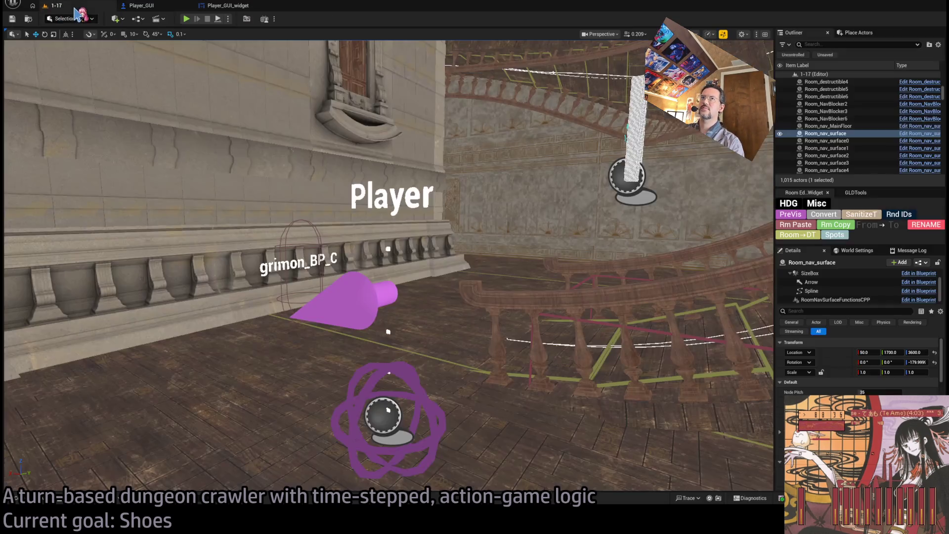
{"action": "left_click", "coordinate": [188, 19]}
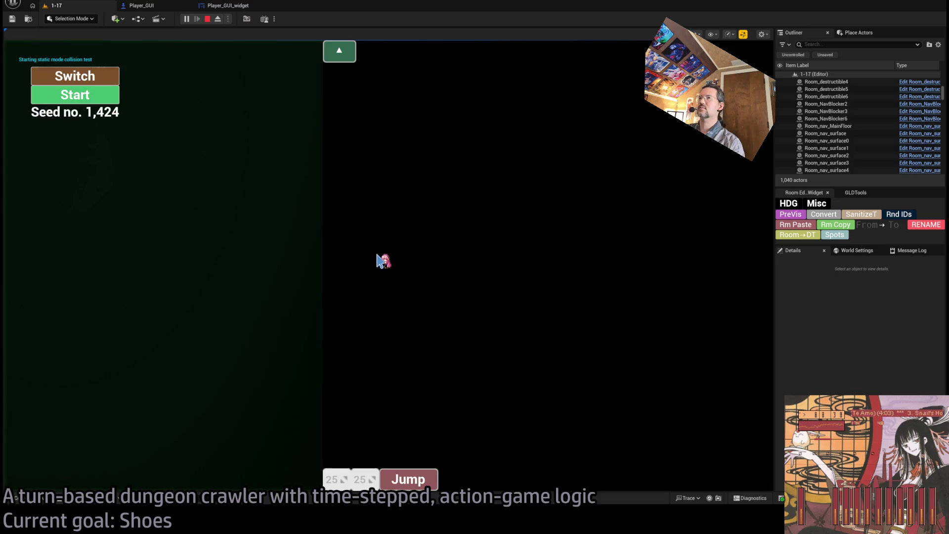
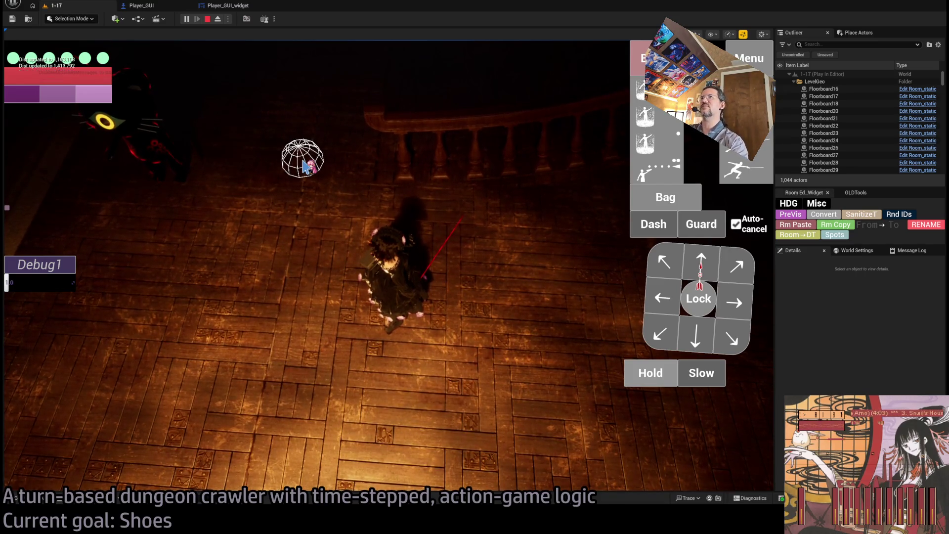
Step: Stop play, set Player_GUI's Add normal offset Length to 2000, recompile, and replay level 1-17
{"action": "key", "text": "Escape"}
{"action": "left_click", "coordinate": [225, 6]}
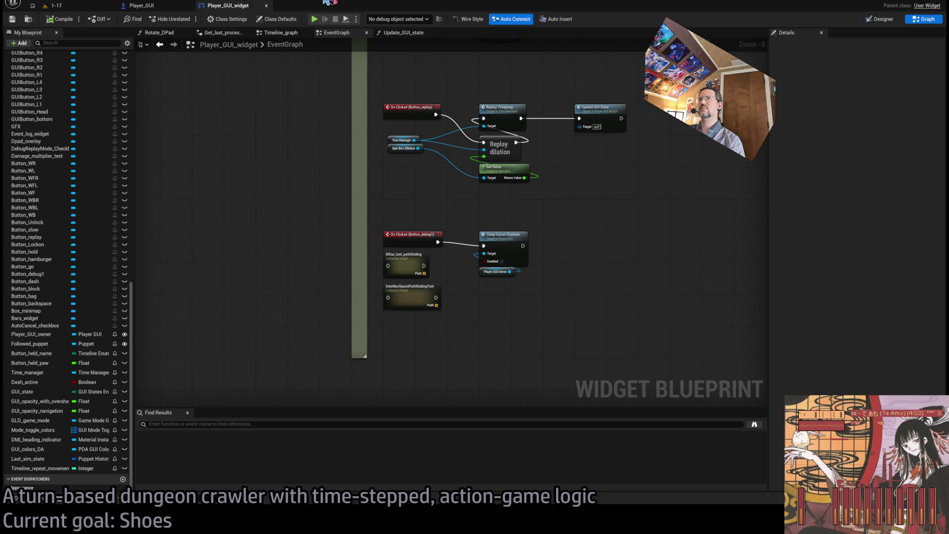
{"action": "left_click", "coordinate": [158, 10]}
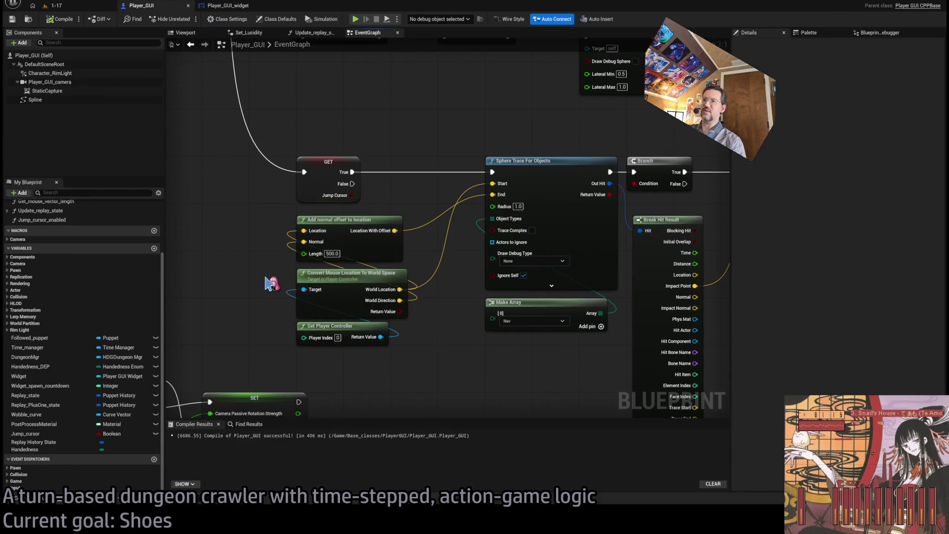
{"action": "left_click", "coordinate": [331, 253]}
{"action": "type", "text": "2000"}
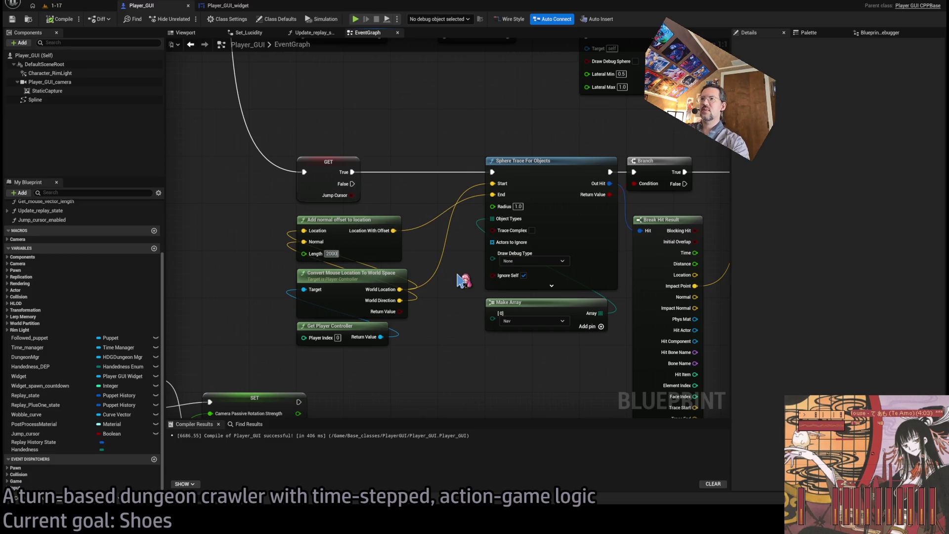
{"action": "key", "text": "Return"}
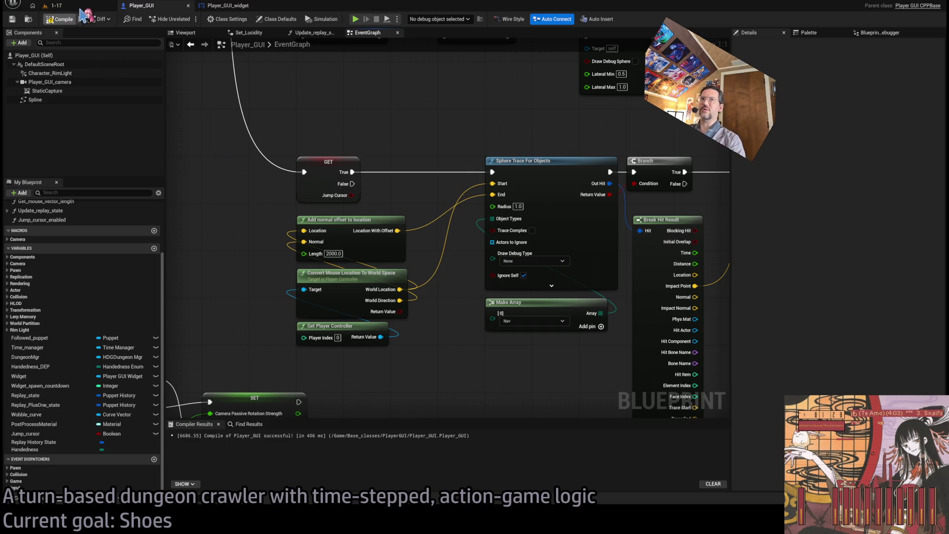
{"action": "left_click", "coordinate": [55, 5]}
{"action": "key", "text": "alt+p"}
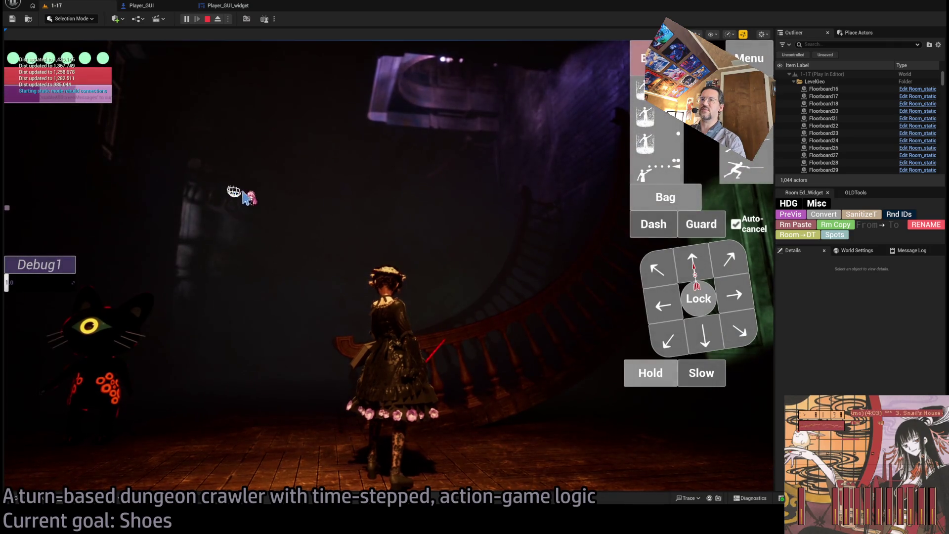
Step: Test the longer trace by targeting three spots in the room and moving the character there
{"action": "left_click", "coordinate": [557, 169]}
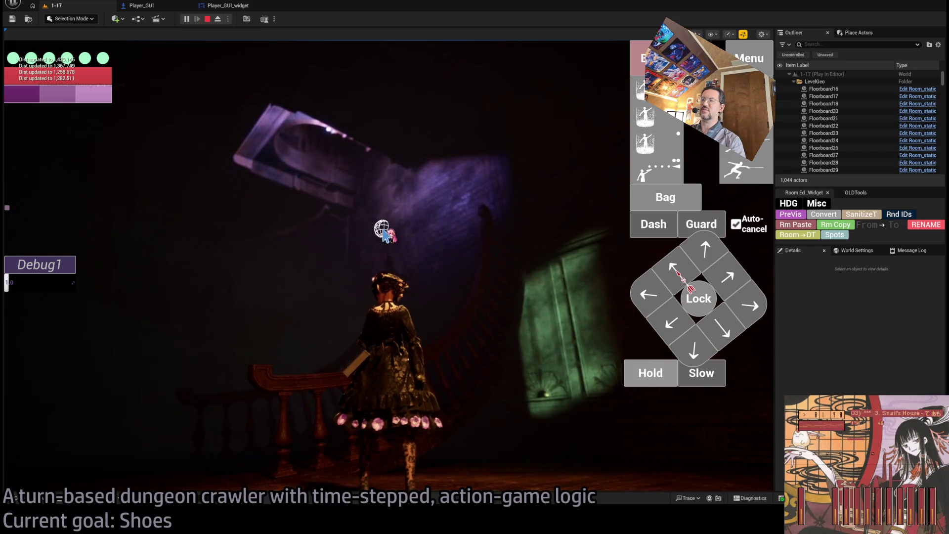
{"action": "left_click", "coordinate": [383, 229]}
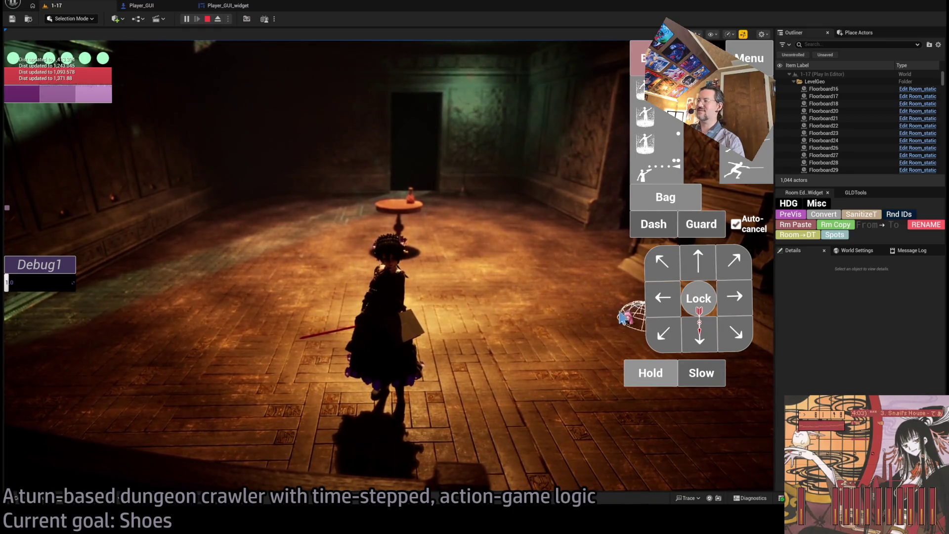
{"action": "left_click", "coordinate": [621, 317]}
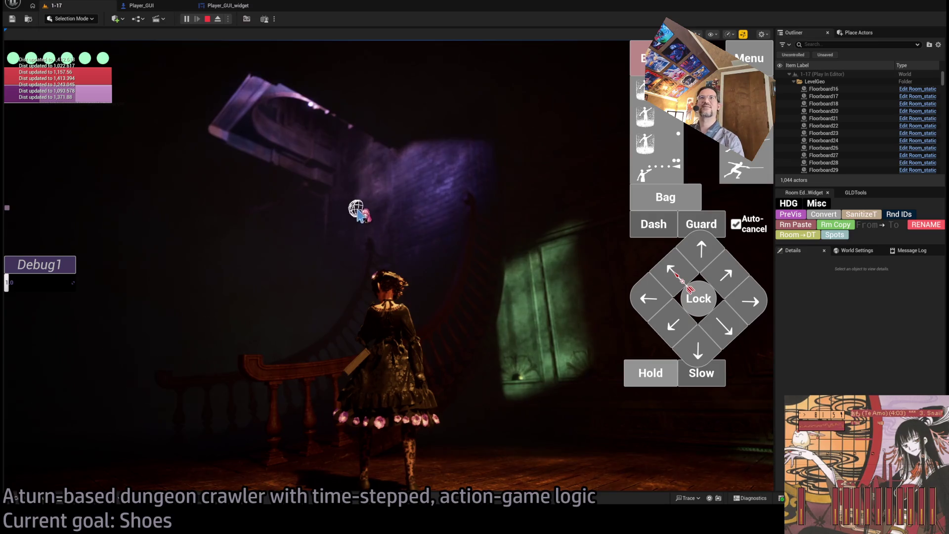
Step: End play and return to the Player_GUI event graph with Draw Debug Sphere in view
{"action": "left_click", "coordinate": [160, 8]}
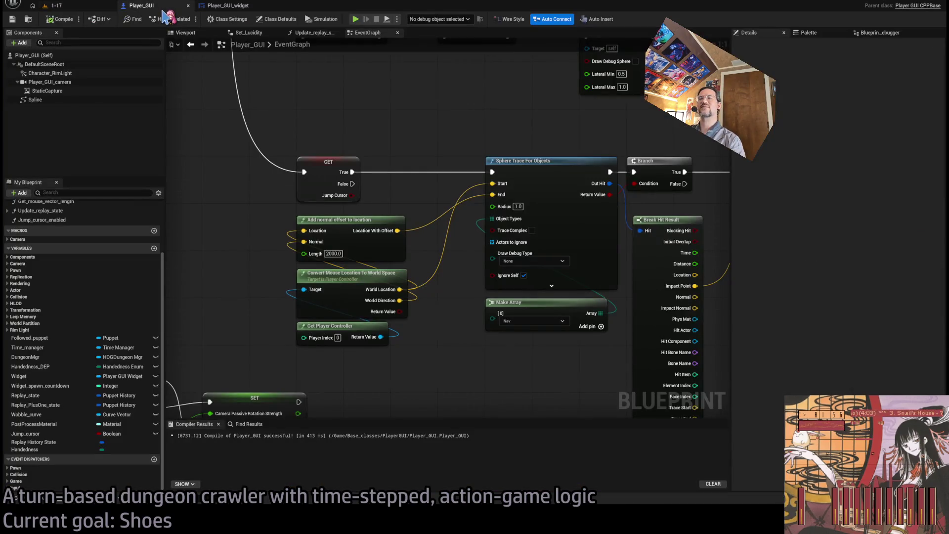
{"action": "left_click", "coordinate": [216, 8]}
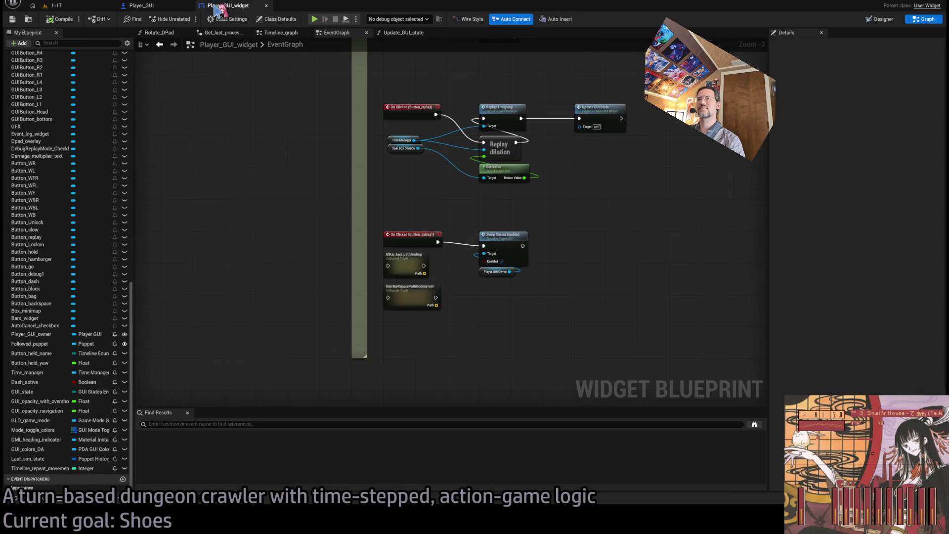
{"action": "left_click", "coordinate": [92, 11]}
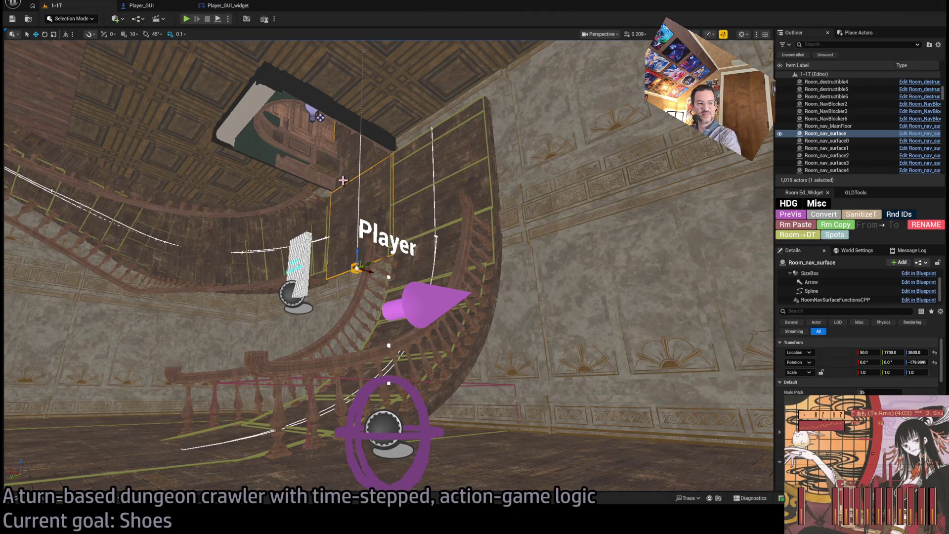
{"action": "left_click", "coordinate": [161, 7]}
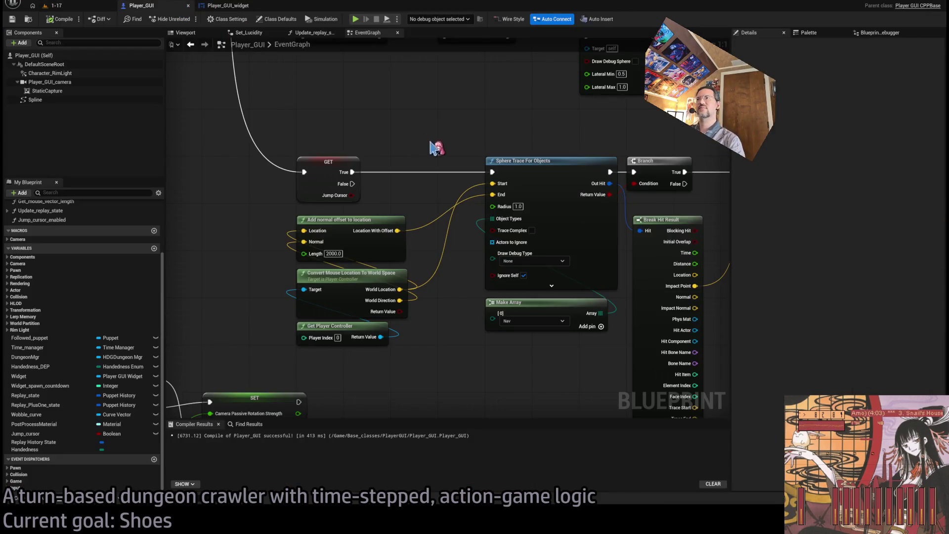
{"action": "left_click_drag", "start_coordinate": [426, 151], "coordinate": [377, 155]}
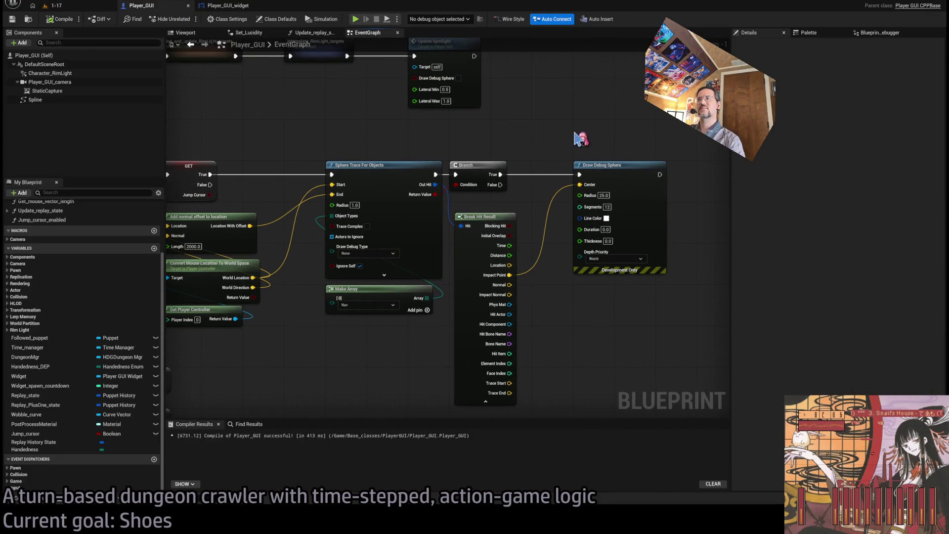
Step: Delete the old Draw Debug Sphere node after the trace
{"action": "scroll", "coordinate": [573, 144], "scroll_direction": "down", "scroll_amount": 1}
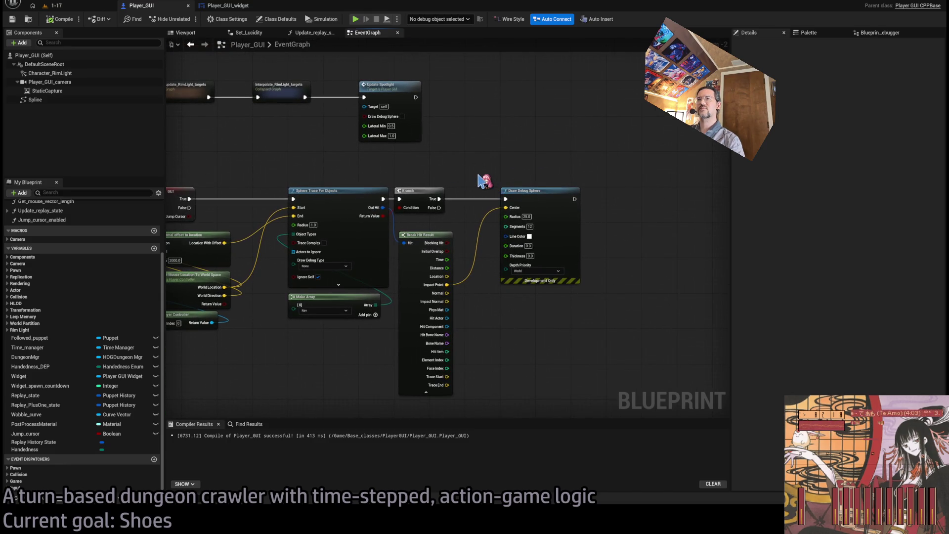
{"action": "scroll", "coordinate": [480, 176], "scroll_direction": "up", "scroll_amount": 1}
{"action": "left_click_drag", "start_coordinate": [493, 184], "coordinate": [500, 163]}
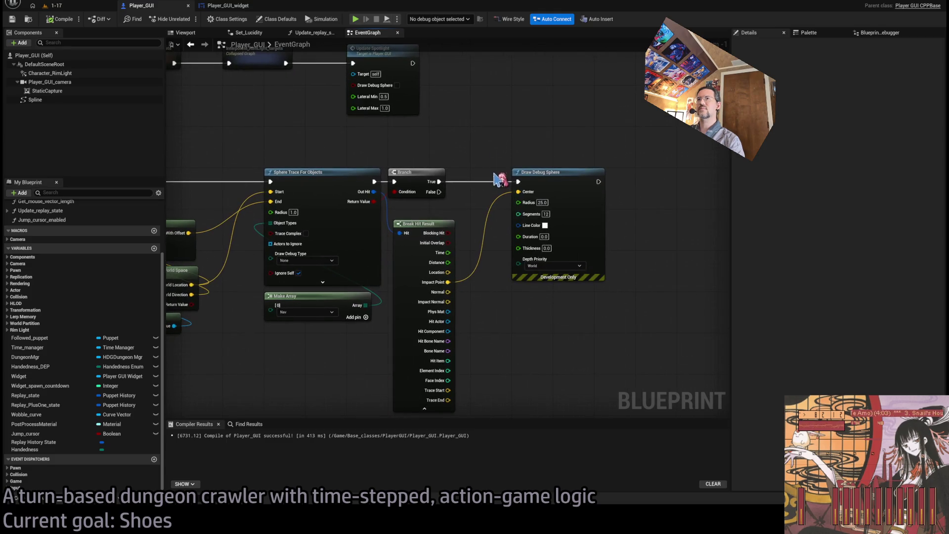
{"action": "left_click", "coordinate": [536, 173]}
{"action": "key", "text": "Delete"}
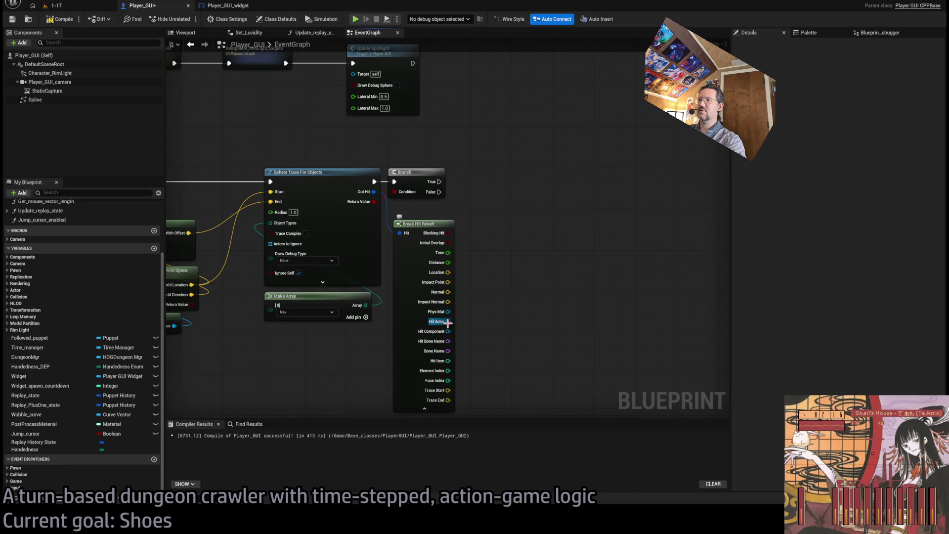
Step: Cast Hit Actor to NavSpace_base, running the cast from the Branch's True output
{"action": "left_click_drag", "start_coordinate": [447, 322], "coordinate": [504, 269]}
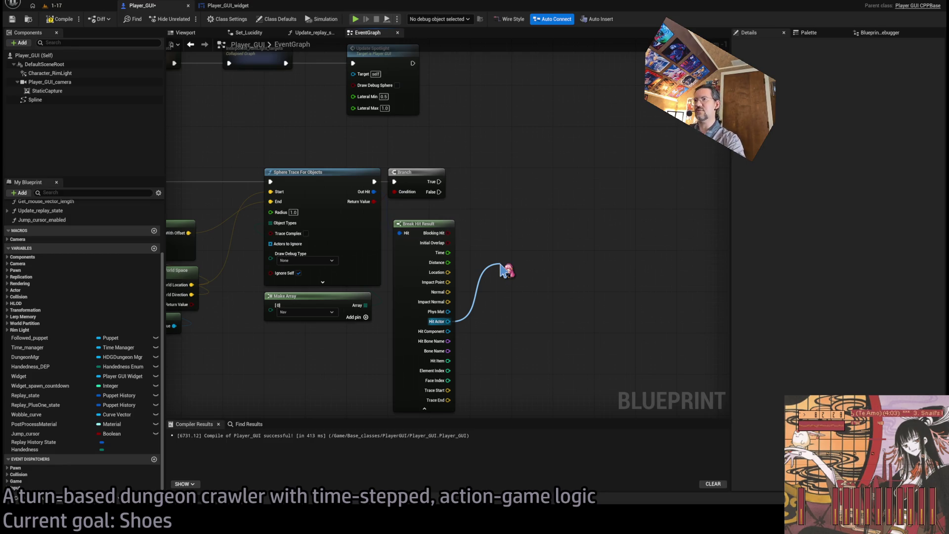
{"action": "left_click_drag", "start_coordinate": [504, 270], "coordinate": [545, 171]}
{"action": "mouse_move", "coordinate": [447, 182]}
{"action": "left_mouse_down"}
{"action": "mouse_move", "coordinate": [517, 181]}
{"action": "mouse_move", "coordinate": [457, 188]}
{"action": "left_mouse_up"}
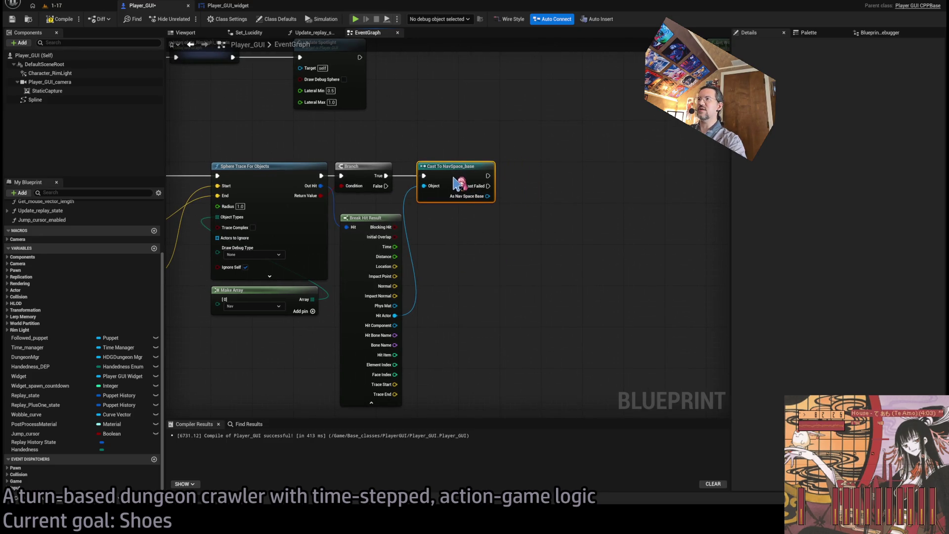
{"action": "scroll", "coordinate": [464, 286], "scroll_direction": "up", "scroll_amount": 1}
Step: Add Query Nav Space on the cast result with Medium capsule size, fed by Impact Point
{"action": "left_click_drag", "start_coordinate": [440, 237], "coordinate": [499, 231]}
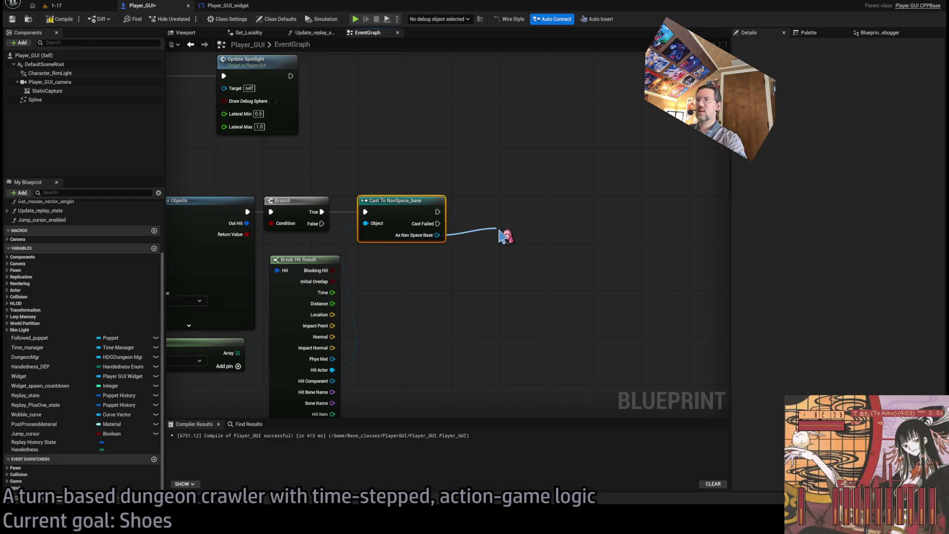
{"action": "left_click_drag", "start_coordinate": [533, 237], "coordinate": [539, 210]}
{"action": "left_click", "coordinate": [545, 289]}
{"action": "left_click", "coordinate": [546, 312]}
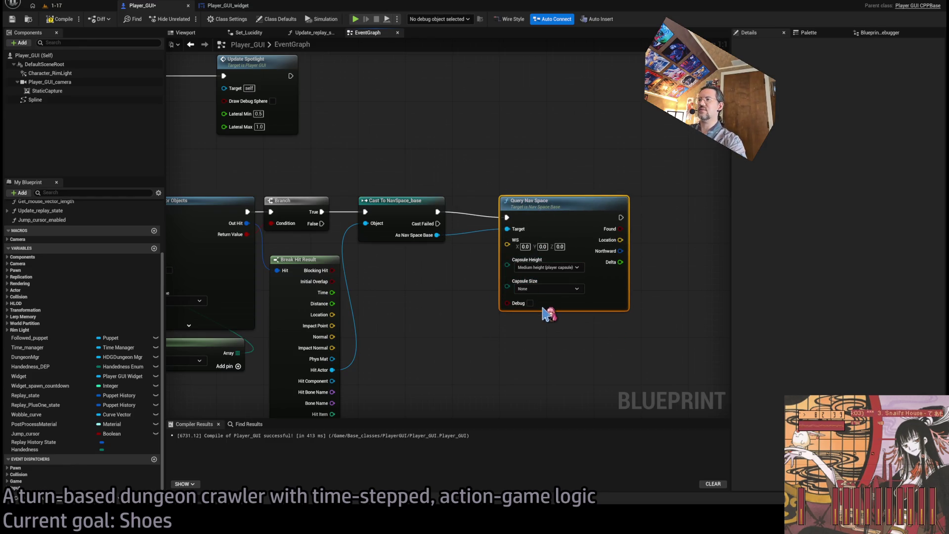
{"action": "left_click", "coordinate": [519, 354]}
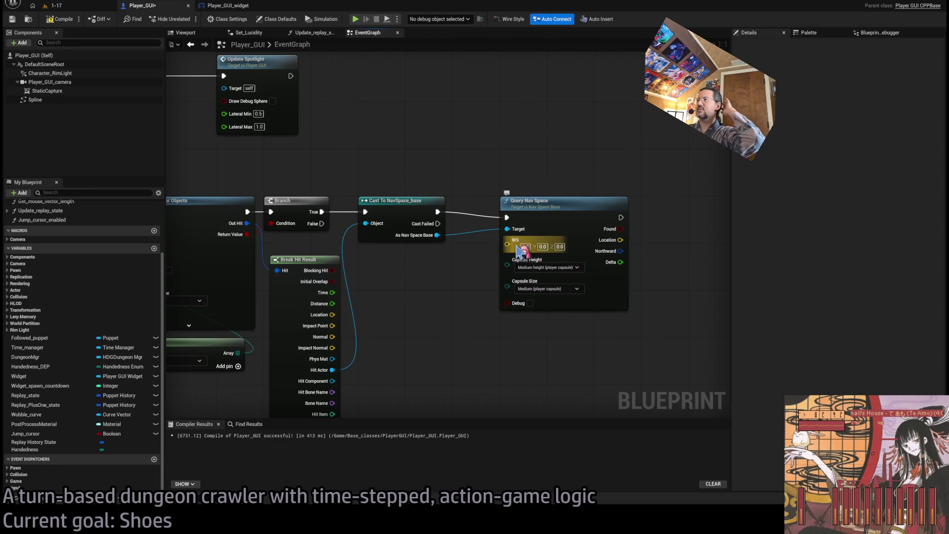
{"action": "left_click_drag", "start_coordinate": [332, 326], "coordinate": [507, 240]}
Step: Branch on Found and, on True, draw a debug sphere at the query's Location
{"action": "left_click_drag", "start_coordinate": [503, 343], "coordinate": [442, 343]}
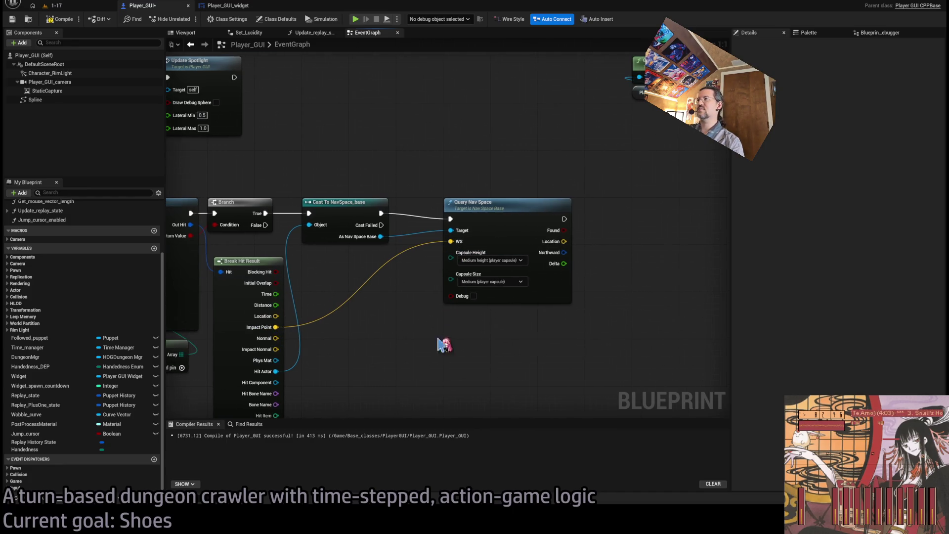
{"action": "left_click_drag", "start_coordinate": [599, 272], "coordinate": [456, 277]}
{"action": "mouse_move", "coordinate": [421, 234]}
{"action": "left_mouse_down"}
{"action": "mouse_move", "coordinate": [461, 238]}
{"action": "mouse_move", "coordinate": [465, 216]}
{"action": "mouse_move", "coordinate": [524, 220]}
{"action": "mouse_move", "coordinate": [402, 227]}
{"action": "left_mouse_up"}
{"action": "left_click_drag", "start_coordinate": [356, 253], "coordinate": [477, 277]}
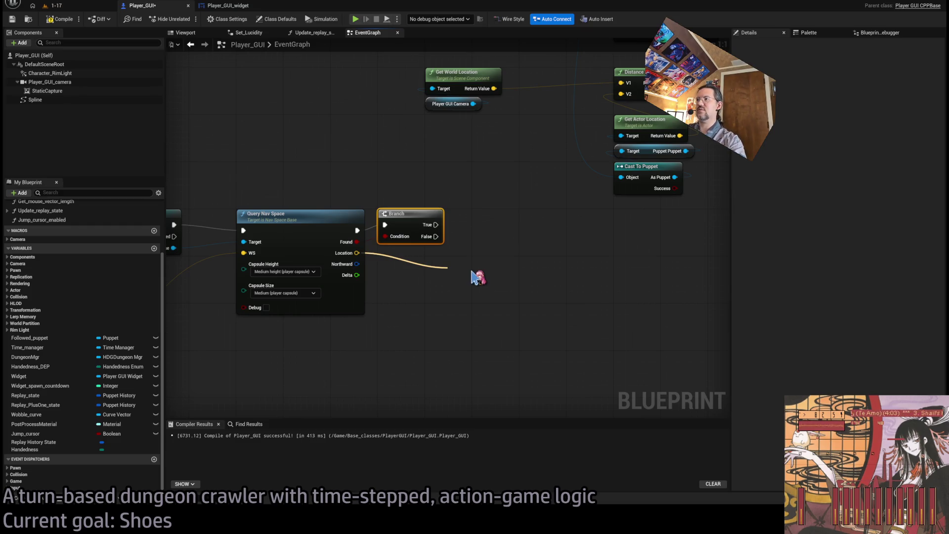
{"action": "left_click_drag", "start_coordinate": [473, 277], "coordinate": [520, 230]}
{"action": "left_click_drag", "start_coordinate": [435, 228], "coordinate": [479, 225]}
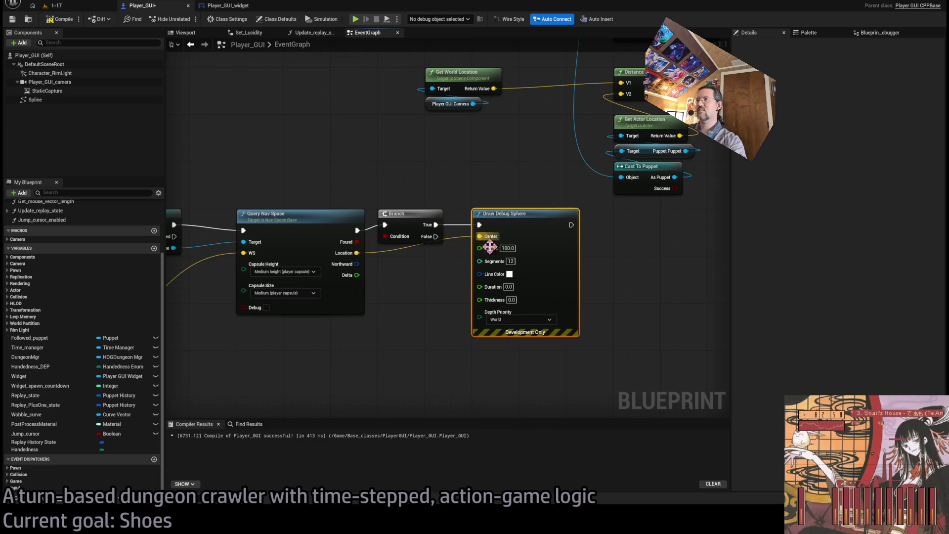
Step: Set the sphere Radius to 25.0, compile, and play level 1-17
{"action": "left_click", "coordinate": [508, 248]}
{"action": "type", "text": "25"}
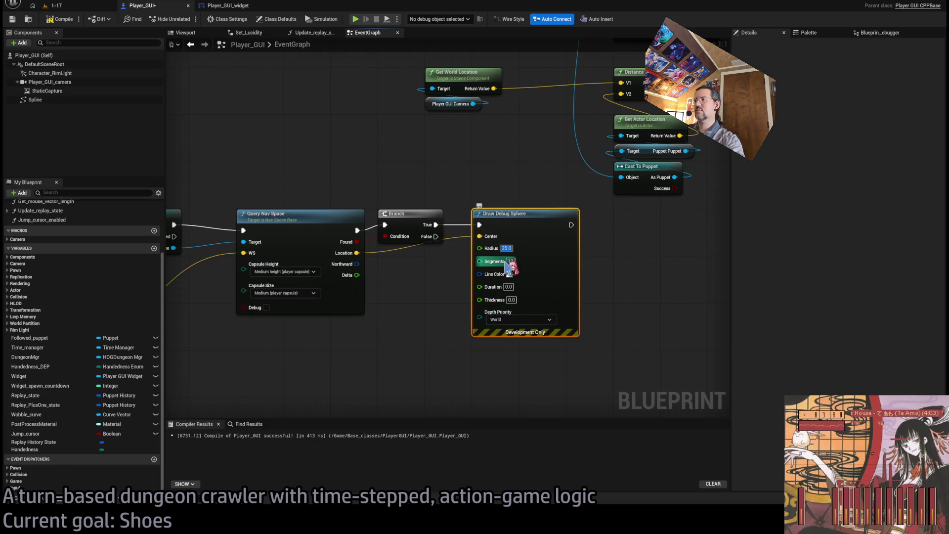
{"action": "left_click", "coordinate": [71, 22]}
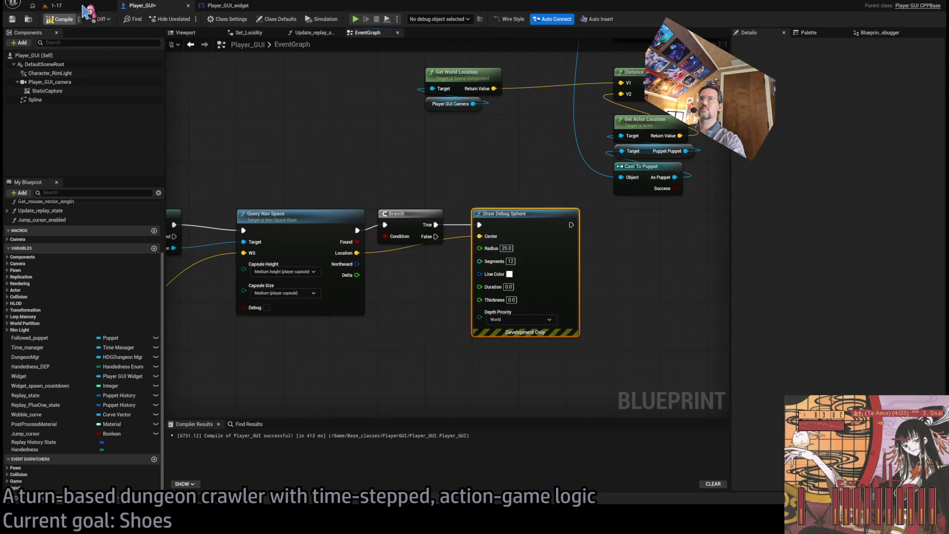
{"action": "left_click", "coordinate": [88, 6]}
{"action": "key", "text": "alt+p"}
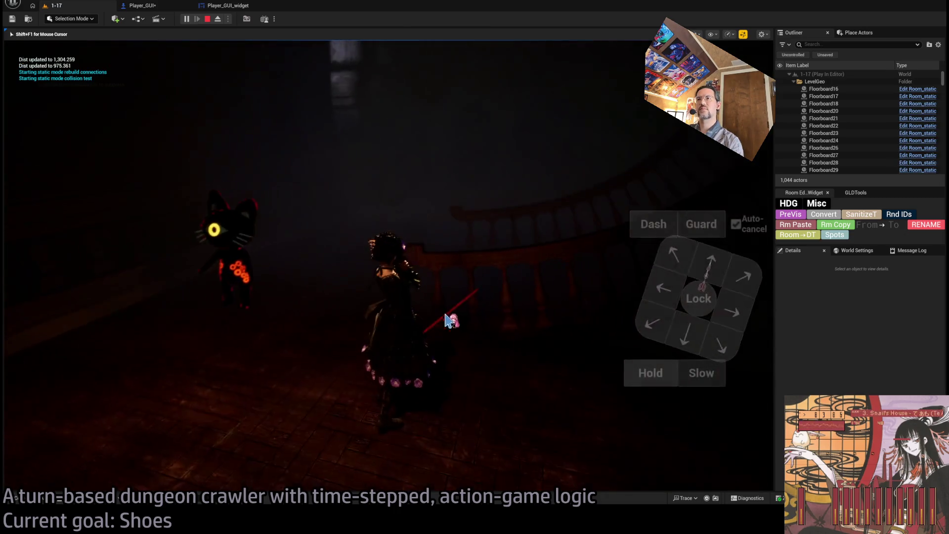
Step: Check the debug sphere on two floor spots, rotating the camera toward the window and back
{"action": "left_click", "coordinate": [158, 348]}
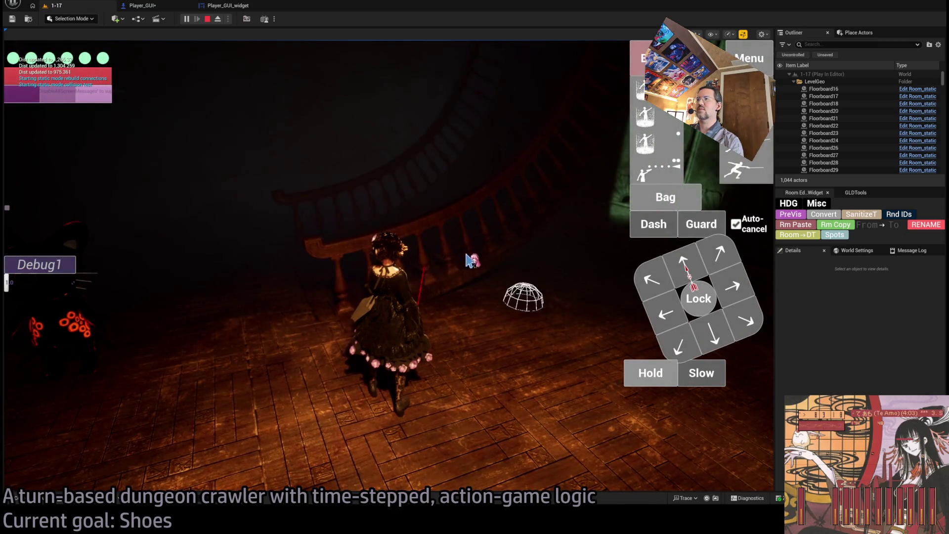
{"action": "left_click", "coordinate": [525, 264]}
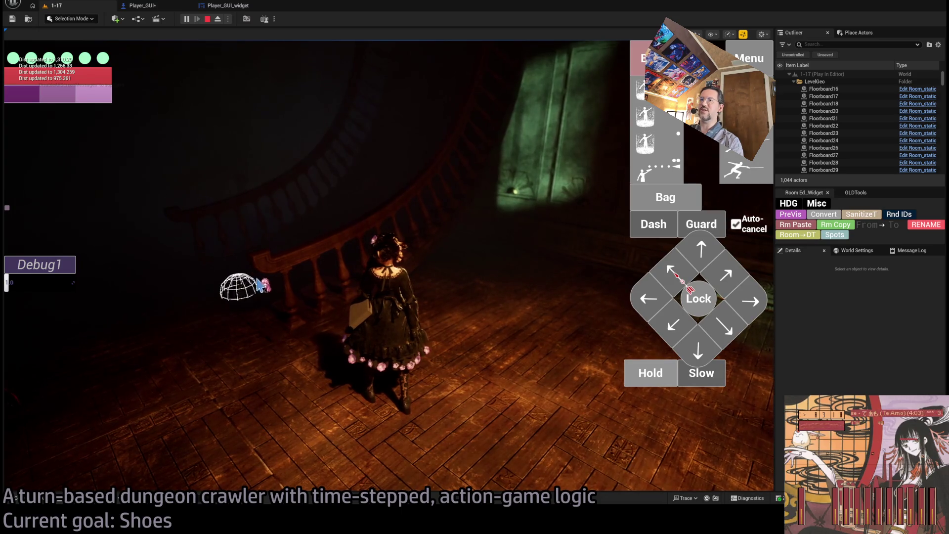
{"action": "key", "text": "e"}
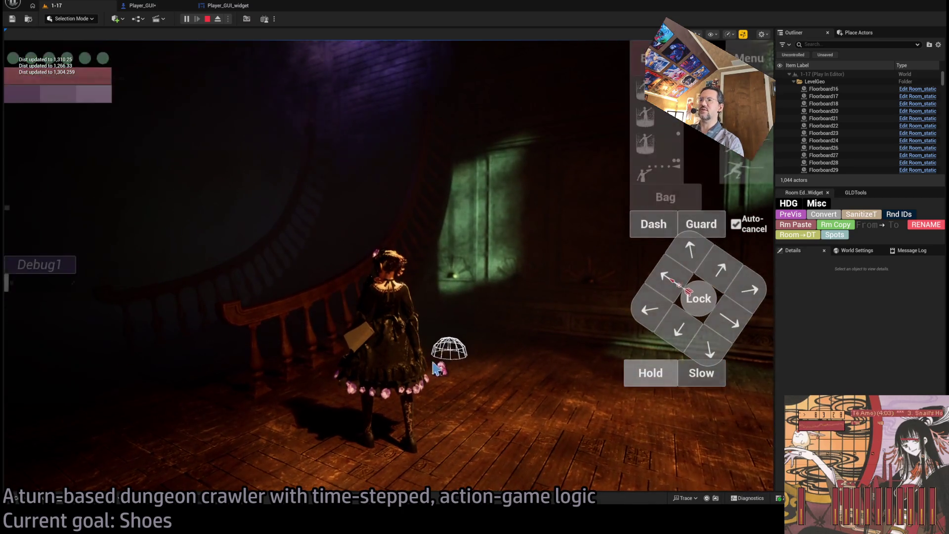
{"action": "key", "text": "q"}
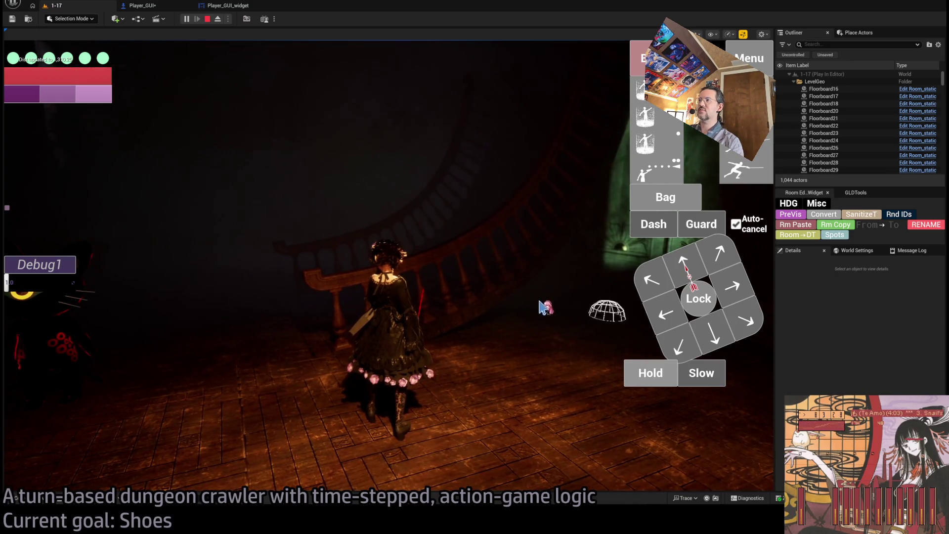
Step: Walk the character across the floor markers into the next room, then stop play
{"action": "left_click", "coordinate": [477, 264]}
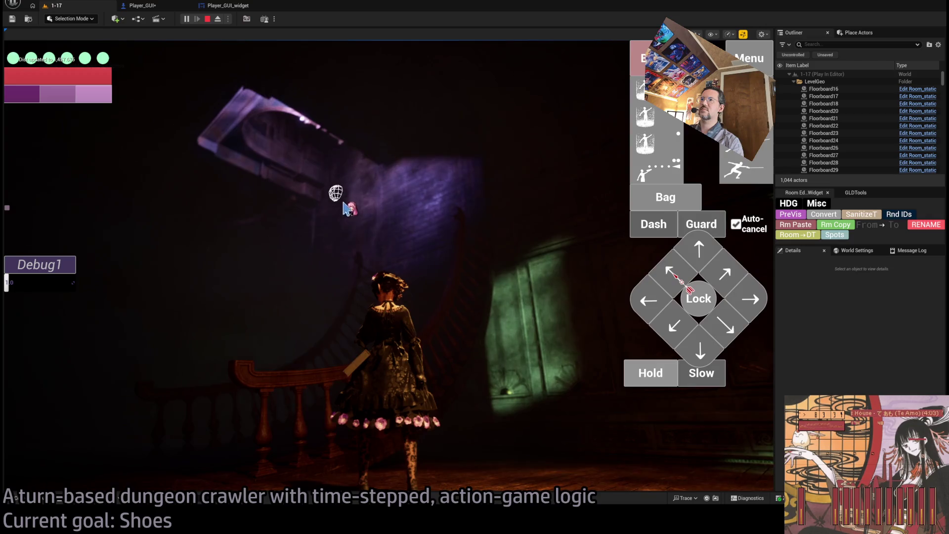
{"action": "left_click", "coordinate": [336, 194]}
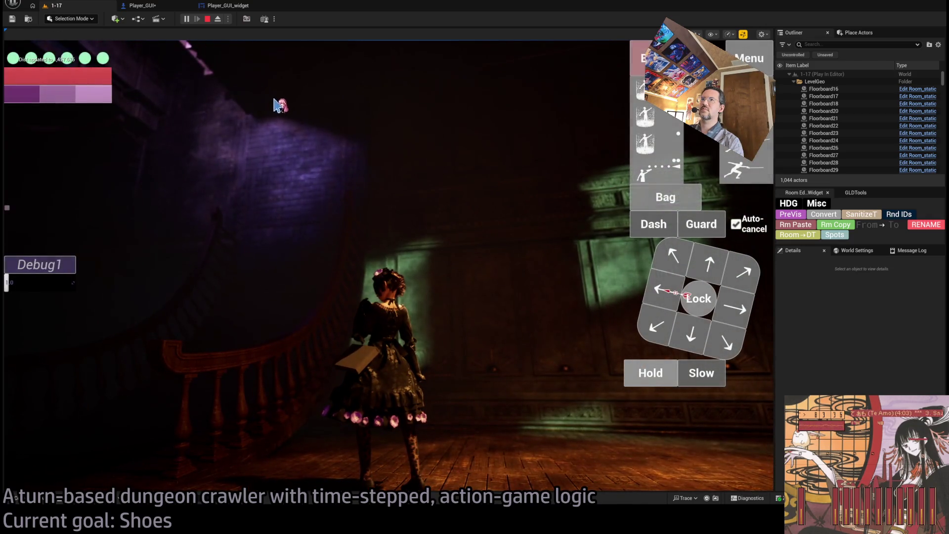
{"action": "left_click", "coordinate": [229, 102]}
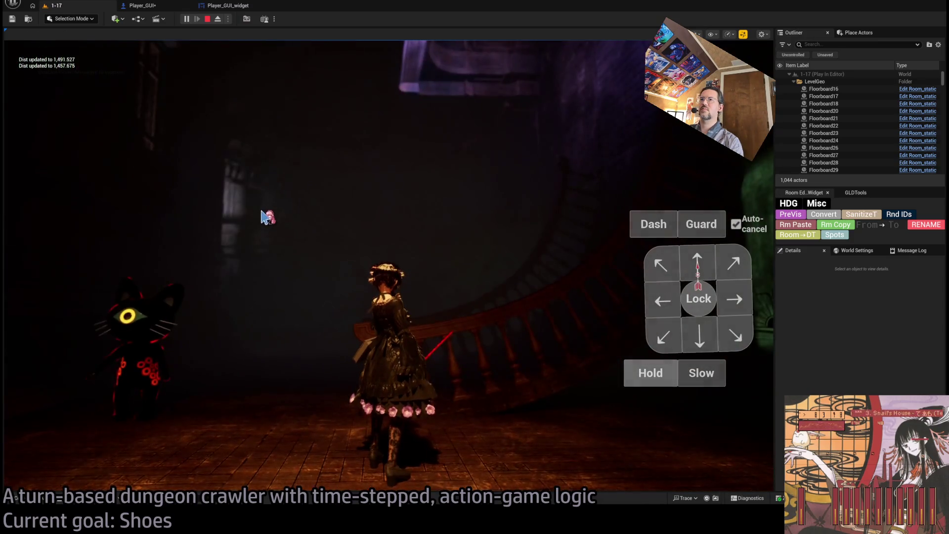
{"action": "left_click", "coordinate": [356, 195]}
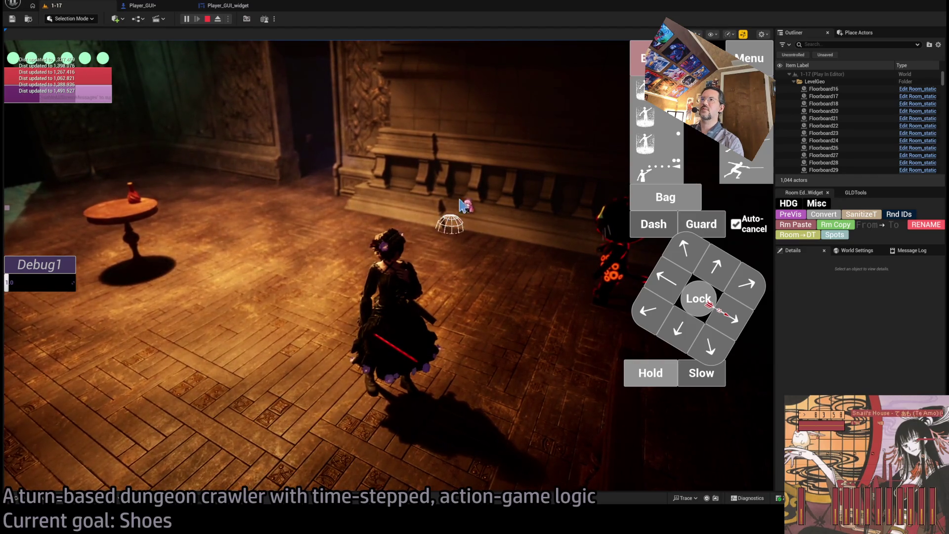
{"action": "left_click", "coordinate": [528, 300]}
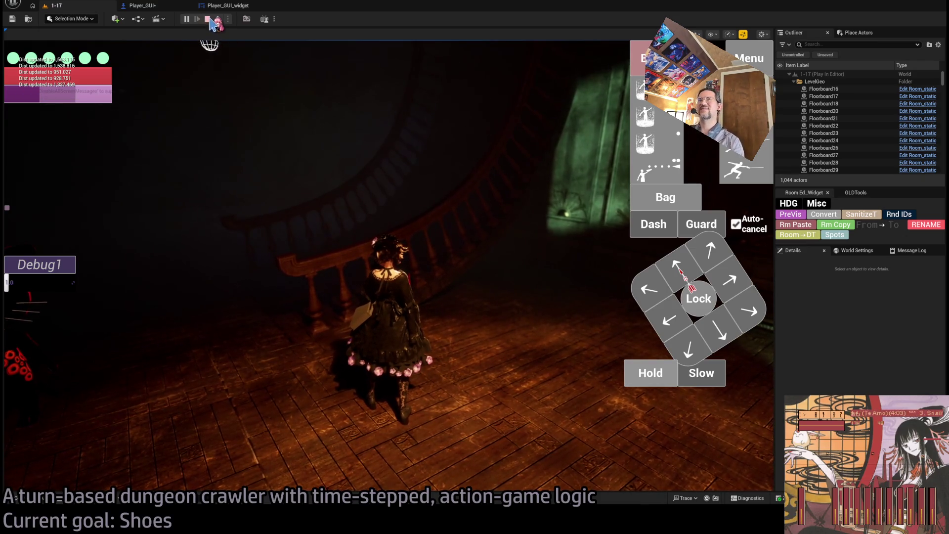
{"action": "left_click", "coordinate": [207, 19]}
{"action": "left_click", "coordinate": [142, 5]}
Step: Review the Sphere Trace, Query Nav Space and Draw Debug Sphere nodes by box-selecting them
{"action": "left_click", "coordinate": [190, 44]}
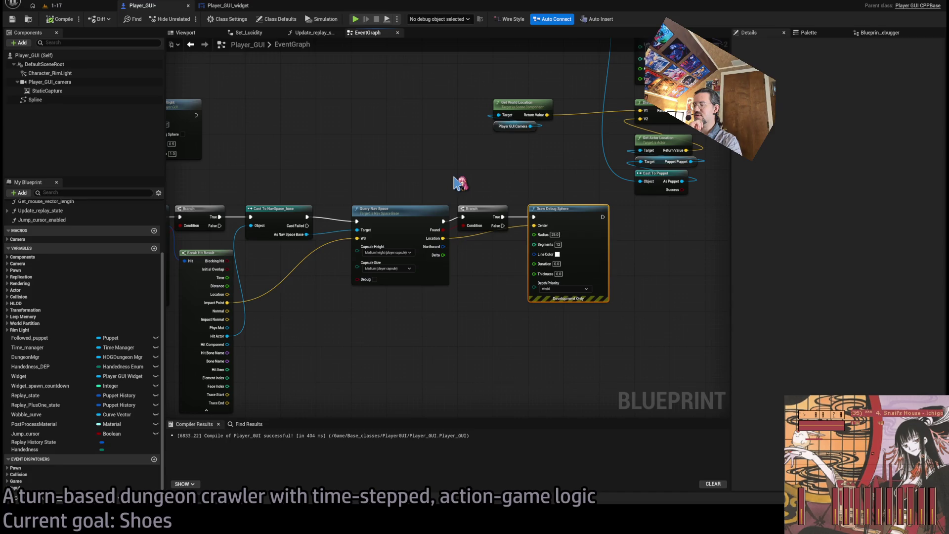
{"action": "left_click_drag", "start_coordinate": [358, 215], "coordinate": [589, 166]}
{"action": "mouse_move", "coordinate": [424, 134]}
{"action": "left_mouse_down"}
{"action": "mouse_move", "coordinate": [311, 309]}
{"action": "mouse_move", "coordinate": [313, 294]}
{"action": "left_mouse_up"}
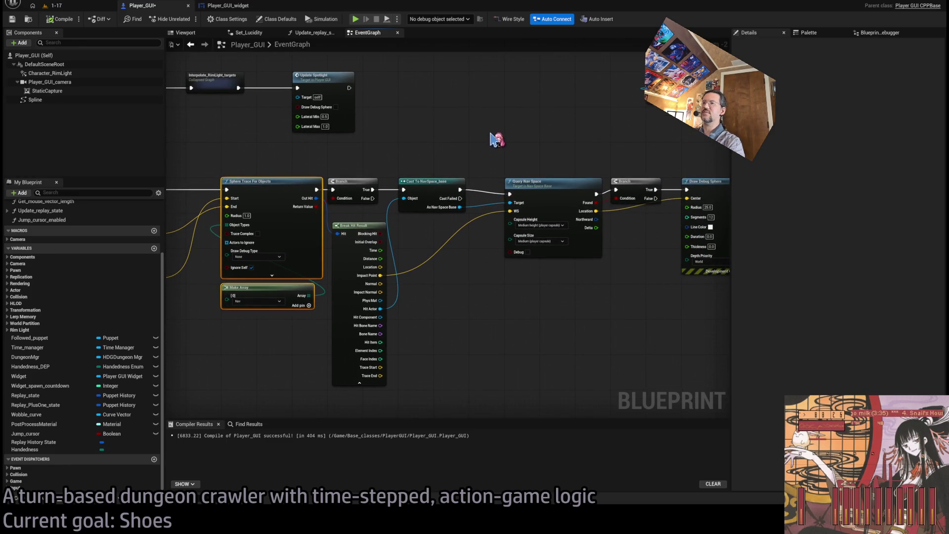
{"action": "mouse_move", "coordinate": [483, 127]}
{"action": "left_mouse_down"}
{"action": "mouse_move", "coordinate": [586, 303]}
{"action": "mouse_move", "coordinate": [440, 320]}
{"action": "left_mouse_up"}
{"action": "mouse_move", "coordinate": [352, 165]}
{"action": "left_mouse_down"}
{"action": "mouse_move", "coordinate": [451, 321]}
{"action": "mouse_move", "coordinate": [473, 336]}
{"action": "left_mouse_up"}
{"action": "left_click_drag", "start_coordinate": [342, 182], "coordinate": [464, 311]}
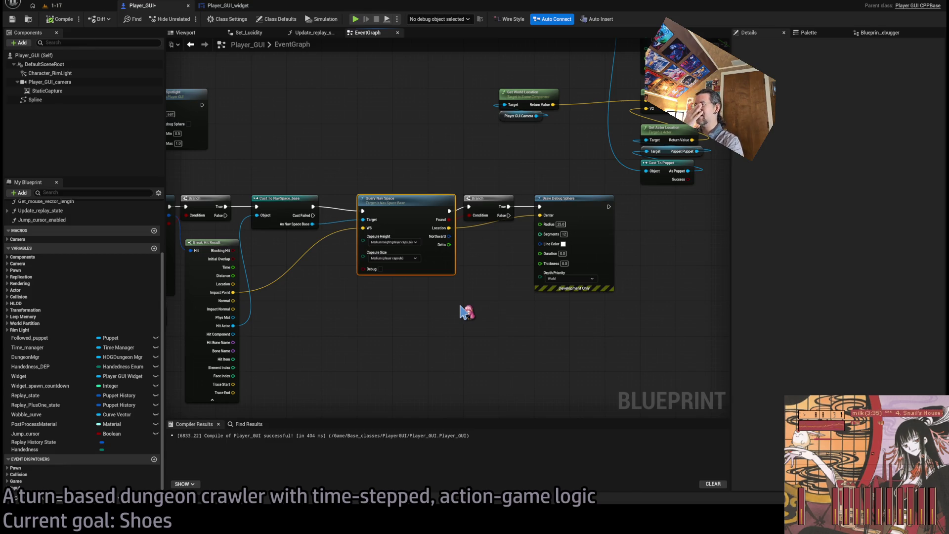
{"action": "scroll", "coordinate": [478, 212], "scroll_direction": "up", "scroll_amount": 2}
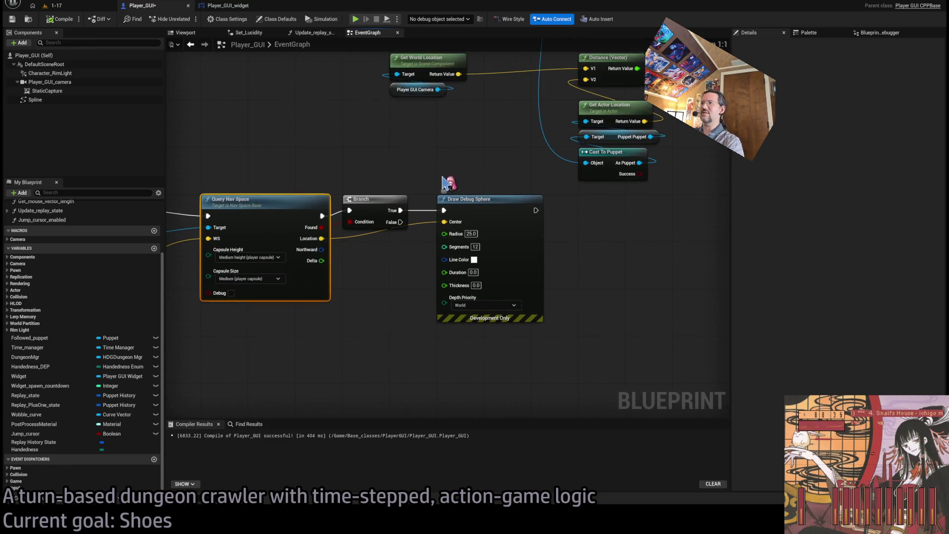
{"action": "left_click_drag", "start_coordinate": [423, 175], "coordinate": [556, 353]}
{"action": "left_click", "coordinate": [563, 364]}
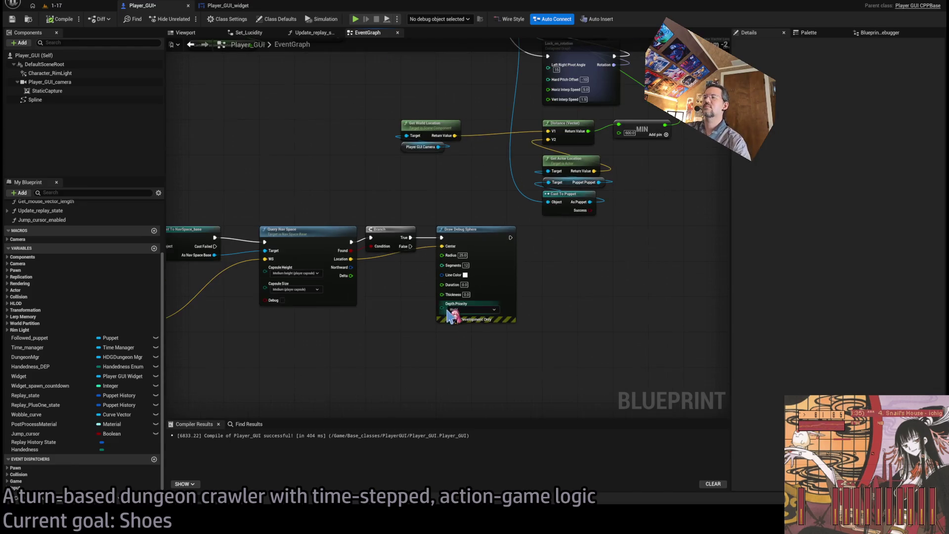
Step: Select a block of nodes in the zoomed-out overview, then frame Query Nav Space and Draw Debug Sphere
{"action": "scroll", "coordinate": [442, 325], "scroll_direction": "down", "scroll_amount": 2}
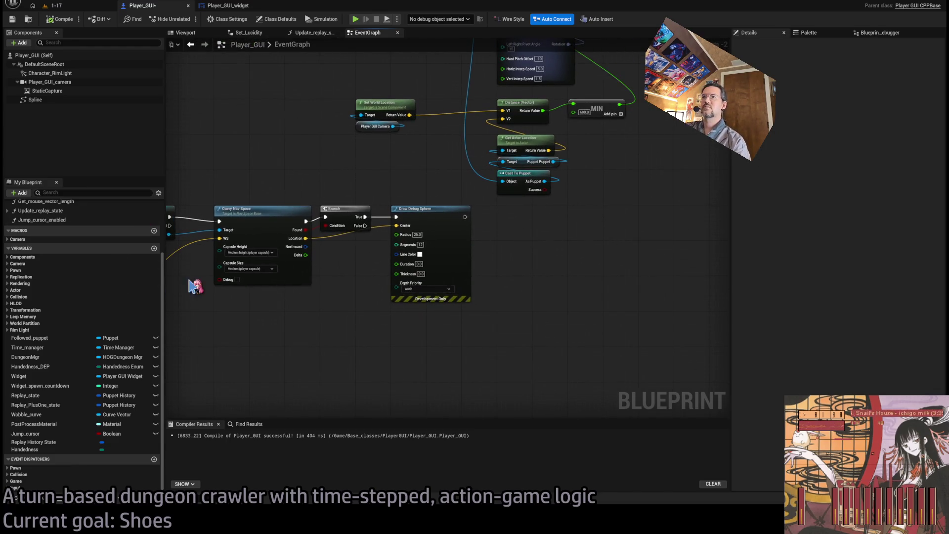
{"action": "mouse_move", "coordinate": [194, 282]}
{"action": "left_mouse_down"}
{"action": "mouse_move", "coordinate": [541, 281]}
{"action": "mouse_move", "coordinate": [669, 252]}
{"action": "mouse_move", "coordinate": [612, 254]}
{"action": "mouse_move", "coordinate": [604, 286]}
{"action": "mouse_move", "coordinate": [487, 250]}
{"action": "mouse_move", "coordinate": [572, 208]}
{"action": "left_mouse_up"}
{"action": "scroll", "coordinate": [603, 222], "scroll_direction": "down", "scroll_amount": 1}
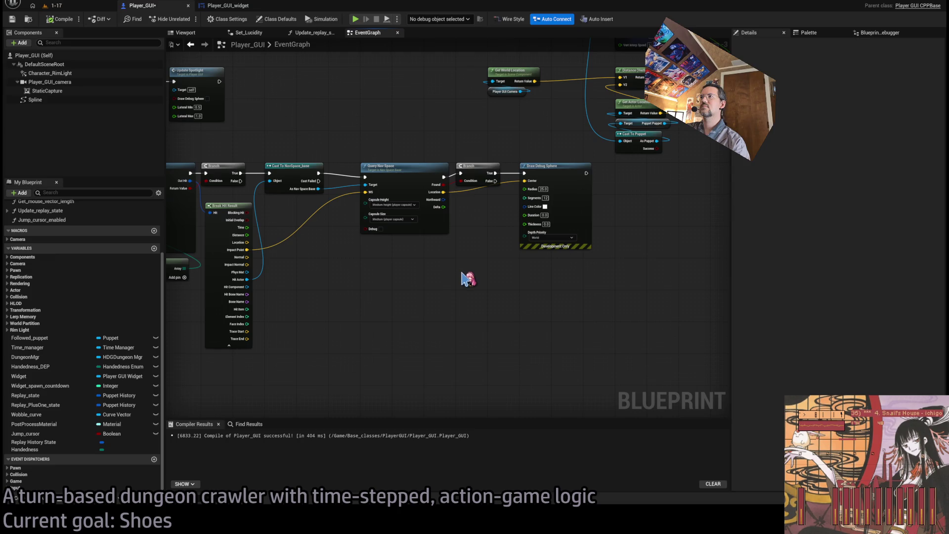
{"action": "scroll", "coordinate": [510, 282], "scroll_direction": "down", "scroll_amount": 3}
{"action": "scroll", "coordinate": [624, 239], "scroll_direction": "down", "scroll_amount": 2}
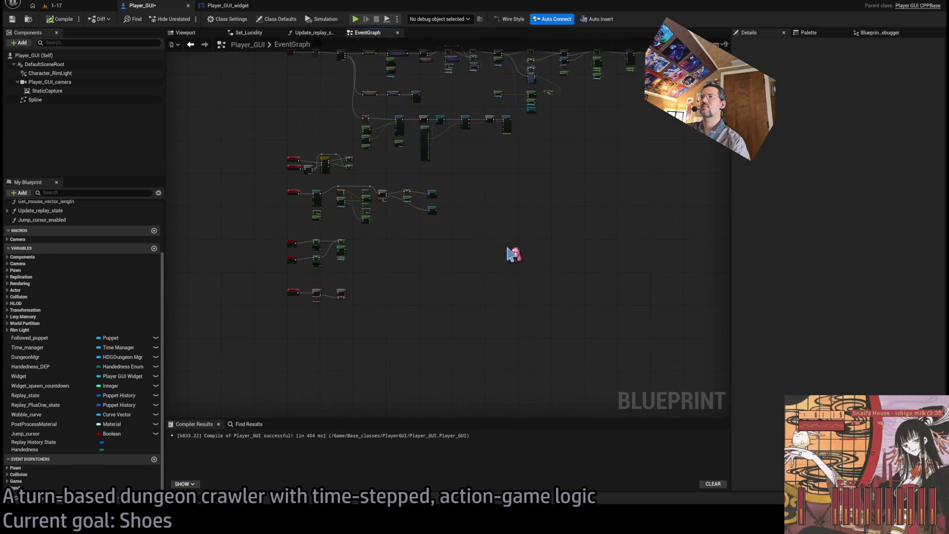
{"action": "mouse_move", "coordinate": [620, 380]}
{"action": "left_mouse_down"}
{"action": "mouse_move", "coordinate": [328, 197]}
{"action": "mouse_move", "coordinate": [277, 124]}
{"action": "left_mouse_up"}
{"action": "scroll", "coordinate": [366, 186], "scroll_direction": "up", "scroll_amount": 6}
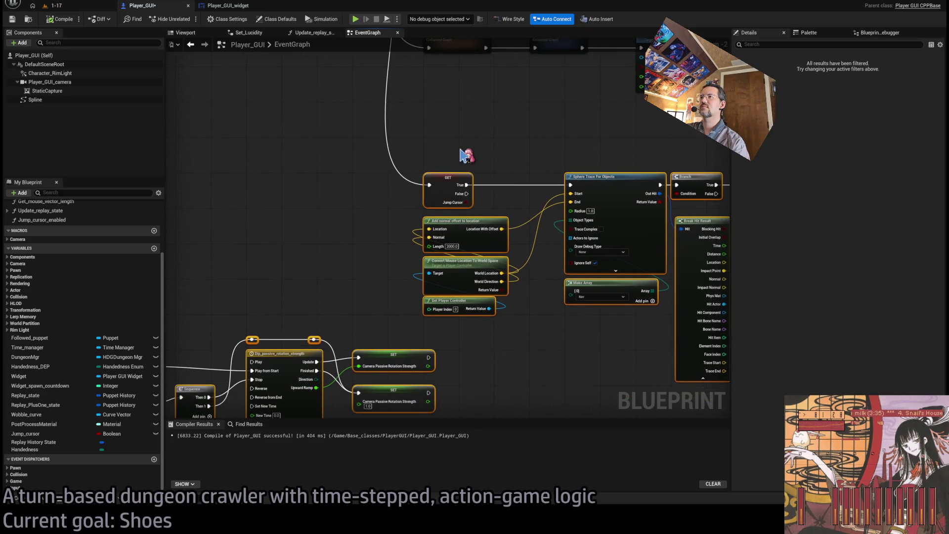
{"action": "left_click_drag", "start_coordinate": [461, 155], "coordinate": [181, 155]}
{"action": "left_click_drag", "start_coordinate": [584, 249], "coordinate": [345, 267]}
{"action": "scroll", "coordinate": [443, 197], "scroll_direction": "up", "scroll_amount": 2}
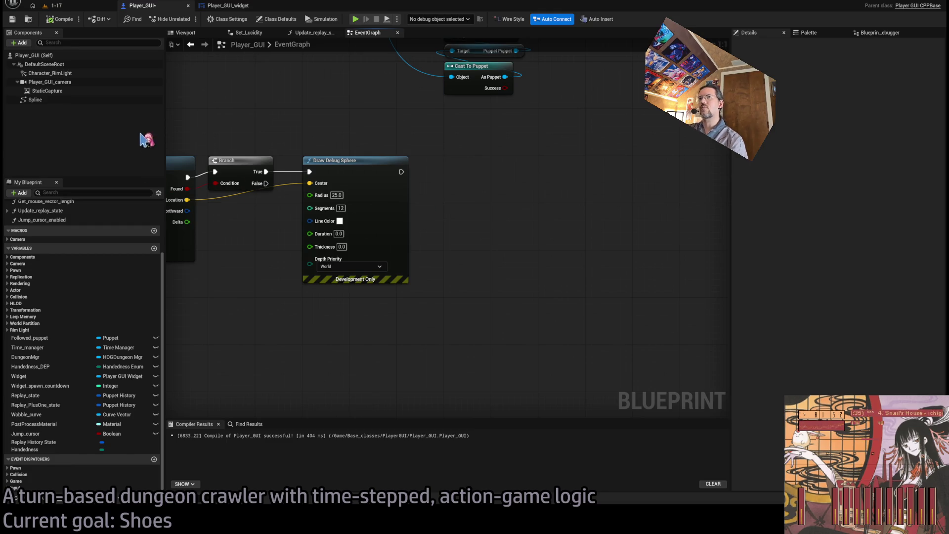
Step: Place a Spline component reference and pull a Clear Spline Points node from it
{"action": "mouse_move", "coordinate": [233, 165]}
{"action": "left_mouse_down"}
{"action": "mouse_move", "coordinate": [536, 174]}
{"action": "mouse_move", "coordinate": [414, 221]}
{"action": "left_mouse_up"}
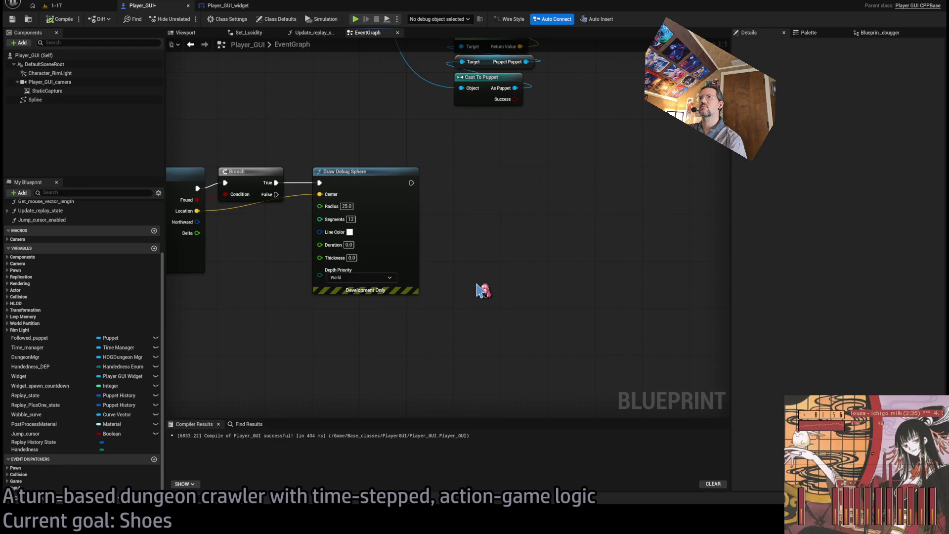
{"action": "scroll", "coordinate": [479, 282], "scroll_direction": "down", "scroll_amount": 4}
{"action": "scroll", "coordinate": [410, 233], "scroll_direction": "up", "scroll_amount": 4}
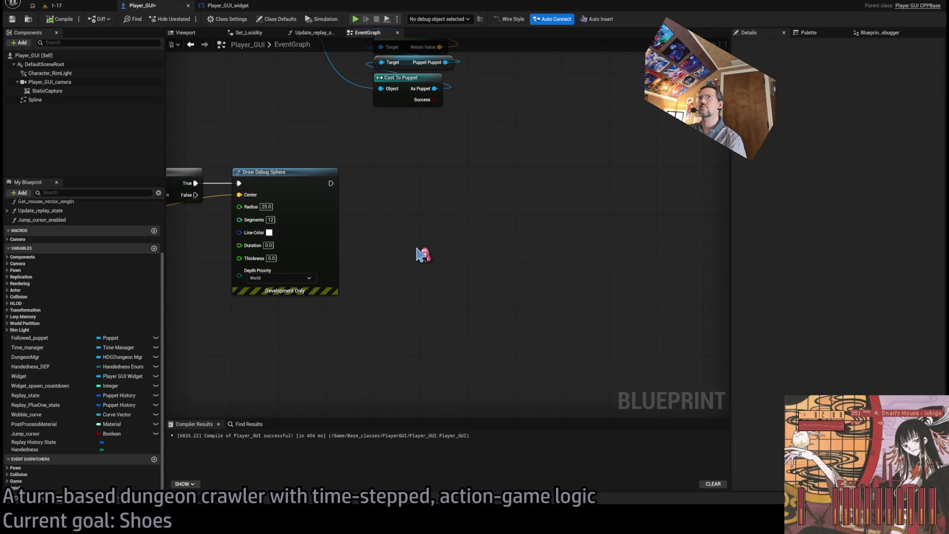
{"action": "mouse_move", "coordinate": [35, 99]}
{"action": "left_mouse_down"}
{"action": "mouse_move", "coordinate": [498, 345]}
{"action": "mouse_move", "coordinate": [500, 304]}
{"action": "left_mouse_up"}
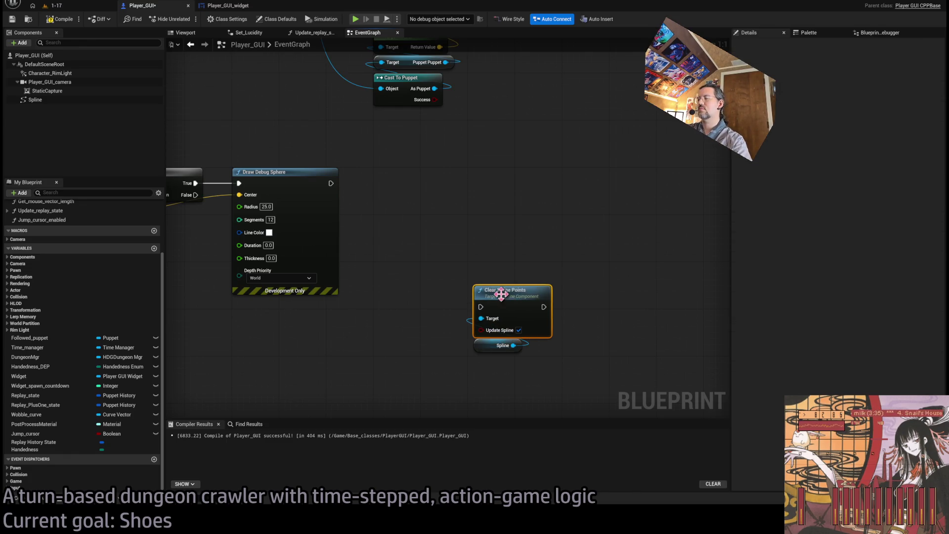
Step: Turn off Update Spline on Clear Spline Points and run it after Draw Debug Sphere
{"action": "left_click", "coordinate": [501, 293]}
{"action": "left_click", "coordinate": [518, 329]}
{"action": "mouse_move", "coordinate": [501, 381]}
{"action": "left_mouse_down"}
{"action": "mouse_move", "coordinate": [479, 285]}
{"action": "mouse_move", "coordinate": [571, 230]}
{"action": "mouse_move", "coordinate": [500, 328]}
{"action": "mouse_move", "coordinate": [498, 256]}
{"action": "left_mouse_up"}
{"action": "left_click", "coordinate": [567, 269]}
{"action": "scroll", "coordinate": [572, 230], "scroll_direction": "down", "scroll_amount": 1}
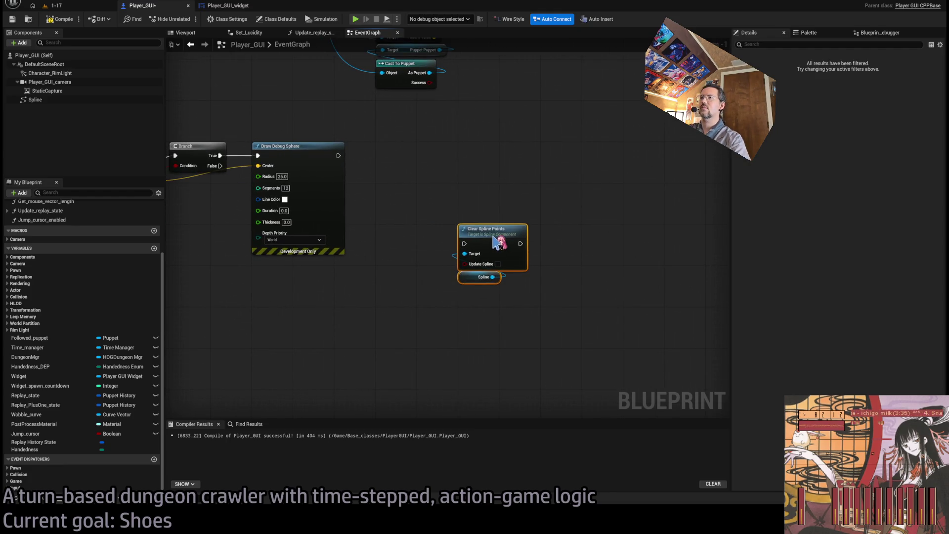
{"action": "mouse_move", "coordinate": [338, 156]}
{"action": "left_mouse_down"}
{"action": "mouse_move", "coordinate": [474, 246]}
{"action": "mouse_move", "coordinate": [490, 156]}
{"action": "mouse_move", "coordinate": [527, 240]}
{"action": "mouse_move", "coordinate": [434, 302]}
{"action": "left_mouse_up"}
{"action": "left_click", "coordinate": [425, 299]}
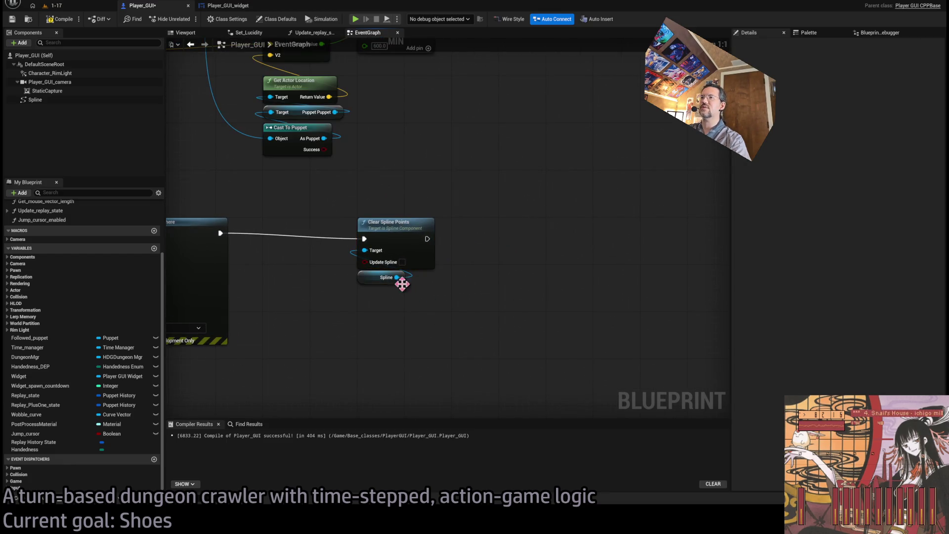
Step: Add an Add Spline Point node from the Spline reference
{"action": "scroll", "coordinate": [468, 280], "scroll_direction": "down", "scroll_amount": 5}
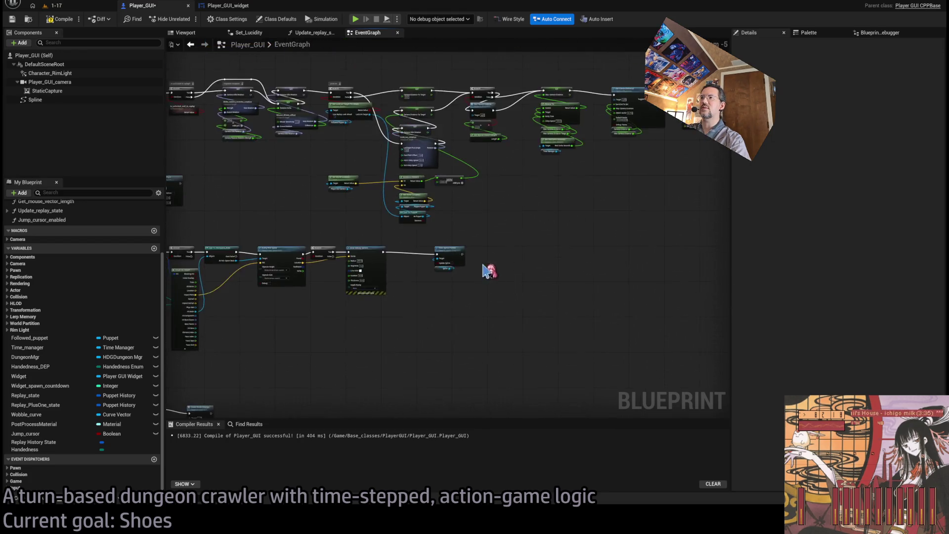
{"action": "scroll", "coordinate": [488, 271], "scroll_direction": "up", "scroll_amount": 5}
{"action": "left_click_drag", "start_coordinate": [395, 276], "coordinate": [484, 273]}
{"action": "left_click", "coordinate": [529, 284]}
{"action": "left_click_drag", "start_coordinate": [533, 240], "coordinate": [533, 230]}
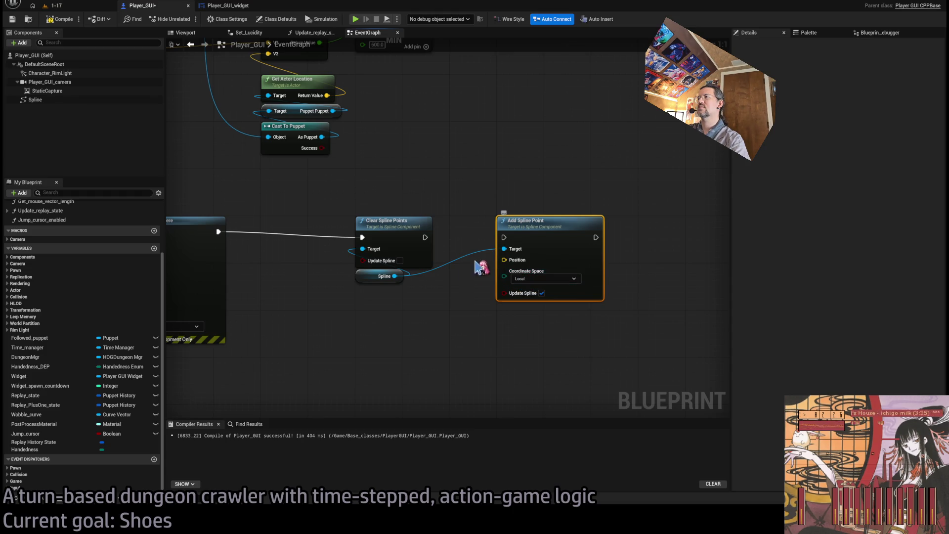
Step: Add an Add Point node targeting the Spline and split its Point struct pin
{"action": "left_click_drag", "start_coordinate": [391, 276], "coordinate": [504, 344]}
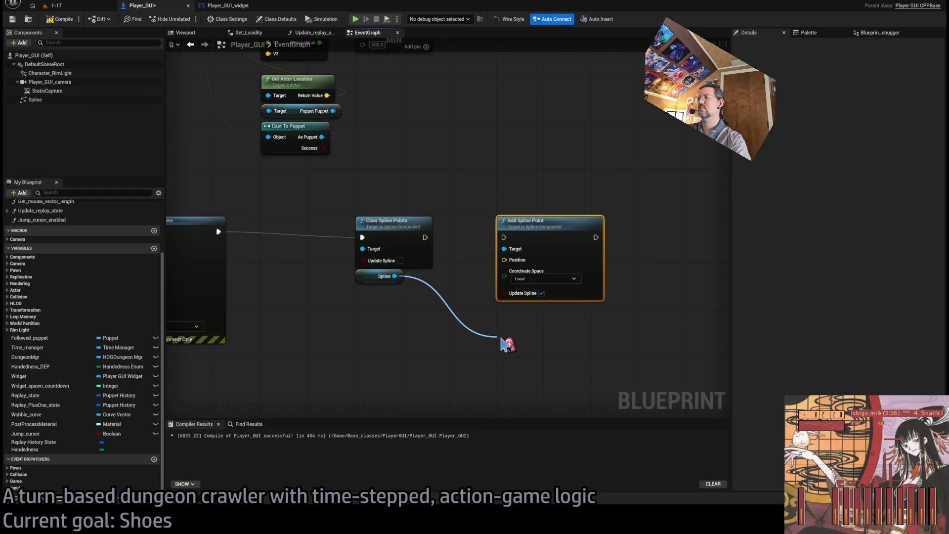
{"action": "left_click", "coordinate": [557, 368]}
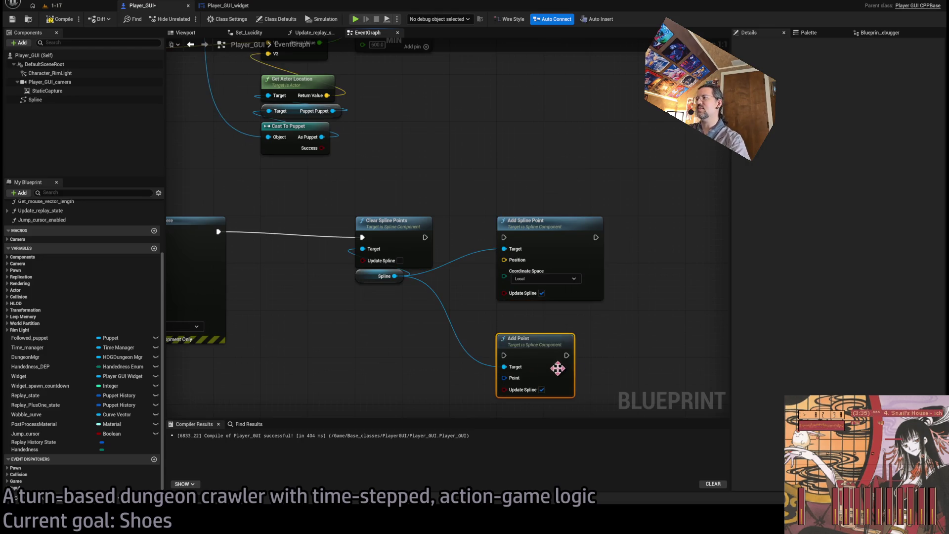
{"action": "left_click", "coordinate": [487, 395]}
{"action": "left_click", "coordinate": [469, 283]}
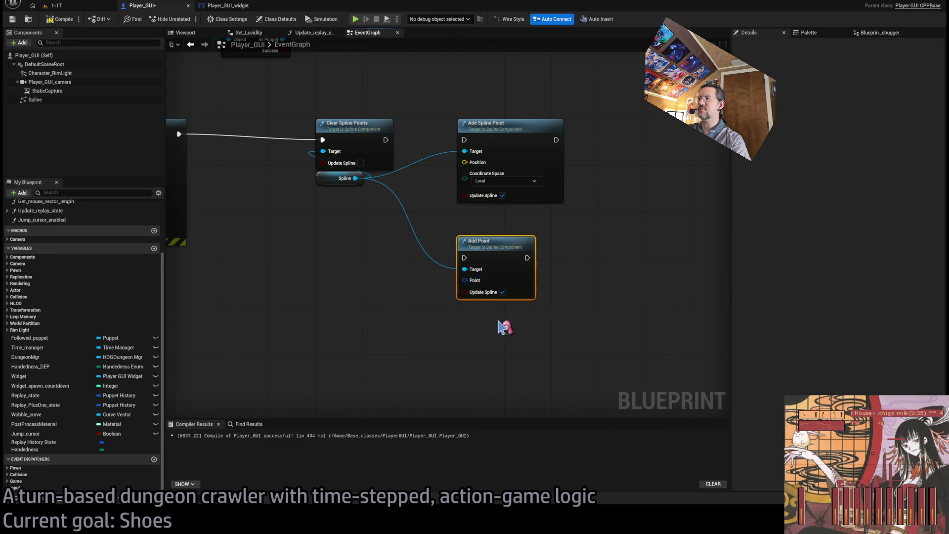
{"action": "left_click_drag", "start_coordinate": [494, 248], "coordinate": [500, 225]}
{"action": "left_click", "coordinate": [482, 186]}
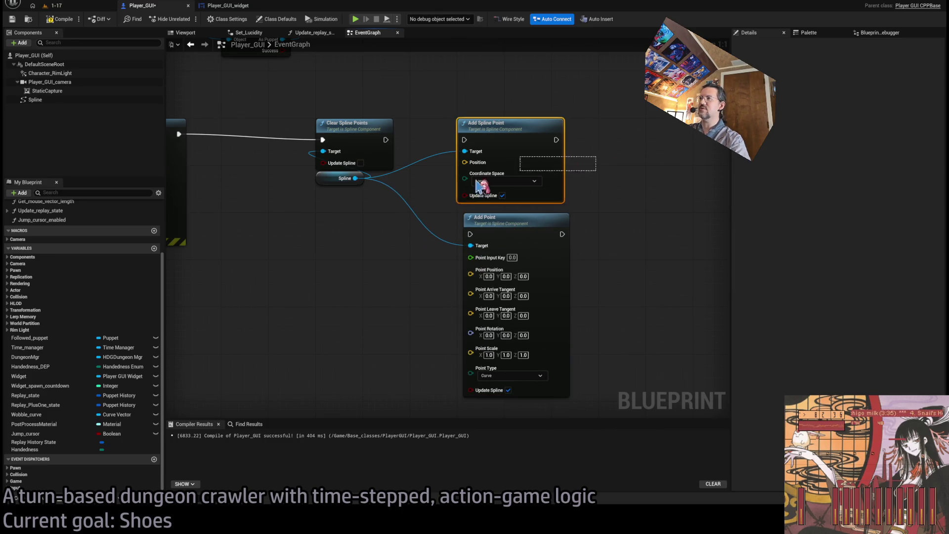
Step: Delete the unused Add Spline Point node and leave Update Spline off on Add Point
{"action": "key", "text": "Delete"}
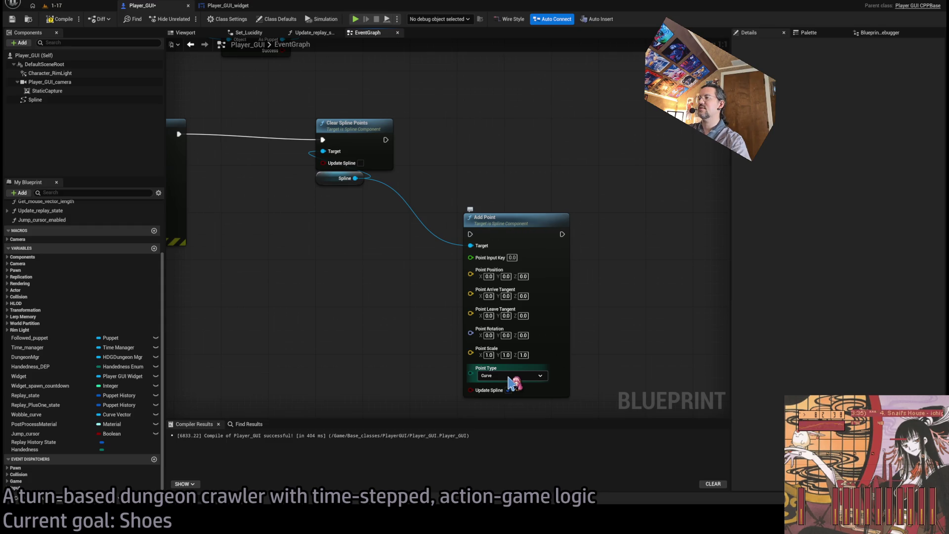
{"action": "left_click", "coordinate": [508, 390]}
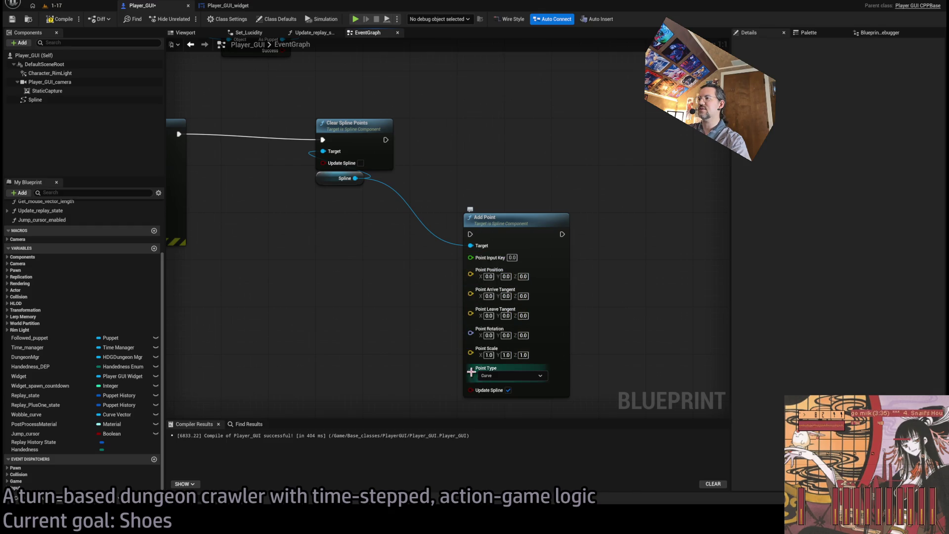
{"action": "left_click", "coordinate": [508, 389]}
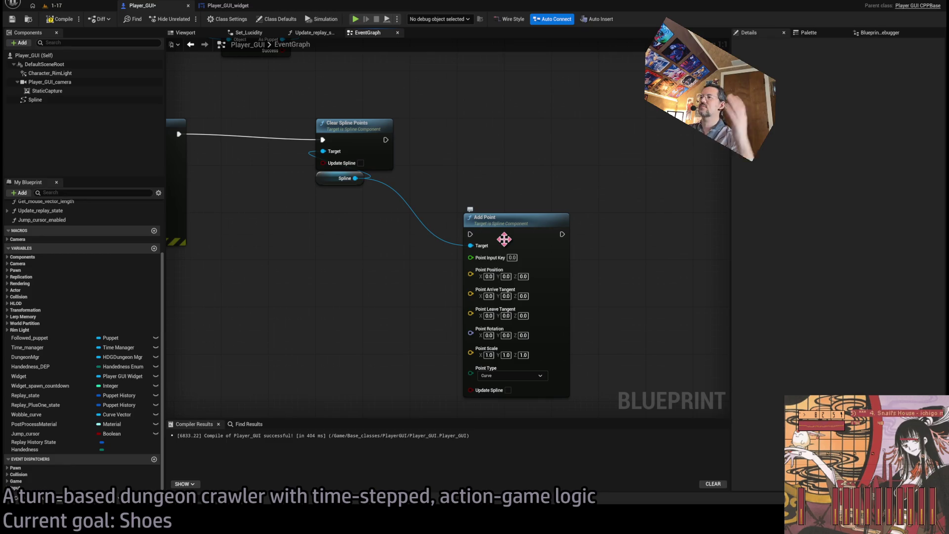
{"action": "left_click", "coordinate": [82, 100]}
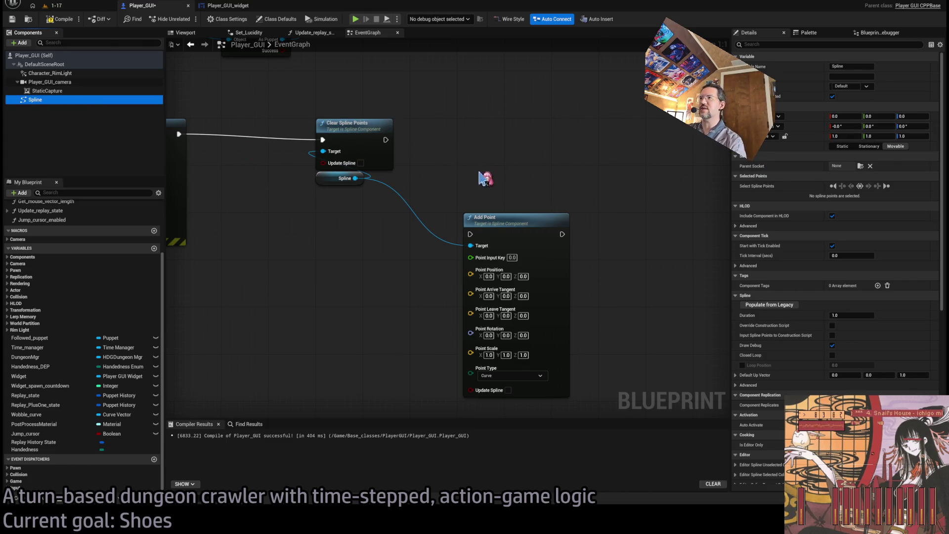
Step: Place Add Point beside Clear Spline Points and run it right after
{"action": "left_click_drag", "start_coordinate": [507, 236], "coordinate": [501, 142]}
{"action": "mouse_move", "coordinate": [387, 140]}
{"action": "left_mouse_down"}
{"action": "mouse_move", "coordinate": [464, 140]}
{"action": "mouse_move", "coordinate": [456, 160]}
{"action": "mouse_move", "coordinate": [490, 195]}
{"action": "mouse_move", "coordinate": [563, 217]}
{"action": "mouse_move", "coordinate": [600, 206]}
{"action": "mouse_move", "coordinate": [544, 185]}
{"action": "mouse_move", "coordinate": [488, 186]}
{"action": "mouse_move", "coordinate": [483, 328]}
{"action": "mouse_move", "coordinate": [721, 313]}
{"action": "mouse_move", "coordinate": [726, 247]}
{"action": "mouse_move", "coordinate": [457, 312]}
{"action": "mouse_move", "coordinate": [498, 106]}
{"action": "mouse_move", "coordinate": [476, 240]}
{"action": "left_mouse_up"}
{"action": "scroll", "coordinate": [726, 247], "scroll_direction": "down", "scroll_amount": 3}
Step: In the Northward_angle_adjustment_and_compensation graph, select the Where and Replay State nodes
{"action": "scroll", "coordinate": [475, 240], "scroll_direction": "up", "scroll_amount": 2}
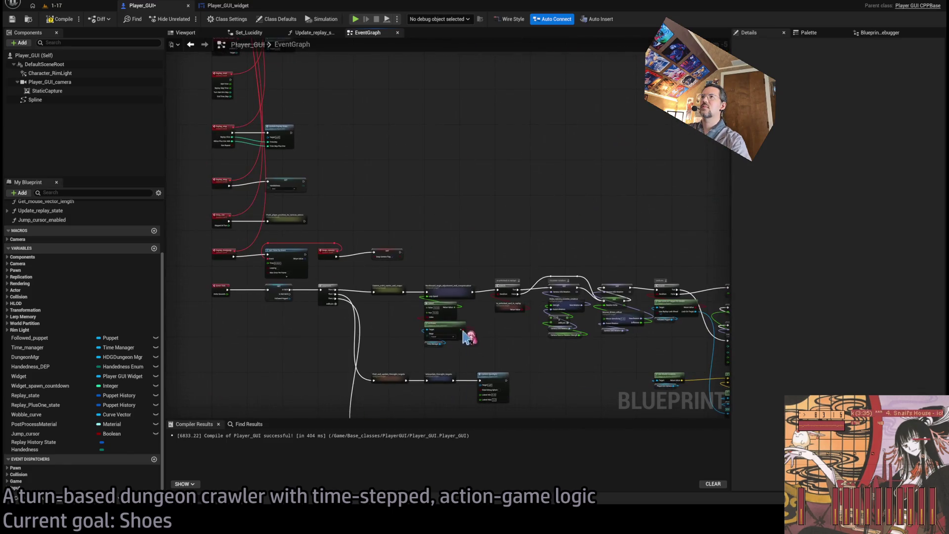
{"action": "scroll", "coordinate": [430, 339], "scroll_direction": "up", "scroll_amount": 2}
{"action": "scroll", "coordinate": [585, 355], "scroll_direction": "down", "scroll_amount": 2}
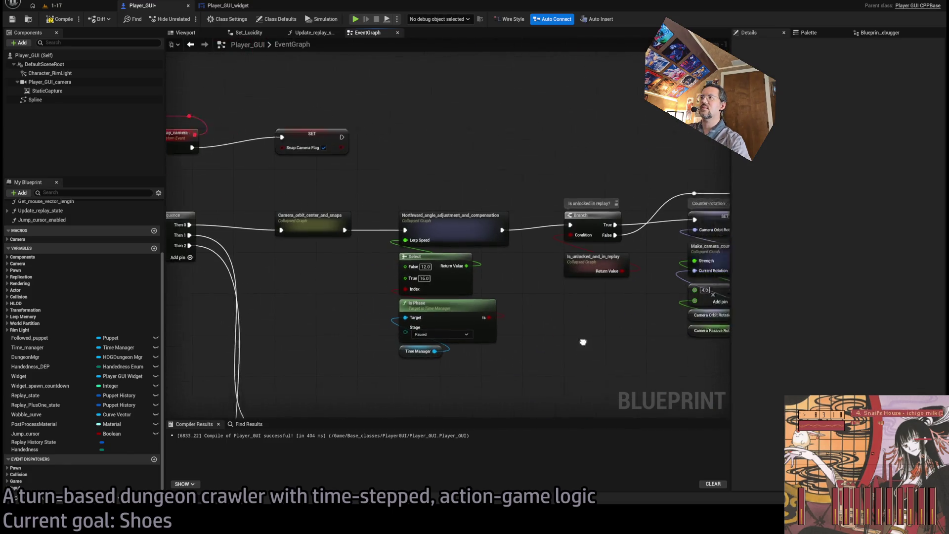
{"action": "scroll", "coordinate": [308, 314], "scroll_direction": "down", "scroll_amount": 1}
{"action": "scroll", "coordinate": [396, 233], "scroll_direction": "up", "scroll_amount": 3}
{"action": "mouse_move", "coordinate": [396, 234]}
{"action": "left_mouse_down"}
{"action": "mouse_move", "coordinate": [338, 229]}
{"action": "mouse_move", "coordinate": [416, 216]}
{"action": "left_mouse_up"}
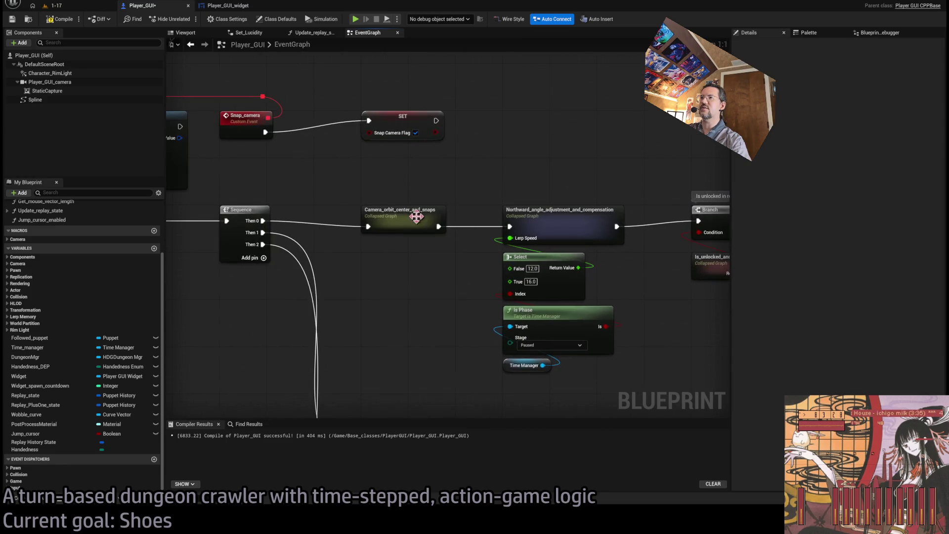
{"action": "double_click", "coordinate": [571, 217]}
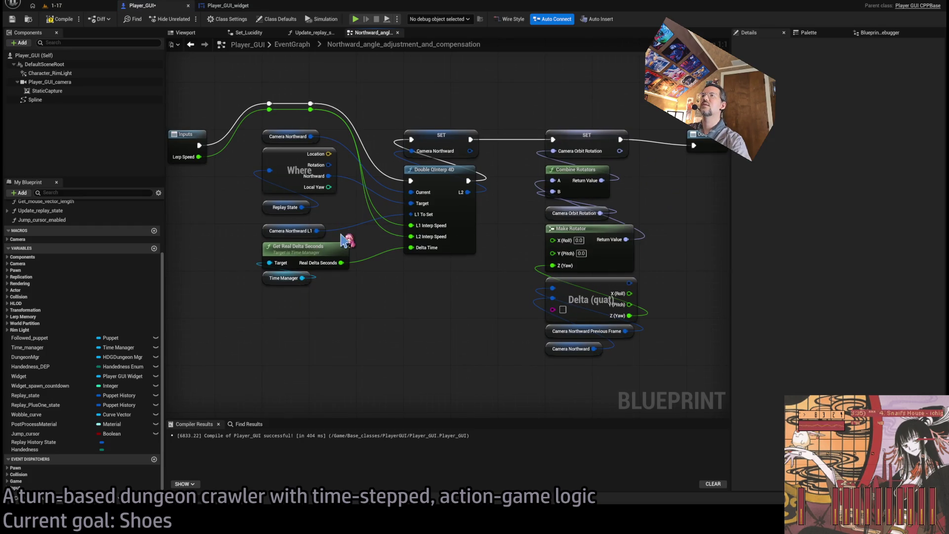
{"action": "left_click", "coordinate": [297, 178]}
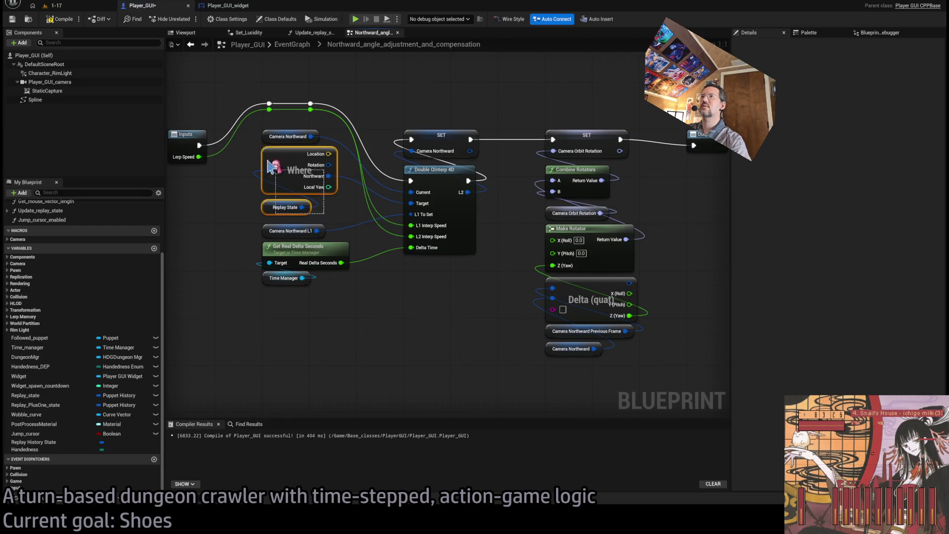
Step: Paste the Where and Replay State nodes into the EventGraph near Add Point
{"action": "left_click", "coordinate": [293, 44]}
{"action": "scroll", "coordinate": [535, 233], "scroll_direction": "up", "scroll_amount": 7}
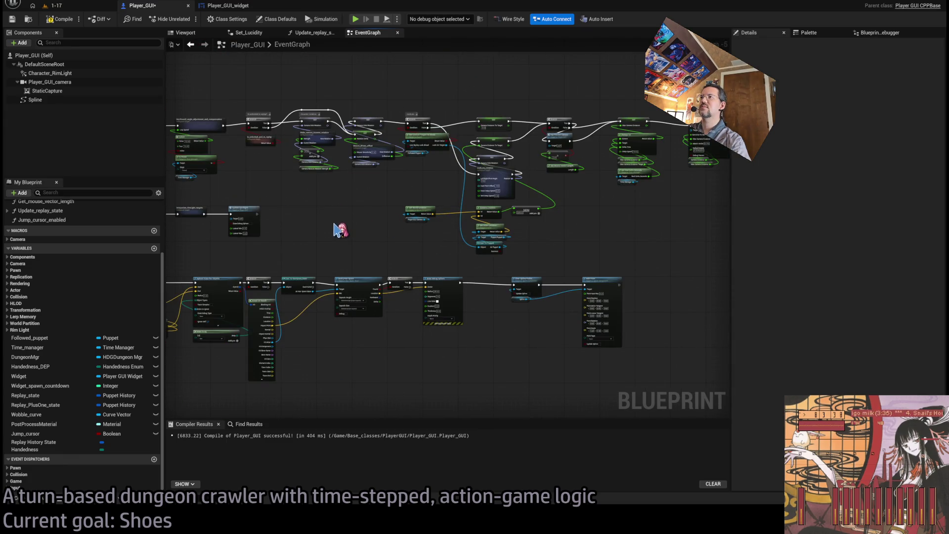
{"action": "left_click_drag", "start_coordinate": [336, 226], "coordinate": [434, 200]}
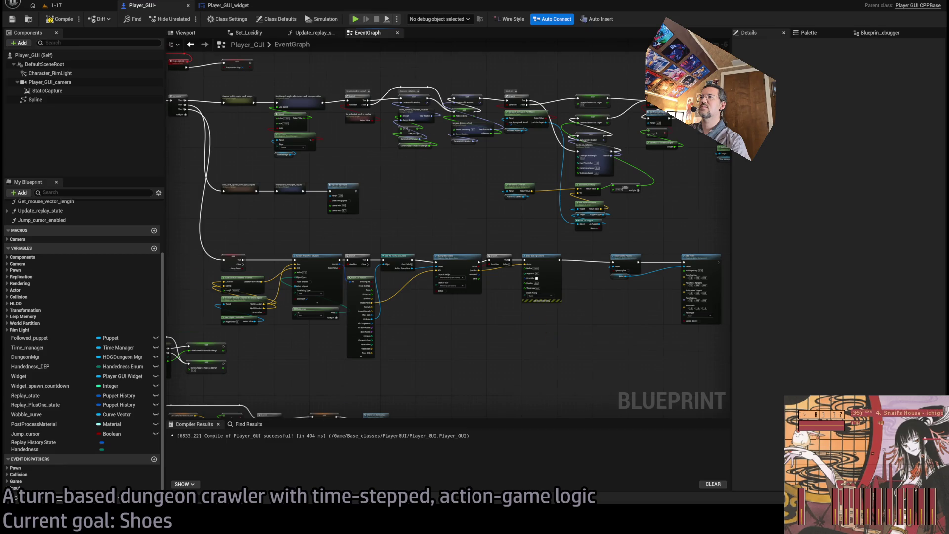
{"action": "scroll", "coordinate": [576, 290], "scroll_direction": "up", "scroll_amount": 5}
{"action": "key", "text": "ctrl+v"}
{"action": "scroll", "coordinate": [382, 266], "scroll_direction": "up", "scroll_amount": 1}
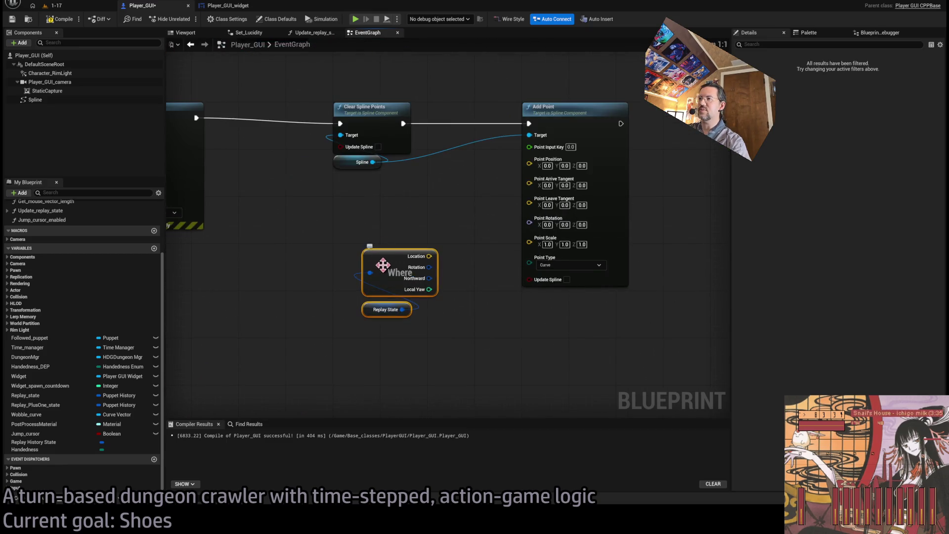
Step: Wire Where's Location into Add Point's Point Position, moving Where down and Add Point right
{"action": "left_click_drag", "start_coordinate": [429, 256], "coordinate": [529, 164]}
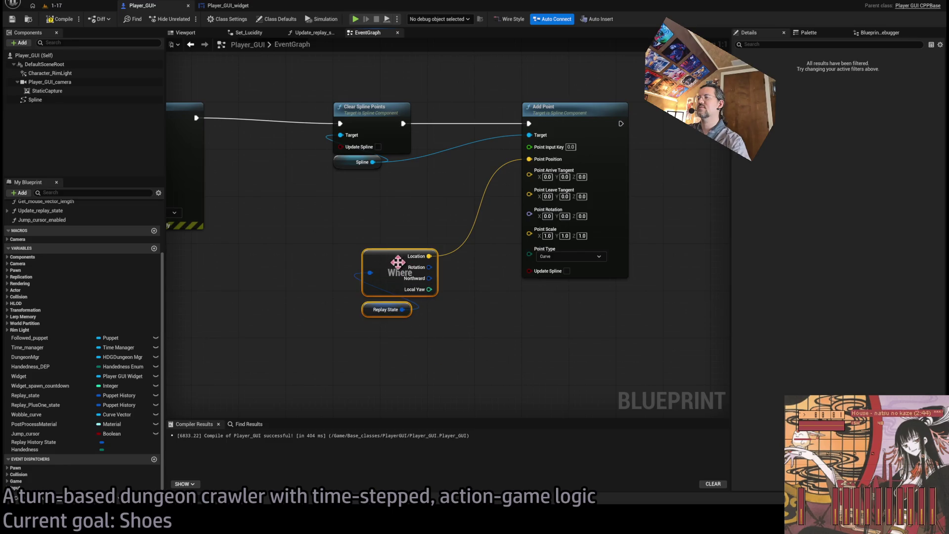
{"action": "left_click_drag", "start_coordinate": [398, 262], "coordinate": [369, 303]}
{"action": "left_click", "coordinate": [514, 205]}
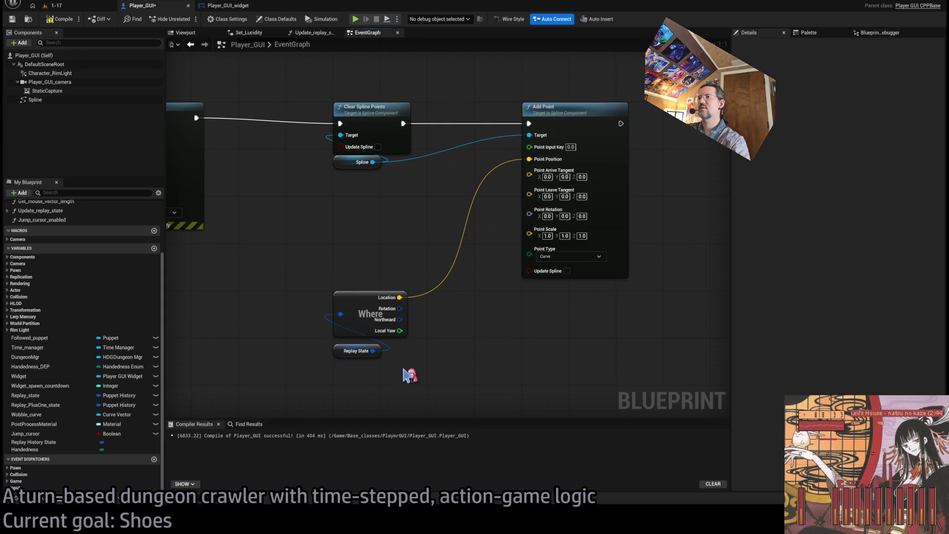
{"action": "left_click_drag", "start_coordinate": [410, 376], "coordinate": [332, 264]}
{"action": "left_click_drag", "start_coordinate": [560, 110], "coordinate": [654, 110]}
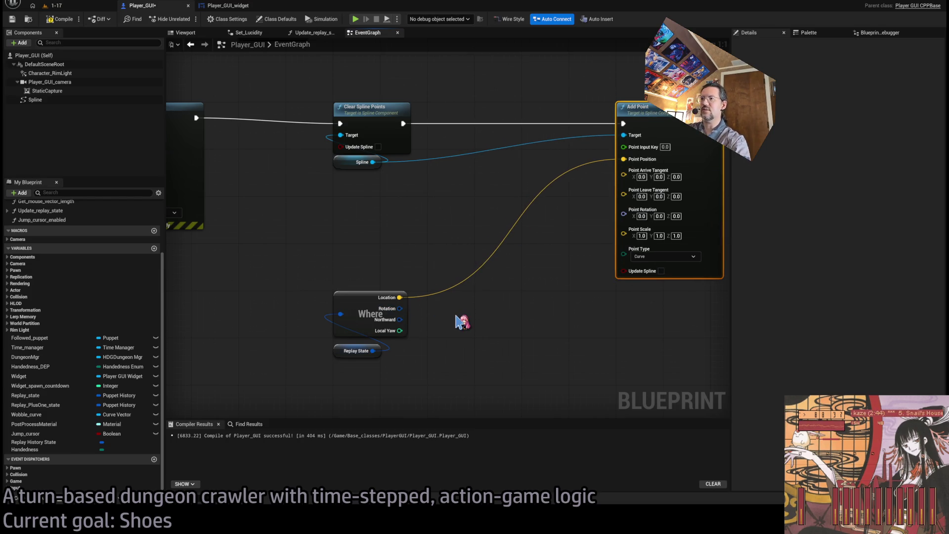
{"action": "mouse_move", "coordinate": [399, 319]}
{"action": "left_mouse_down"}
{"action": "mouse_move", "coordinate": [437, 327]}
{"action": "mouse_move", "coordinate": [430, 317]}
{"action": "left_mouse_up"}
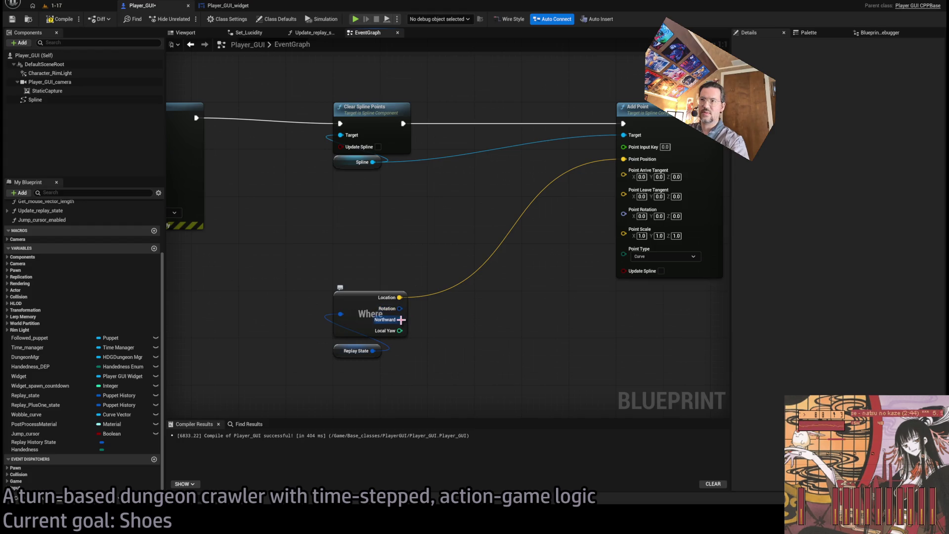
Step: Create a Vector Up node from Northward and two Add normal offset to location nodes
{"action": "left_click_drag", "start_coordinate": [399, 319], "coordinate": [457, 327]}
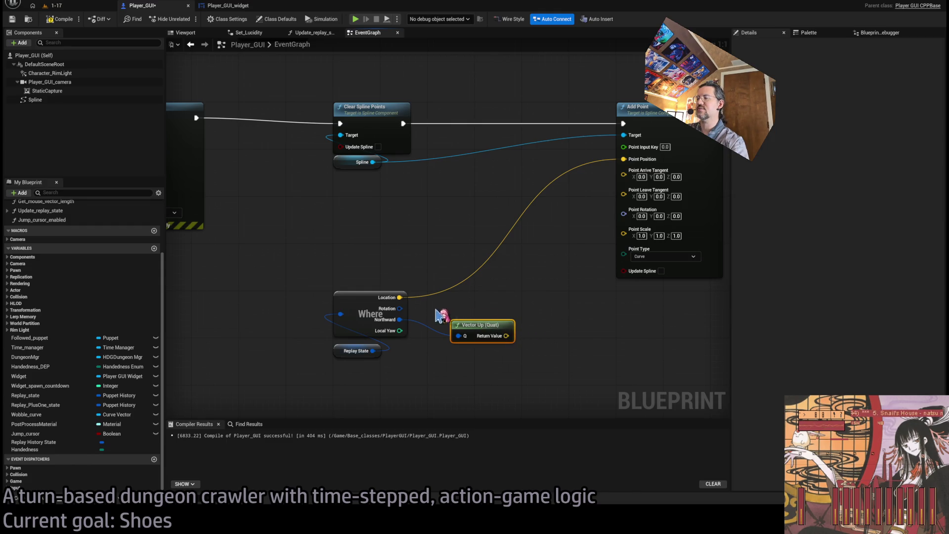
{"action": "mouse_move", "coordinate": [399, 297]}
{"action": "left_mouse_down"}
{"action": "mouse_move", "coordinate": [525, 294]}
{"action": "mouse_move", "coordinate": [511, 287]}
{"action": "mouse_move", "coordinate": [546, 309]}
{"action": "mouse_move", "coordinate": [509, 298]}
{"action": "mouse_move", "coordinate": [555, 343]}
{"action": "mouse_move", "coordinate": [535, 312]}
{"action": "mouse_move", "coordinate": [546, 286]}
{"action": "mouse_move", "coordinate": [538, 287]}
{"action": "left_mouse_up"}
{"action": "left_click", "coordinate": [377, 318]}
{"action": "mouse_move", "coordinate": [377, 318]}
{"action": "left_mouse_down"}
{"action": "mouse_move", "coordinate": [388, 226]}
{"action": "mouse_move", "coordinate": [371, 213]}
{"action": "mouse_move", "coordinate": [368, 221]}
{"action": "left_mouse_up"}
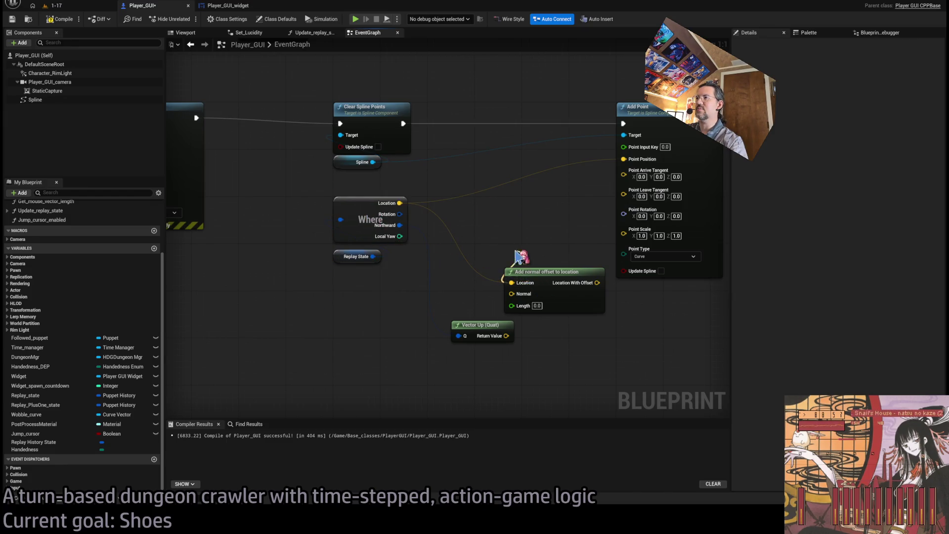
{"action": "mouse_move", "coordinate": [477, 326]}
{"action": "left_mouse_down"}
{"action": "mouse_move", "coordinate": [365, 285]}
{"action": "mouse_move", "coordinate": [361, 302]}
{"action": "left_mouse_up"}
{"action": "mouse_move", "coordinate": [533, 290]}
{"action": "left_mouse_down"}
{"action": "mouse_move", "coordinate": [499, 273]}
{"action": "mouse_move", "coordinate": [503, 238]}
{"action": "left_mouse_up"}
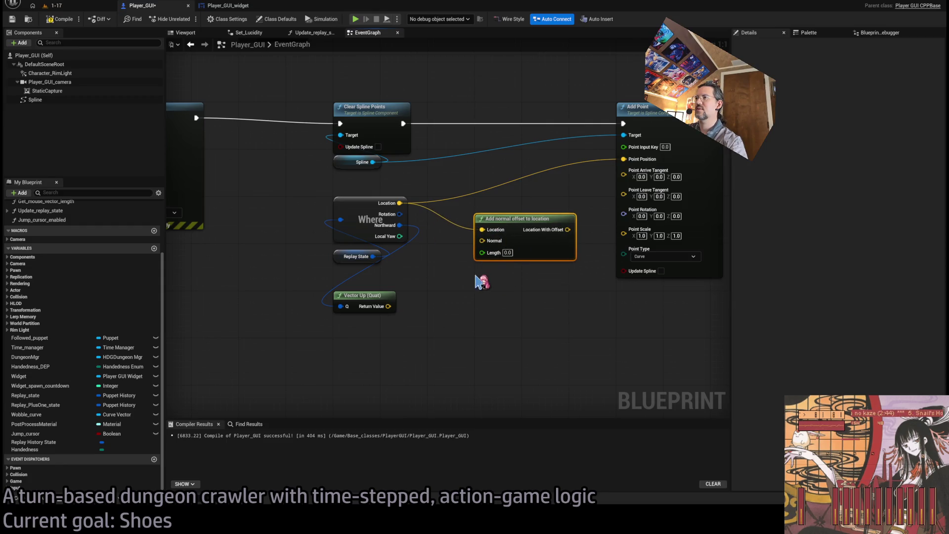
{"action": "key", "text": "ctrl+d"}
{"action": "left_click", "coordinate": [430, 292]}
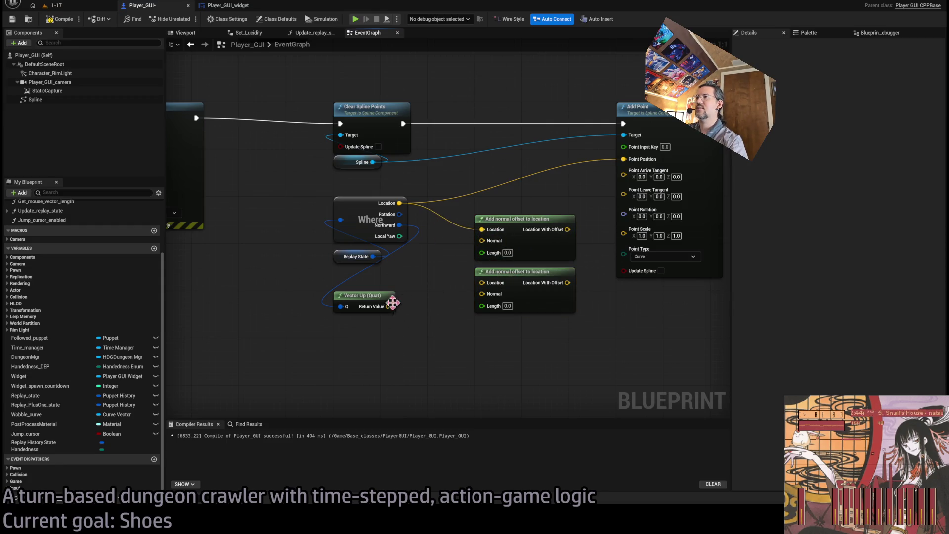
Step: Offset Where's Location by -200 and 200 along Vector Up into Arrive and Leave Tangent
{"action": "left_click_drag", "start_coordinate": [389, 206], "coordinate": [482, 283]}
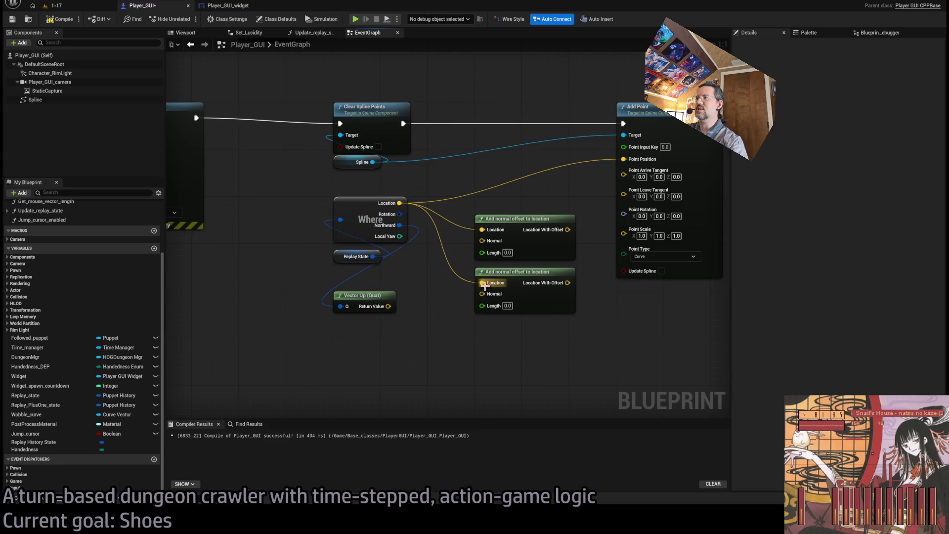
{"action": "mouse_move", "coordinate": [388, 306]}
{"action": "left_mouse_down"}
{"action": "mouse_move", "coordinate": [482, 241]}
{"action": "mouse_move", "coordinate": [395, 304]}
{"action": "mouse_move", "coordinate": [482, 293]}
{"action": "left_mouse_up"}
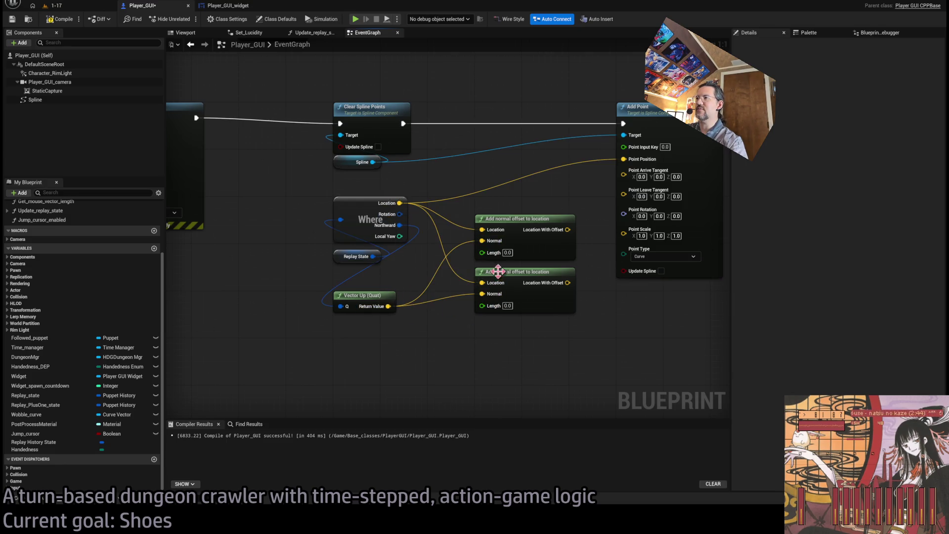
{"action": "type", "text": "-"}
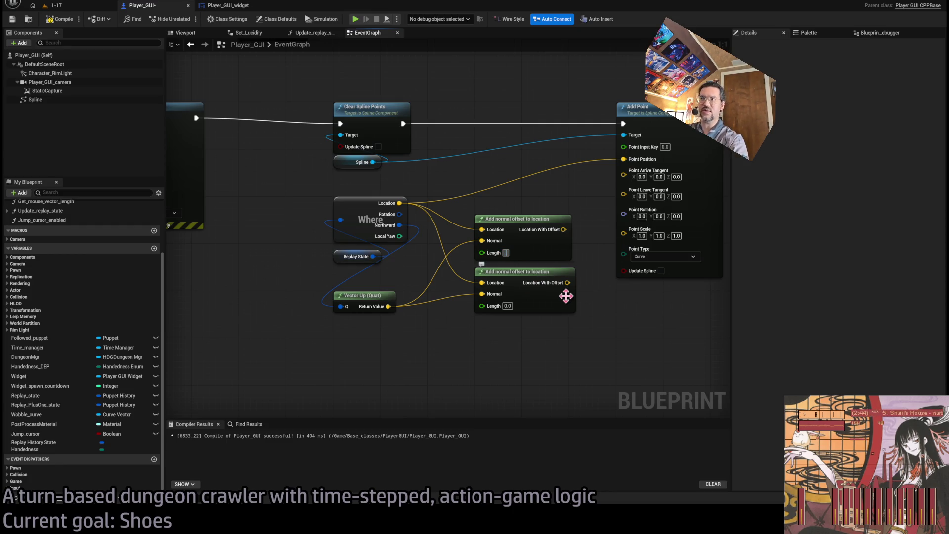
{"action": "type", "text": "200"}
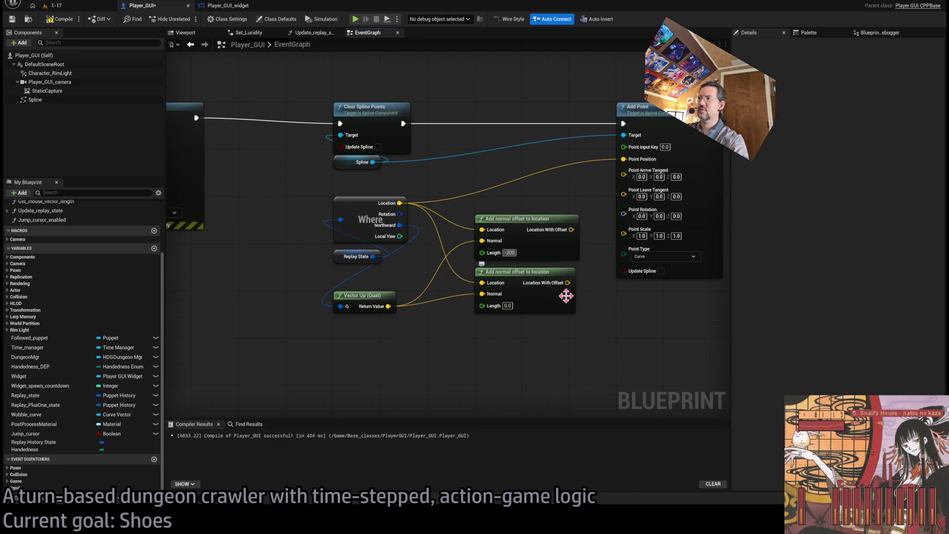
{"action": "key", "text": "Tab"}
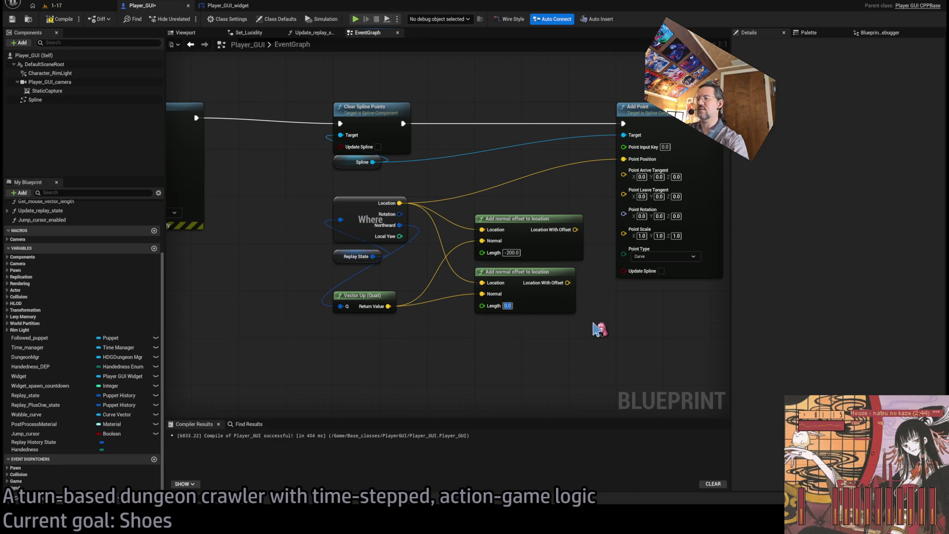
{"action": "type", "text": "200"}
{"action": "left_click_drag", "start_coordinate": [574, 229], "coordinate": [623, 174]}
{"action": "left_click_drag", "start_coordinate": [573, 283], "coordinate": [624, 183]}
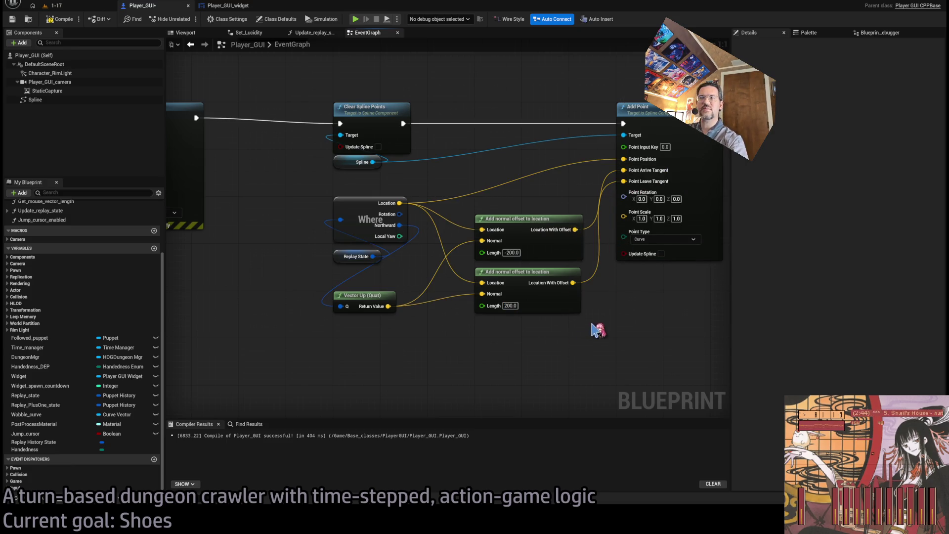
{"action": "left_click_drag", "start_coordinate": [595, 328], "coordinate": [546, 317]}
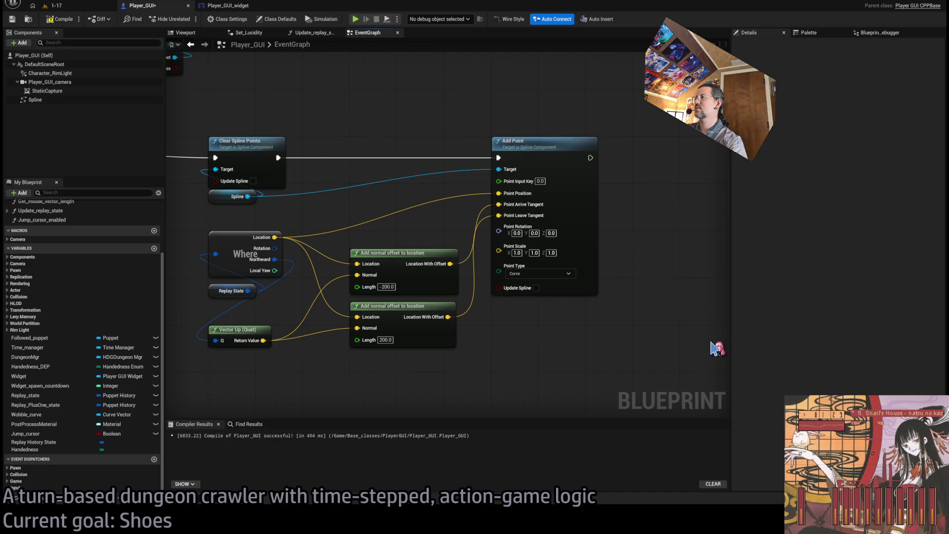
Step: Paste a second Add Point node and chain its execution after the first Add Point
{"action": "mouse_move", "coordinate": [514, 210]}
{"action": "left_mouse_down"}
{"action": "mouse_move", "coordinate": [485, 239]}
{"action": "mouse_move", "coordinate": [514, 187]}
{"action": "left_mouse_up"}
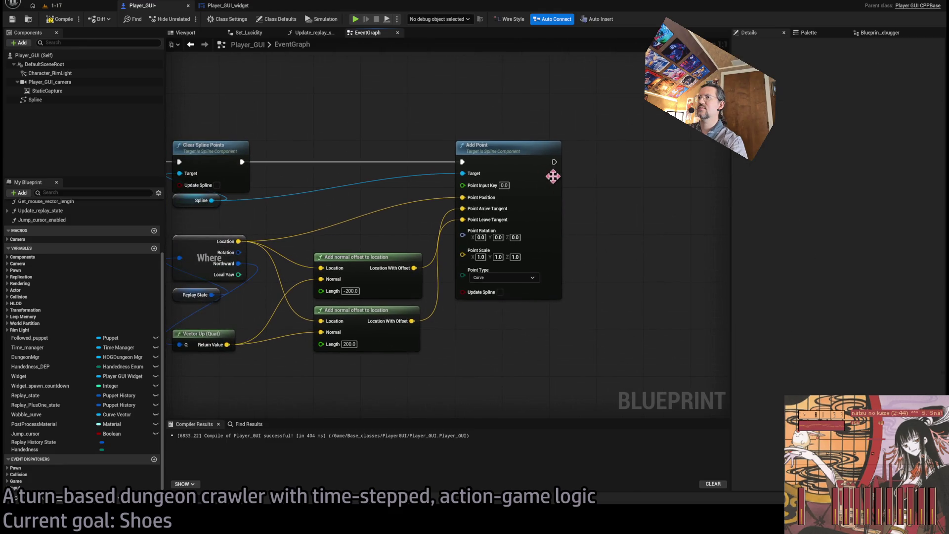
{"action": "key", "text": "ctrl+v"}
{"action": "left_click_drag", "start_coordinate": [540, 195], "coordinate": [641, 166]}
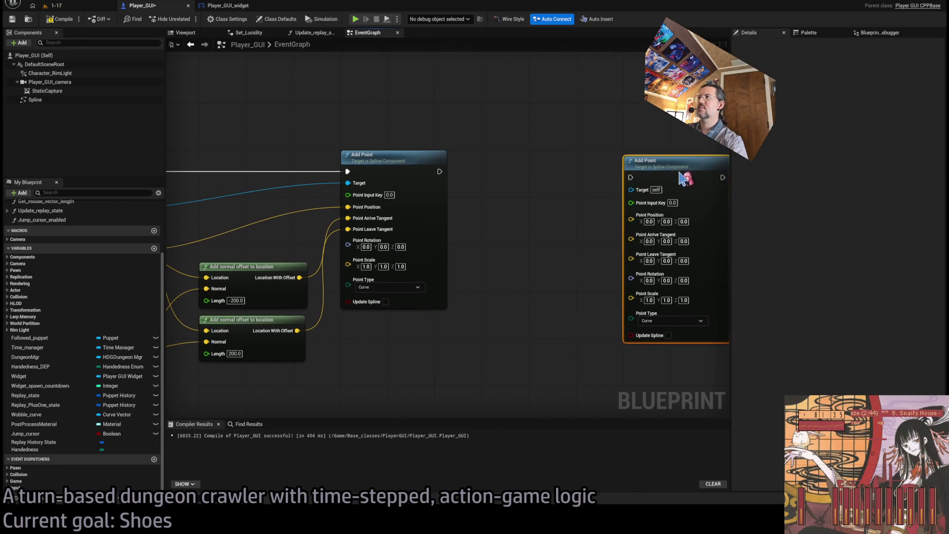
{"action": "left_click_drag", "start_coordinate": [439, 171], "coordinate": [630, 172]}
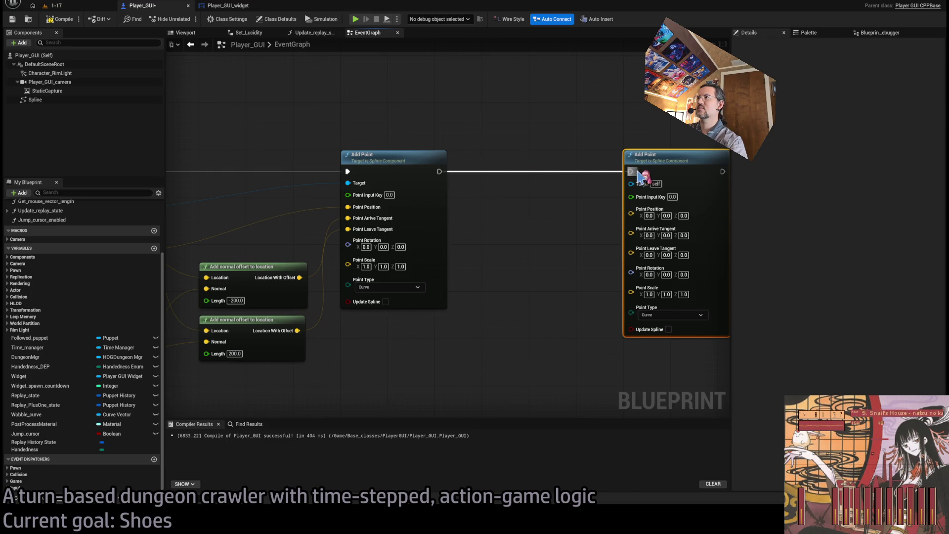
{"action": "mouse_move", "coordinate": [529, 256]}
{"action": "left_mouse_down"}
{"action": "mouse_move", "coordinate": [604, 239]}
{"action": "mouse_move", "coordinate": [473, 294]}
{"action": "left_mouse_up"}
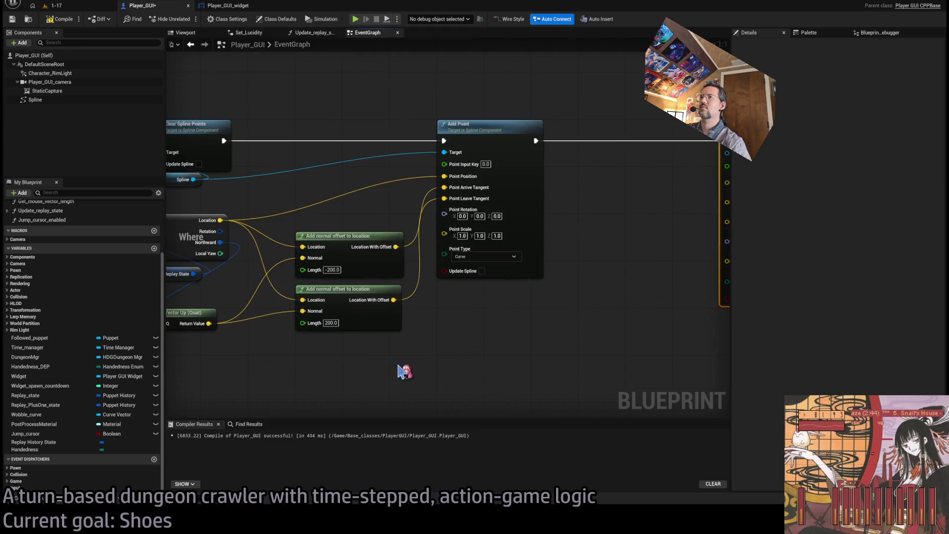
Step: Duplicate the -200 and 200 offset nodes and wire them into the new node's arrive and leave tangents
{"action": "left_click_drag", "start_coordinate": [403, 370], "coordinate": [351, 361]}
{"action": "key", "text": "ctrl+c"}
{"action": "key", "text": "ctrl+v"}
{"action": "left_click_drag", "start_coordinate": [514, 274], "coordinate": [508, 251]}
{"action": "left_click", "coordinate": [594, 246]}
{"action": "mouse_move", "coordinate": [576, 239]}
{"action": "left_mouse_down"}
{"action": "mouse_move", "coordinate": [602, 236]}
{"action": "mouse_move", "coordinate": [625, 208]}
{"action": "left_mouse_up"}
{"action": "left_click_drag", "start_coordinate": [575, 292], "coordinate": [625, 219]}
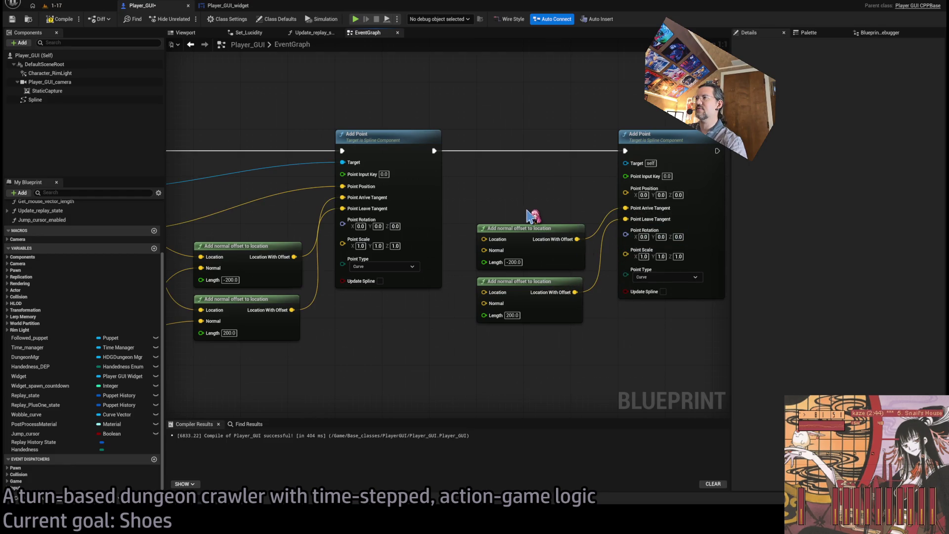
{"action": "left_click", "coordinate": [666, 175]}
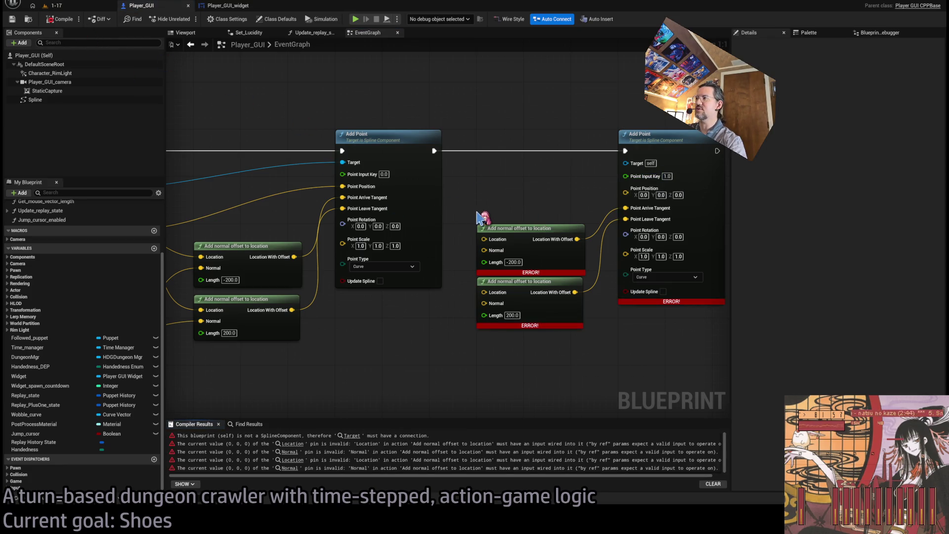
Step: Wire the Spline into the second Add Point's target and the location into the lower offset node
{"action": "scroll", "coordinate": [246, 242], "scroll_direction": "down", "scroll_amount": 1}
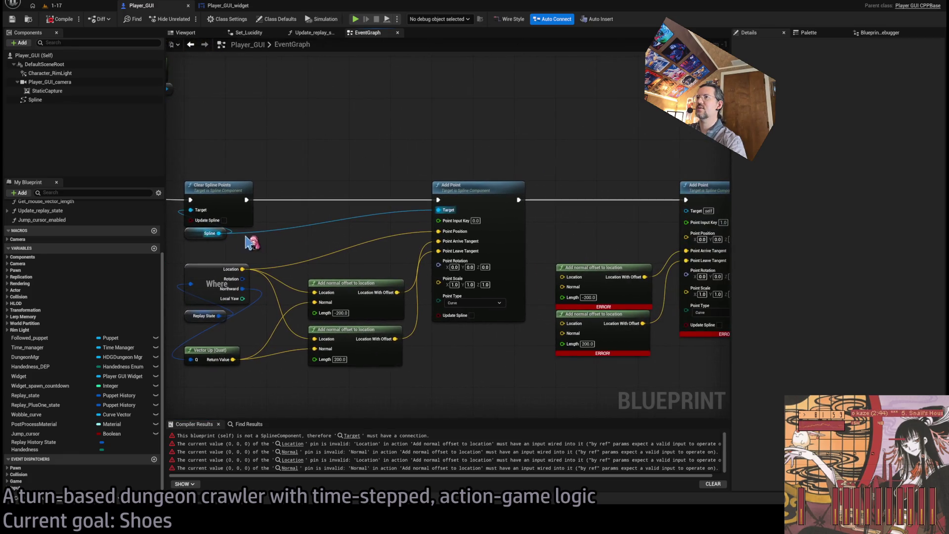
{"action": "mouse_move", "coordinate": [218, 232]}
{"action": "left_mouse_down"}
{"action": "mouse_move", "coordinate": [674, 220]}
{"action": "mouse_move", "coordinate": [686, 211]}
{"action": "left_mouse_up"}
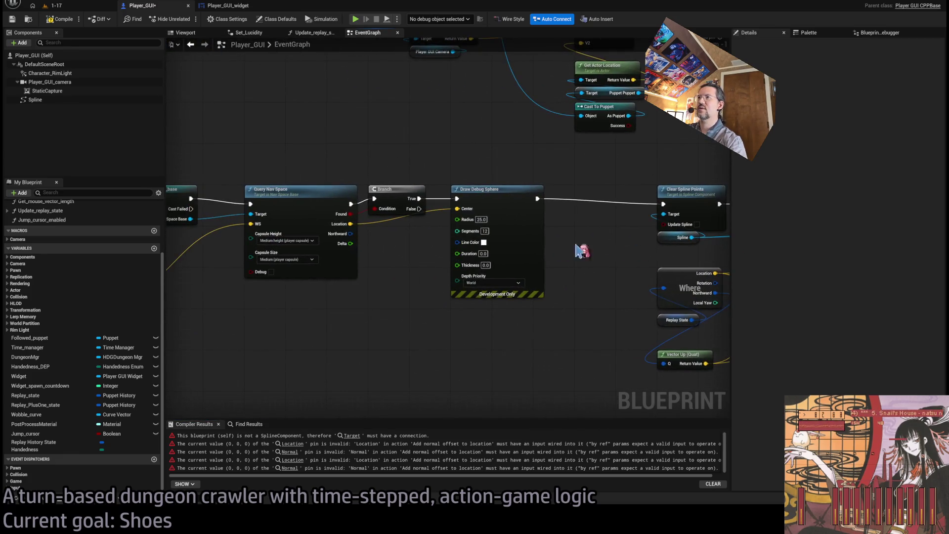
{"action": "mouse_move", "coordinate": [596, 278]}
{"action": "left_mouse_down"}
{"action": "mouse_move", "coordinate": [721, 290]}
{"action": "mouse_move", "coordinate": [604, 267]}
{"action": "left_mouse_up"}
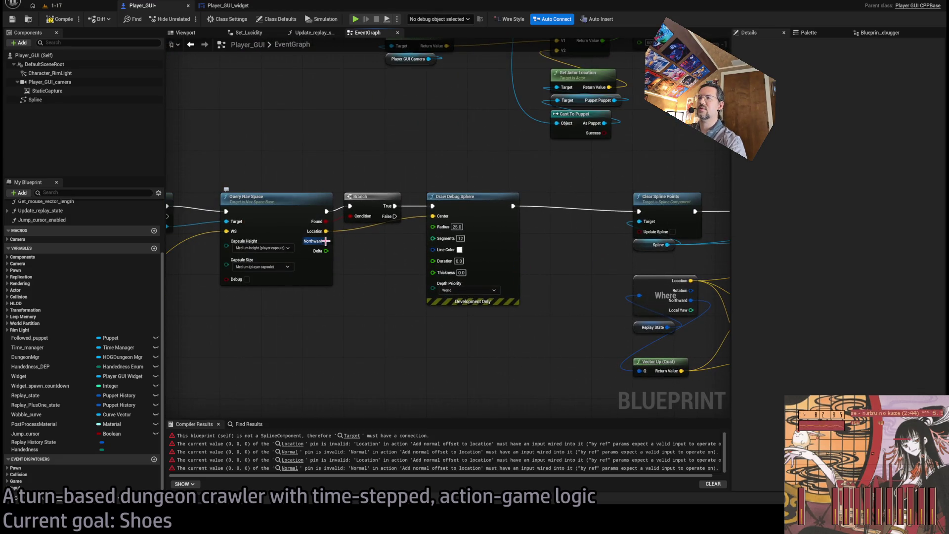
{"action": "mouse_move", "coordinate": [325, 231]}
{"action": "left_mouse_down"}
{"action": "mouse_move", "coordinate": [866, 324]}
{"action": "mouse_move", "coordinate": [571, 296]}
{"action": "mouse_move", "coordinate": [561, 336]}
{"action": "left_mouse_up"}
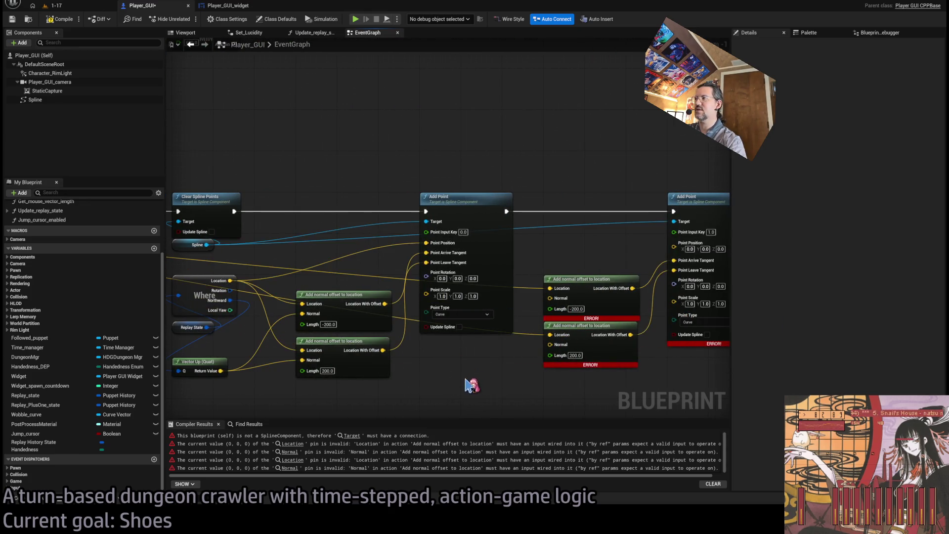
{"action": "left_click_drag", "start_coordinate": [545, 178], "coordinate": [321, 251]}
{"action": "mouse_move", "coordinate": [250, 223]}
{"action": "left_mouse_down"}
{"action": "mouse_move", "coordinate": [790, 246]}
{"action": "mouse_move", "coordinate": [621, 235]}
{"action": "mouse_move", "coordinate": [432, 165]}
{"action": "mouse_move", "coordinate": [457, 245]}
{"action": "left_mouse_up"}
Step: Add a Vector Up (Quat) node feeding both offsets' Normal inputs, then go to level 1-17
{"action": "mouse_move", "coordinate": [236, 265]}
{"action": "left_mouse_down"}
{"action": "mouse_move", "coordinate": [394, 352]}
{"action": "mouse_move", "coordinate": [822, 398]}
{"action": "mouse_move", "coordinate": [567, 396]}
{"action": "mouse_move", "coordinate": [697, 402]}
{"action": "mouse_move", "coordinate": [588, 386]}
{"action": "mouse_move", "coordinate": [496, 392]}
{"action": "mouse_move", "coordinate": [565, 381]}
{"action": "left_mouse_up"}
{"action": "left_click", "coordinate": [565, 381]}
{"action": "mouse_move", "coordinate": [394, 357]}
{"action": "left_mouse_down"}
{"action": "mouse_move", "coordinate": [419, 354]}
{"action": "mouse_move", "coordinate": [548, 213]}
{"action": "mouse_move", "coordinate": [547, 259]}
{"action": "left_mouse_up"}
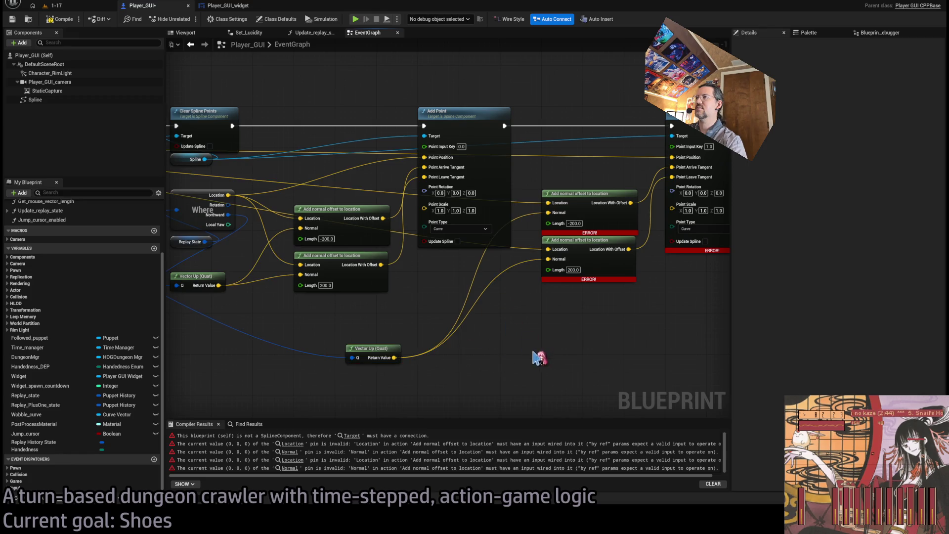
{"action": "left_click_drag", "start_coordinate": [367, 351], "coordinate": [356, 351]}
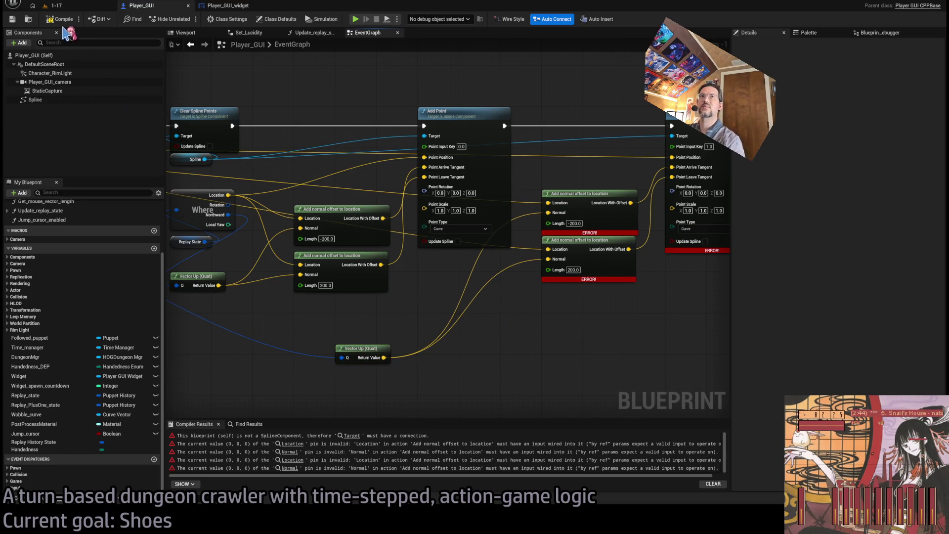
{"action": "left_click", "coordinate": [78, 6]}
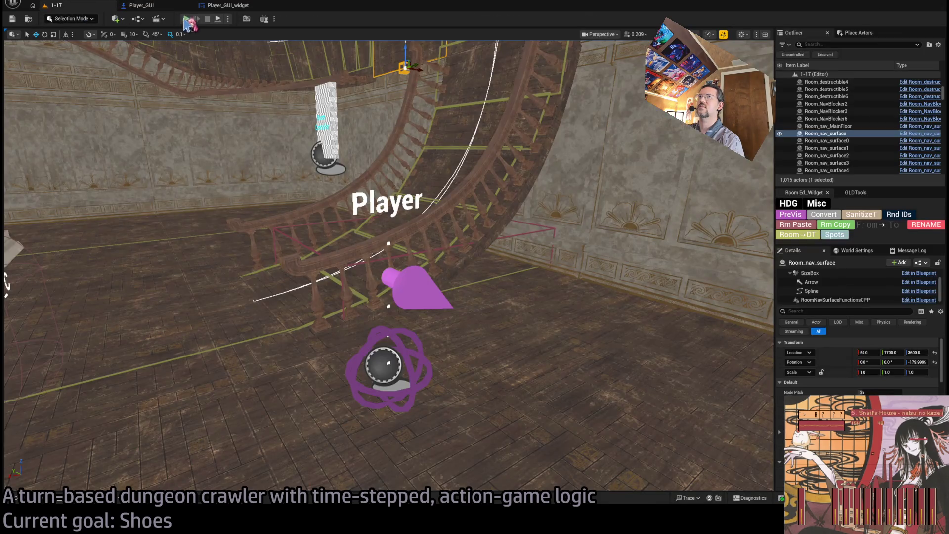
Step: Run level 1-17 in Play In Editor, then stop and return to the Player_GUI graph
{"action": "key", "text": "alt+p"}
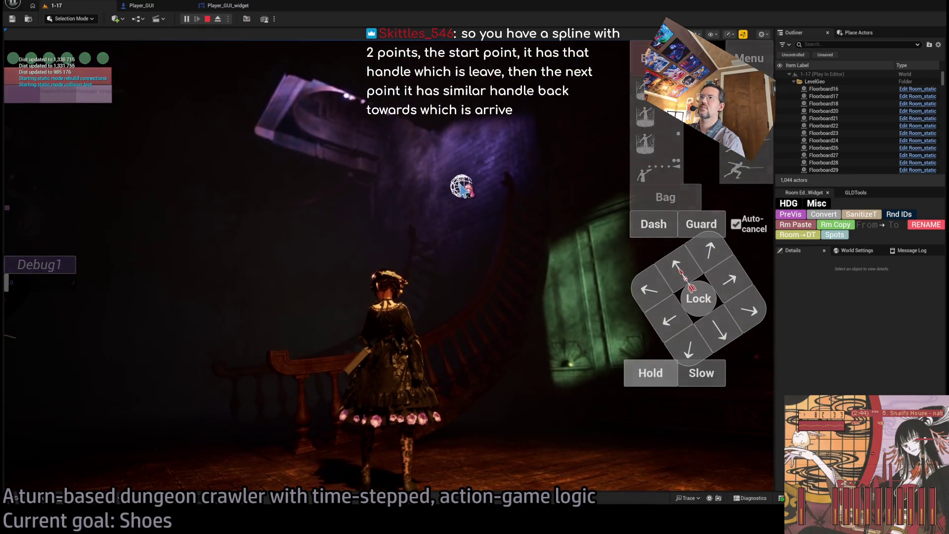
{"action": "left_click", "coordinate": [210, 19]}
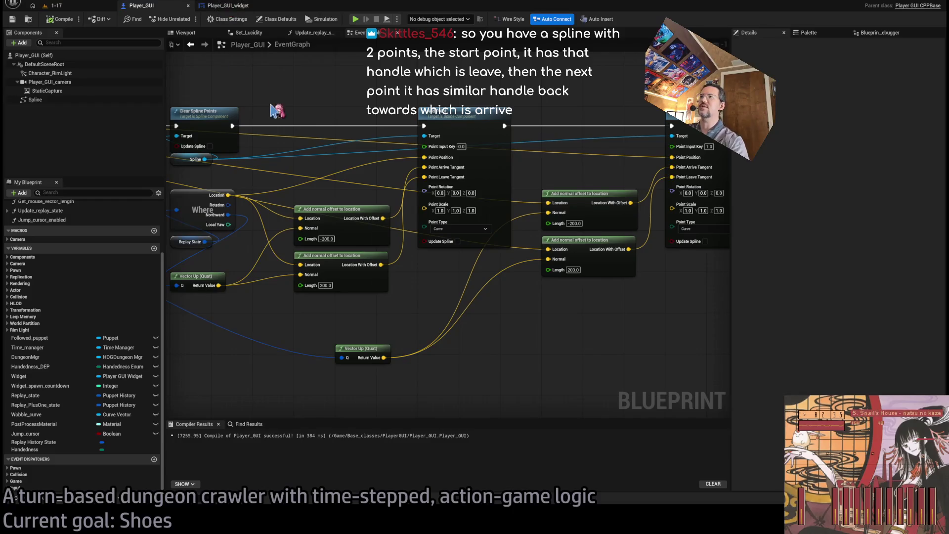
Step: Select the Spline component and scroll through its Details properties
{"action": "scroll", "coordinate": [297, 102], "scroll_direction": "up", "scroll_amount": 2}
{"action": "left_click", "coordinate": [68, 101]}
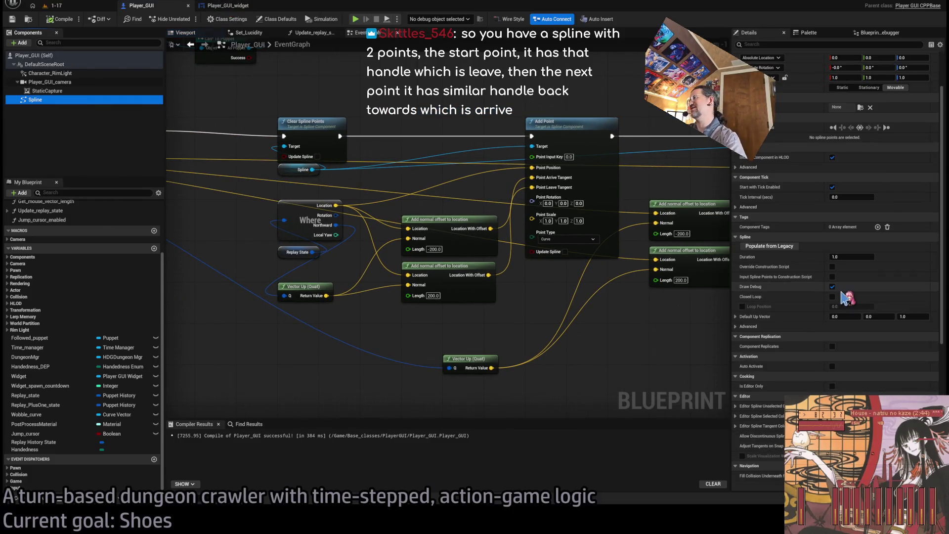
{"action": "scroll", "coordinate": [845, 296], "scroll_direction": "down", "scroll_amount": 5}
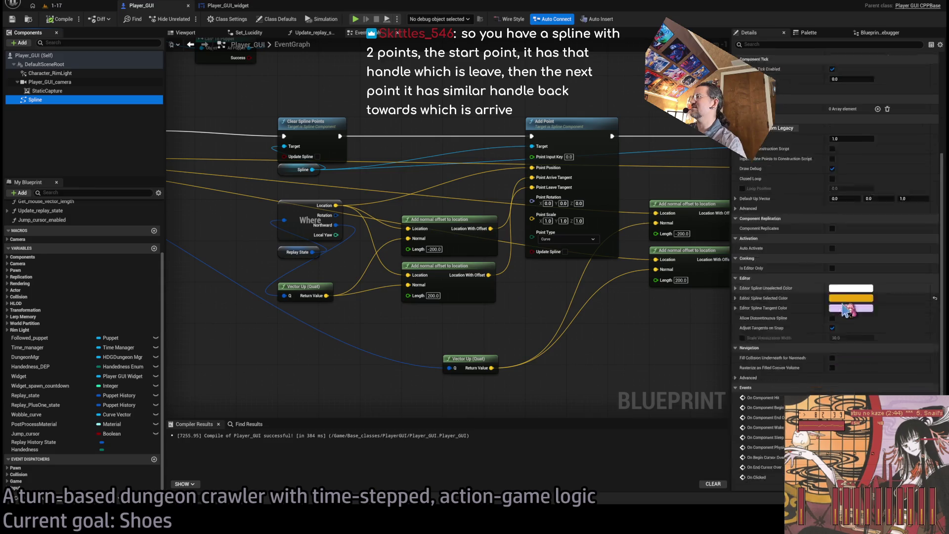
{"action": "scroll", "coordinate": [794, 237], "scroll_direction": "up", "scroll_amount": 4}
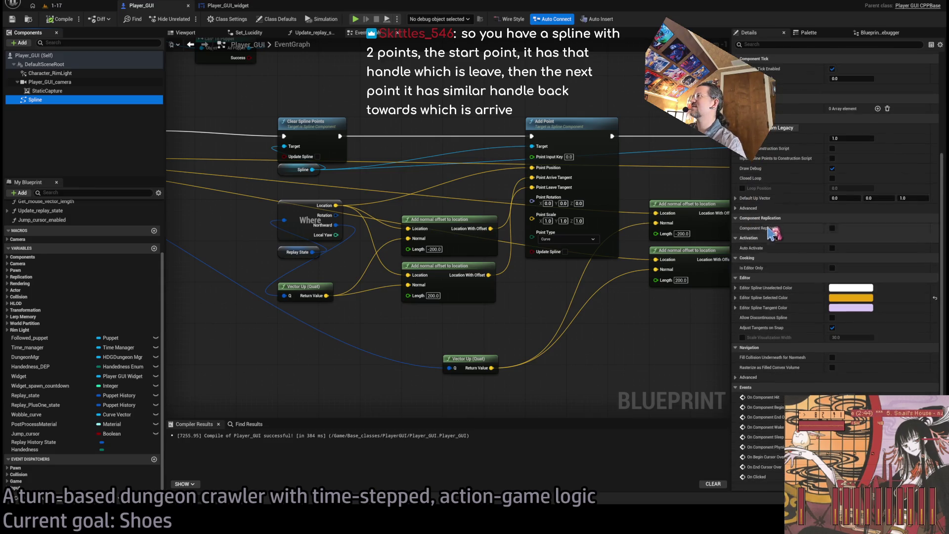
{"action": "scroll", "coordinate": [790, 207], "scroll_direction": "up", "scroll_amount": 1}
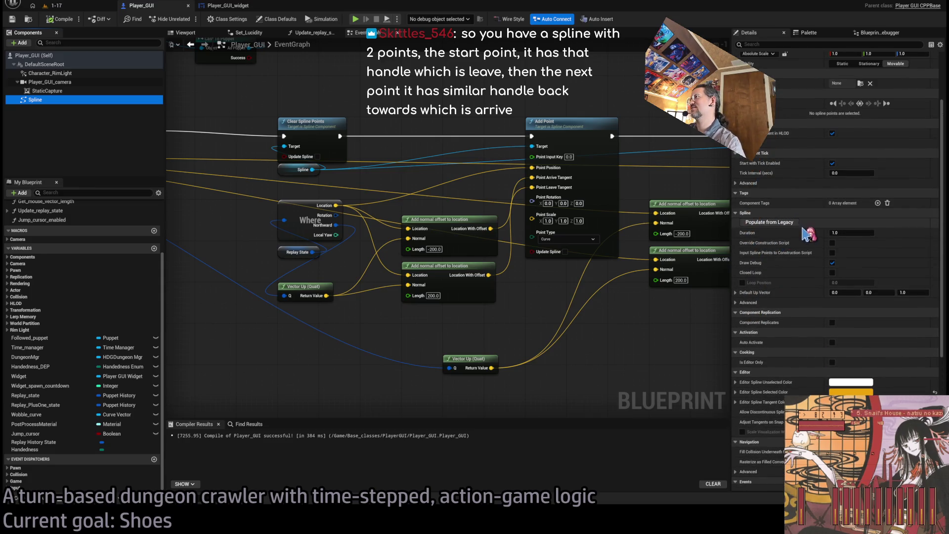
{"action": "scroll", "coordinate": [790, 242], "scroll_direction": "up", "scroll_amount": 3}
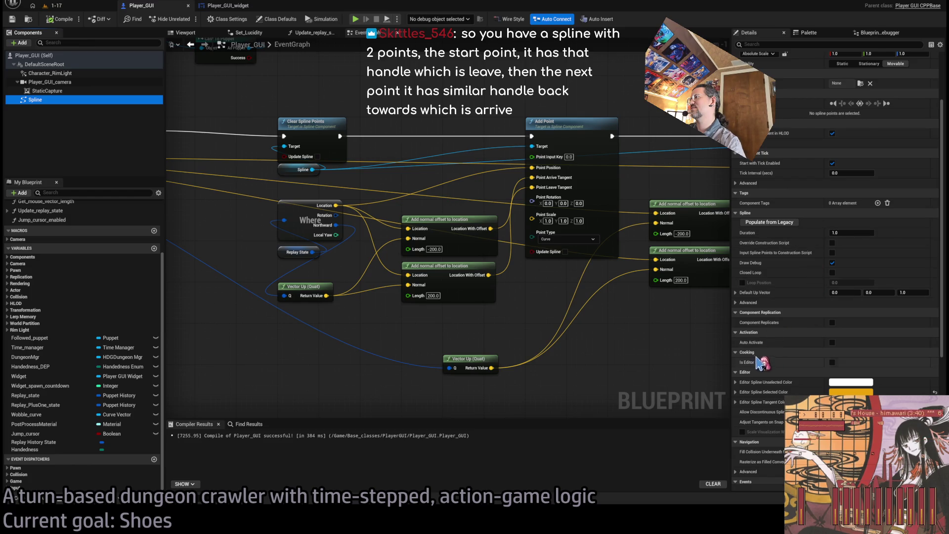
{"action": "scroll", "coordinate": [785, 250], "scroll_direction": "up", "scroll_amount": 1}
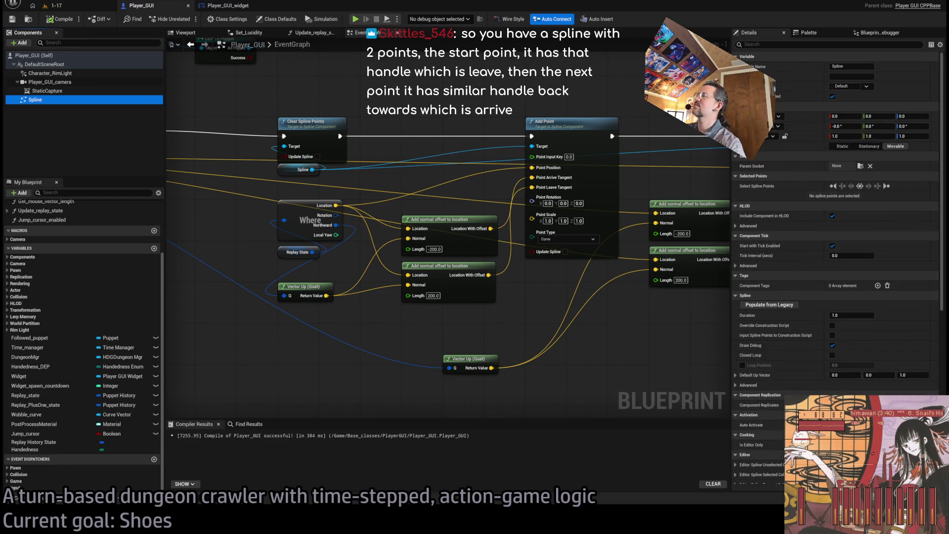
Step: Filter the Spline's properties for 'hidd', clear the search, and reselect the Spline component
{"action": "left_click", "coordinate": [770, 45]}
{"action": "type", "text": "idd"}
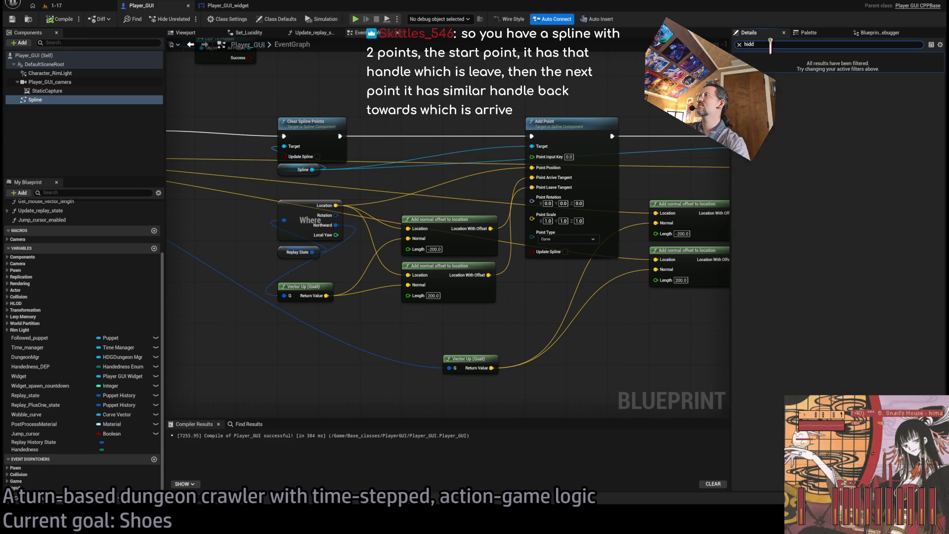
{"action": "key", "text": "BackSpace"}
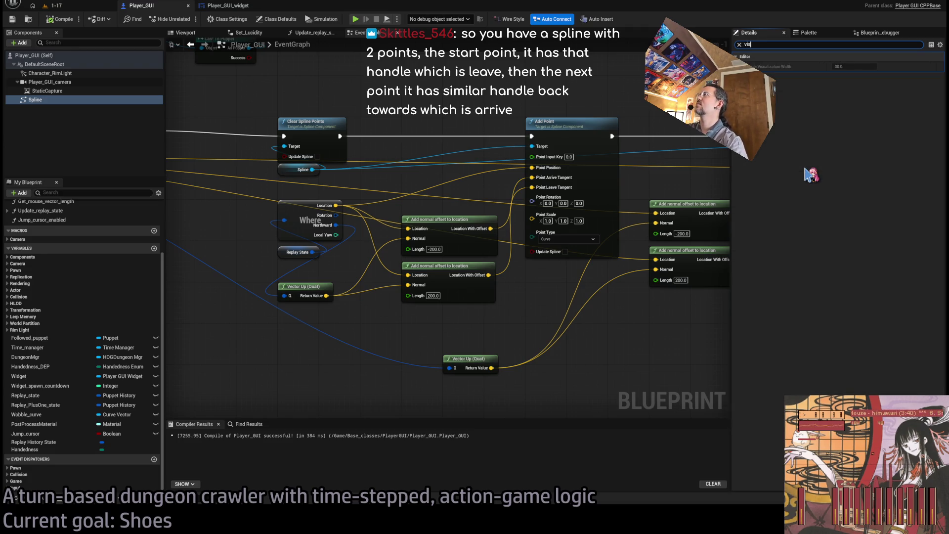
{"action": "left_click", "coordinate": [63, 100]}
{"action": "scroll", "coordinate": [425, 198], "scroll_direction": "down", "scroll_amount": 5}
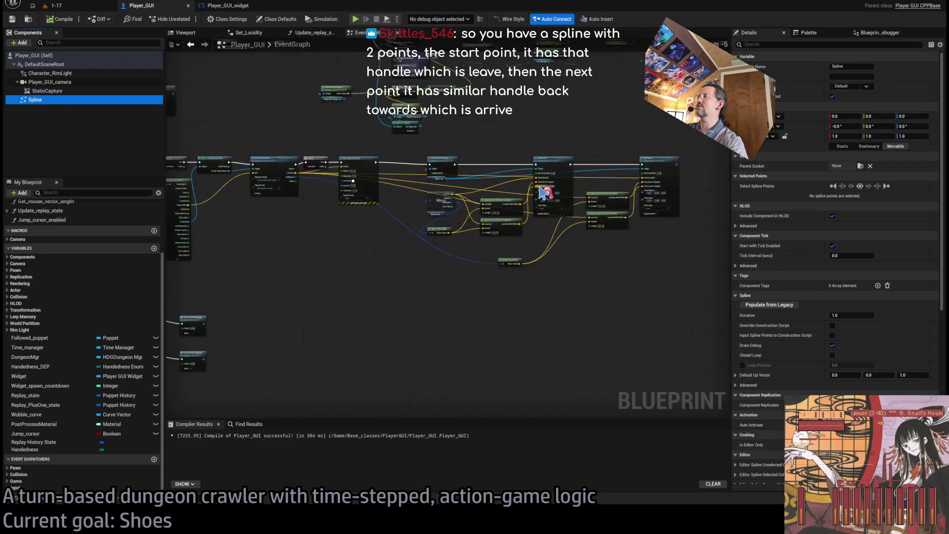
{"action": "scroll", "coordinate": [424, 198], "scroll_direction": "up", "scroll_amount": 5}
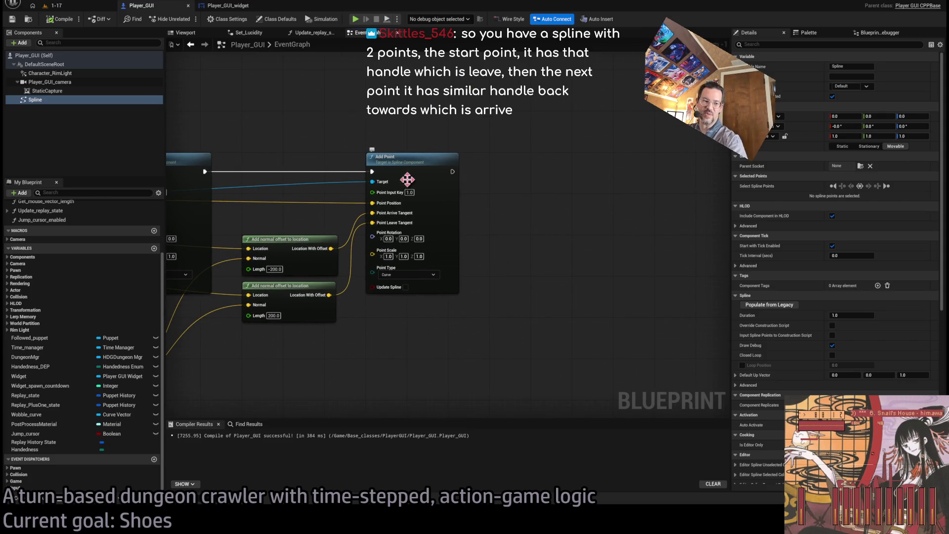
Step: Add a Spline reference node and a For Loop with Last Index 10
{"action": "left_click_drag", "start_coordinate": [442, 178], "coordinate": [413, 194]}
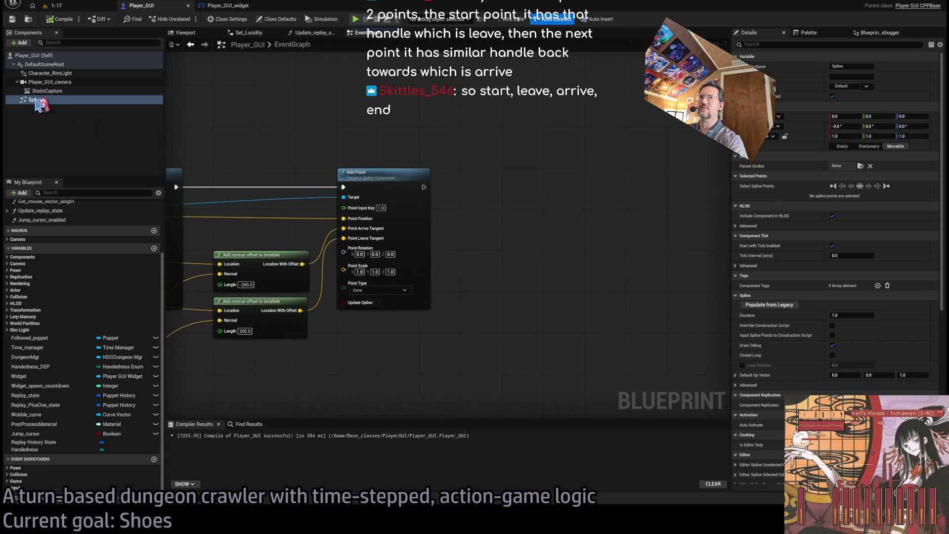
{"action": "mouse_move", "coordinate": [35, 100]}
{"action": "left_mouse_down"}
{"action": "mouse_move", "coordinate": [588, 345]}
{"action": "mouse_move", "coordinate": [584, 305]}
{"action": "mouse_move", "coordinate": [543, 284]}
{"action": "left_mouse_up"}
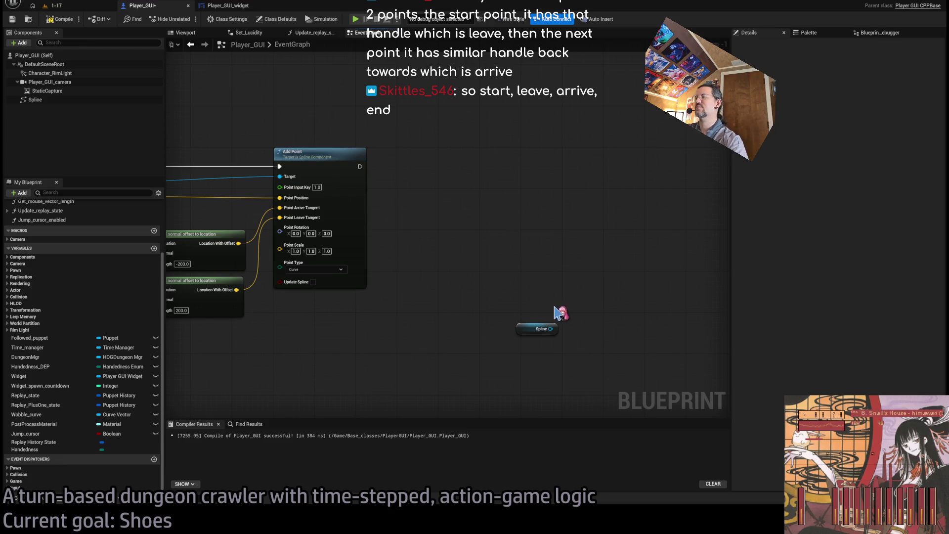
{"action": "key", "text": "ctrl+v"}
{"action": "left_click_drag", "start_coordinate": [542, 235], "coordinate": [513, 180]}
{"action": "left_click", "coordinate": [513, 184]}
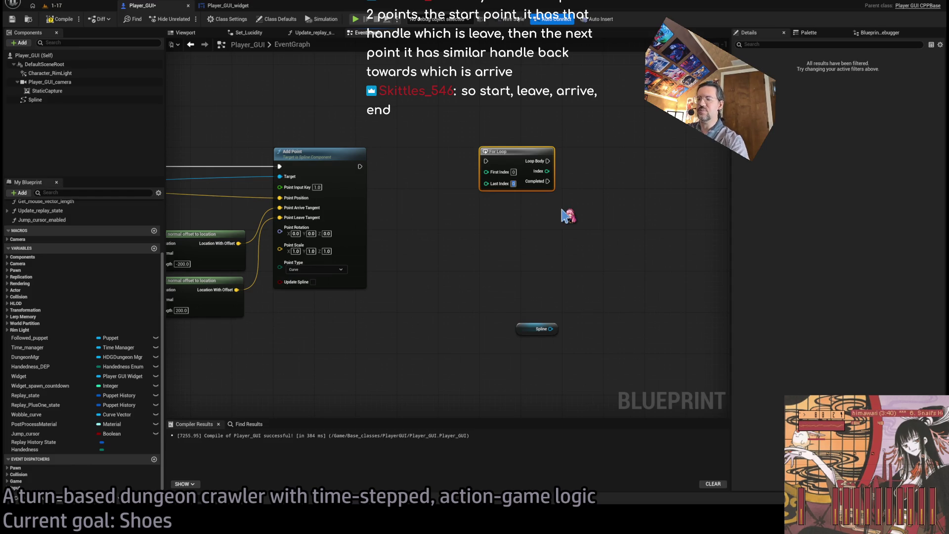
{"action": "mouse_move", "coordinate": [519, 333]}
{"action": "left_mouse_down"}
{"action": "mouse_move", "coordinate": [486, 286]}
{"action": "mouse_move", "coordinate": [482, 220]}
{"action": "left_mouse_up"}
Step: Divide the loop's Index by 10.0 with a new math node
{"action": "scroll", "coordinate": [481, 257], "scroll_direction": "up", "scroll_amount": 1}
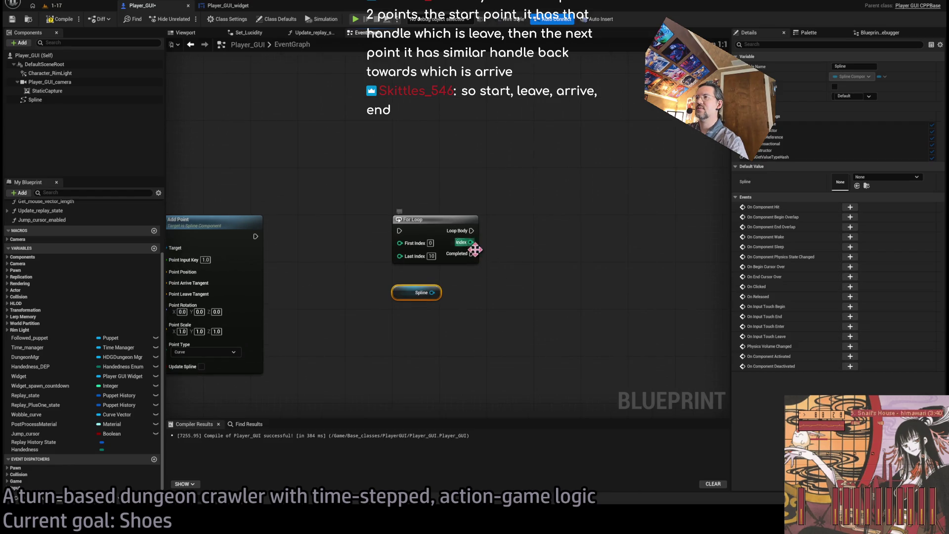
{"action": "left_click_drag", "start_coordinate": [471, 241], "coordinate": [532, 239]}
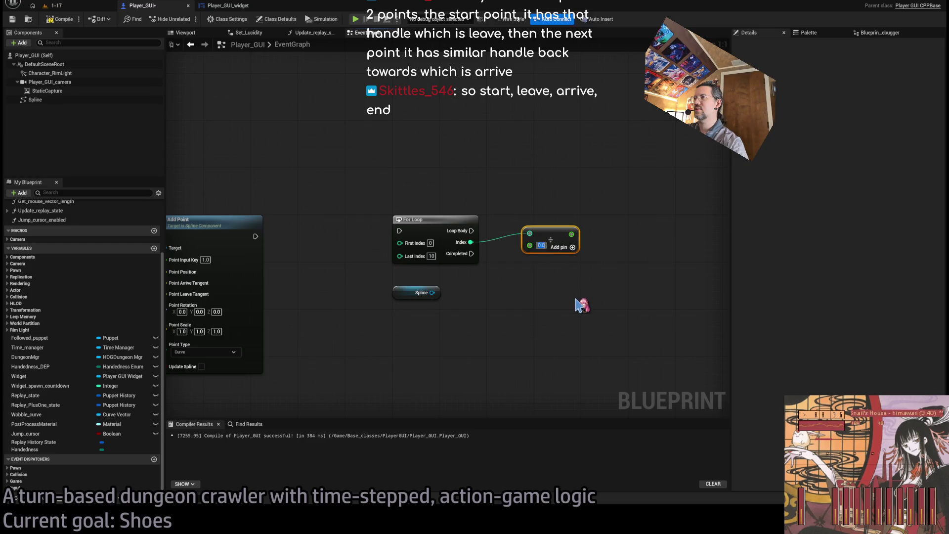
{"action": "type", "text": "0"}
{"action": "key", "text": "Return"}
{"action": "left_click_drag", "start_coordinate": [548, 240], "coordinate": [560, 322]}
{"action": "left_click", "coordinate": [546, 272]}
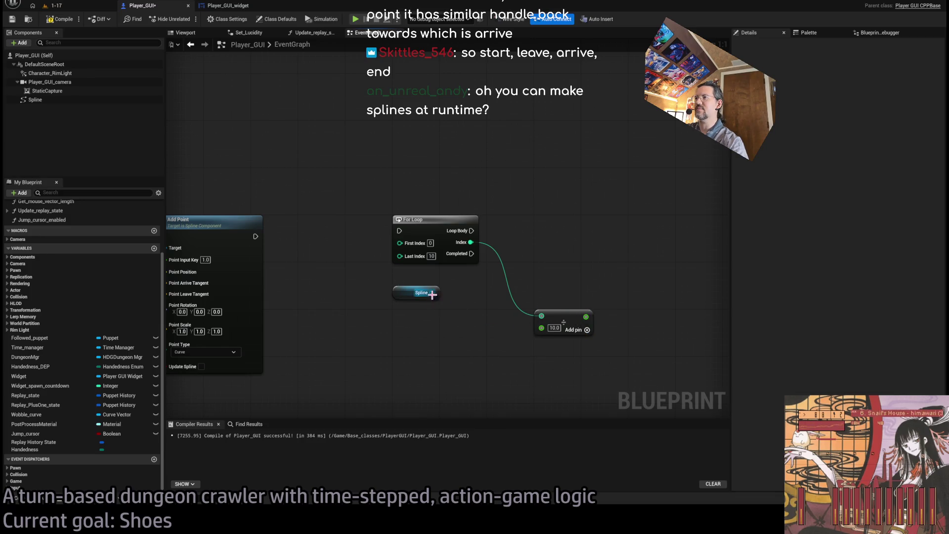
Step: Add a Get Location at Time node from the Spline reference
{"action": "left_click_drag", "start_coordinate": [431, 293], "coordinate": [553, 264]}
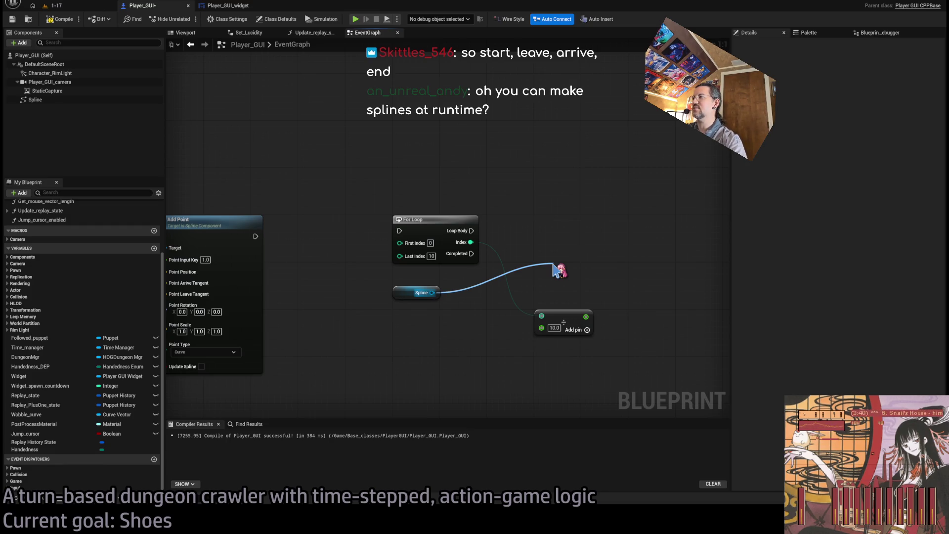
{"action": "left_click_drag", "start_coordinate": [553, 265], "coordinate": [554, 267]}
{"action": "left_click", "coordinate": [575, 271]}
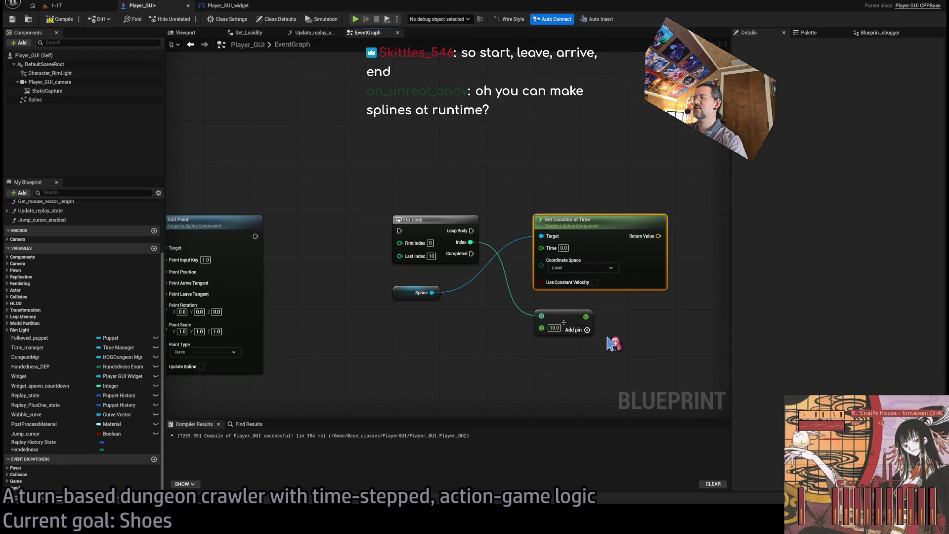
Step: Feed the divided index into Time in World space and run the For Loop after Add Point
{"action": "left_click_drag", "start_coordinate": [586, 316], "coordinate": [541, 247]}
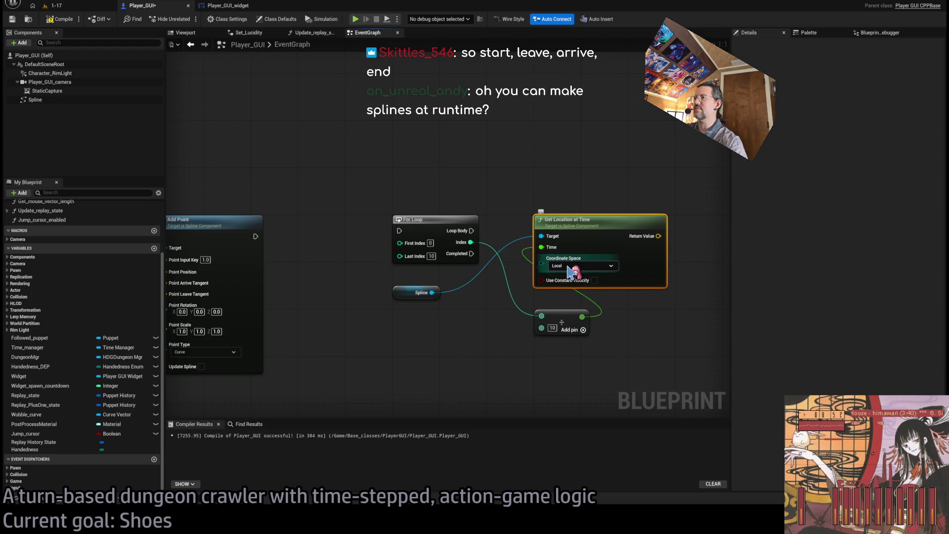
{"action": "left_click_drag", "start_coordinate": [611, 320], "coordinate": [507, 328]}
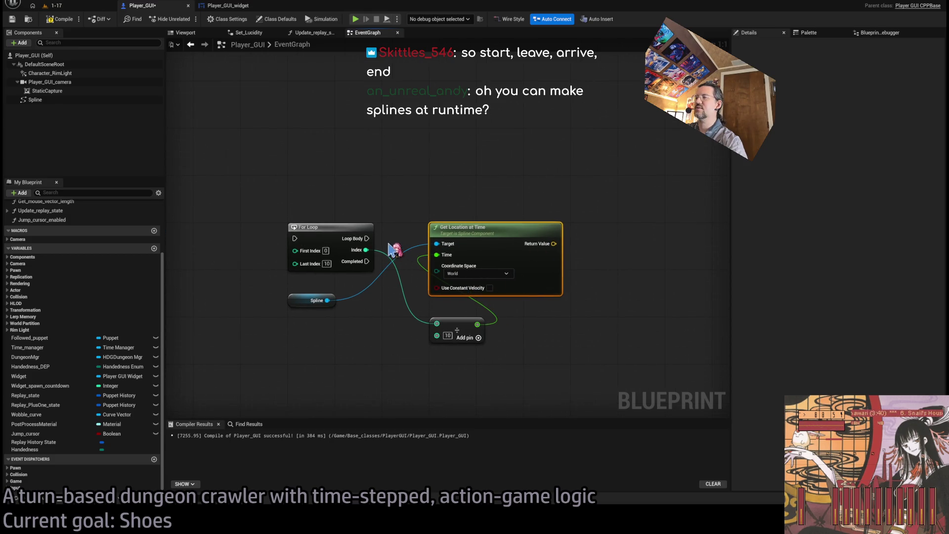
{"action": "mouse_move", "coordinate": [308, 255]}
{"action": "left_mouse_down"}
{"action": "mouse_move", "coordinate": [445, 255]}
{"action": "mouse_move", "coordinate": [346, 265]}
{"action": "mouse_move", "coordinate": [455, 251]}
{"action": "left_mouse_up"}
{"action": "left_click_drag", "start_coordinate": [580, 270], "coordinate": [352, 277]}
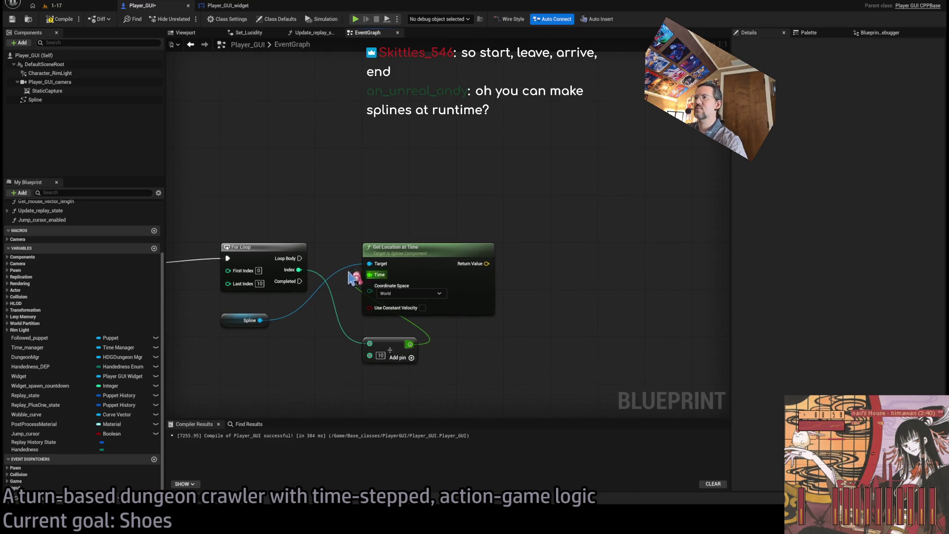
Step: Draw a 5-segment debug sphere at the sampled location each loop, then save and compile Player_GUI
{"action": "mouse_move", "coordinate": [299, 258]}
{"action": "left_mouse_down"}
{"action": "mouse_move", "coordinate": [373, 206]}
{"action": "mouse_move", "coordinate": [482, 213]}
{"action": "mouse_move", "coordinate": [552, 272]}
{"action": "left_mouse_up"}
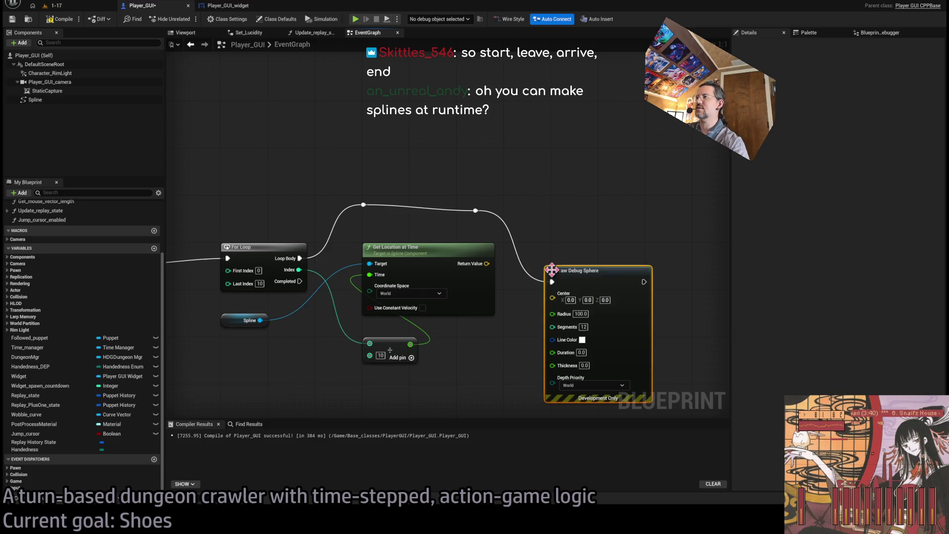
{"action": "left_click", "coordinate": [584, 326]}
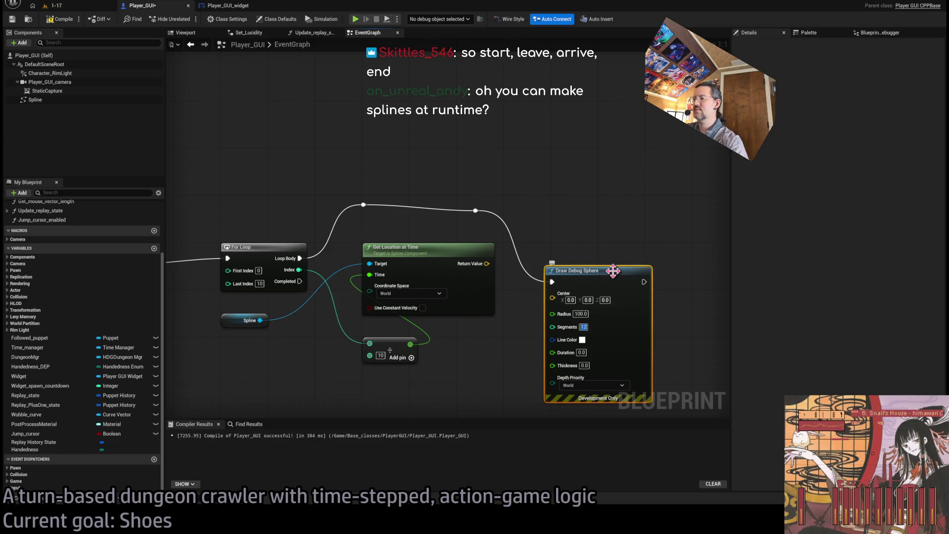
{"action": "type", "text": "5"}
{"action": "left_click_drag", "start_coordinate": [564, 278], "coordinate": [570, 254]}
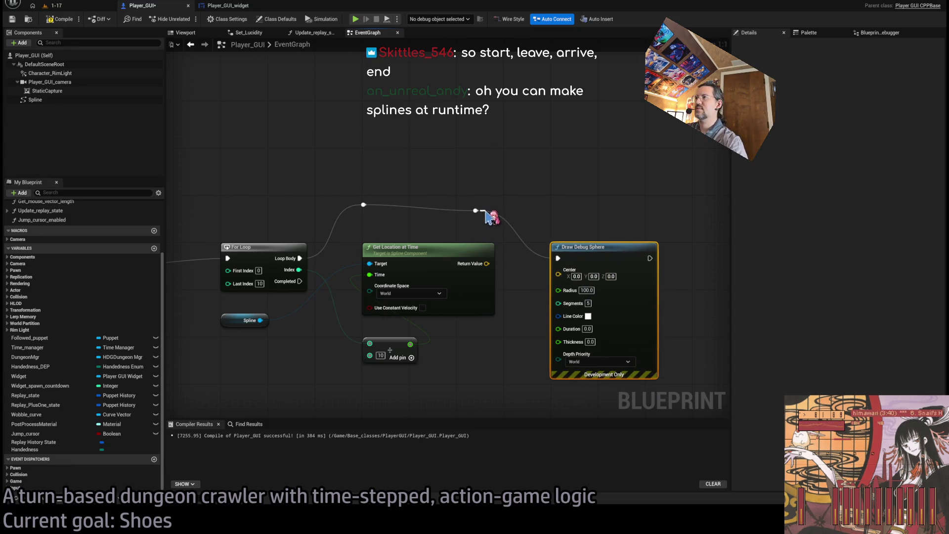
{"action": "double_click", "coordinate": [477, 211]}
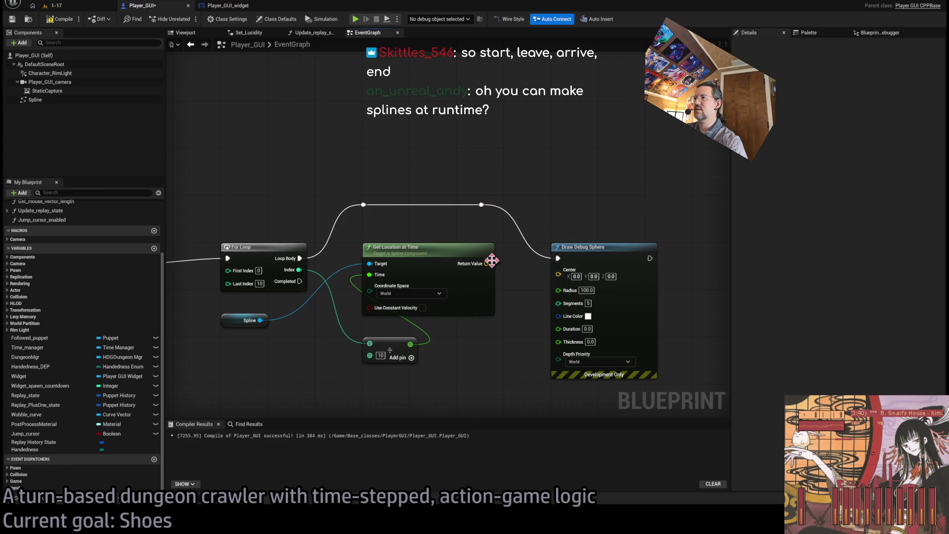
{"action": "left_click_drag", "start_coordinate": [487, 264], "coordinate": [558, 275]}
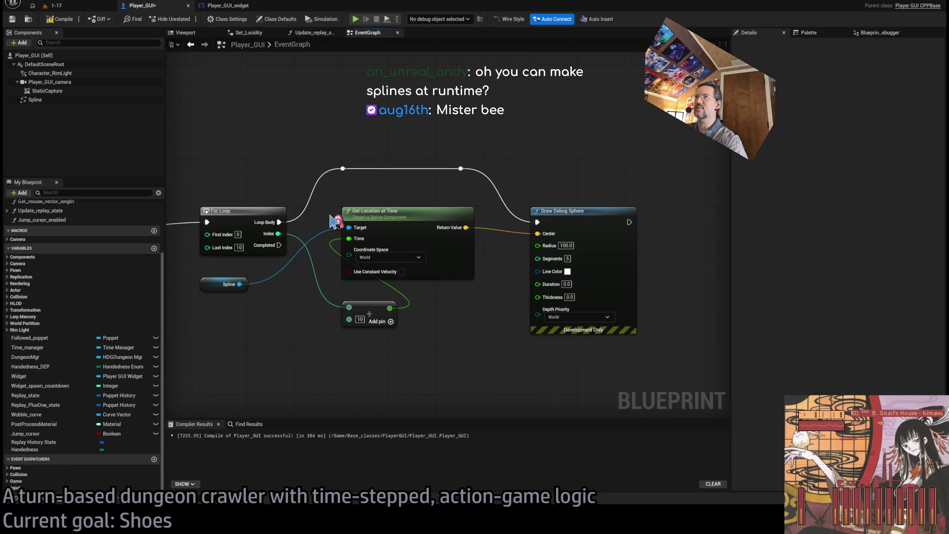
{"action": "key", "text": "ctrl+s"}
{"action": "left_click", "coordinate": [69, 15]}
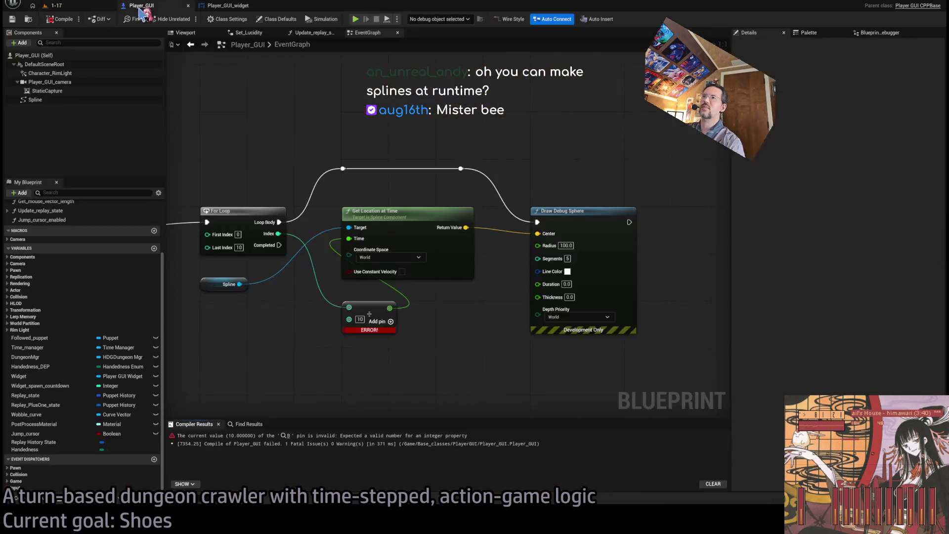
Step: Fix the erroring math node by setting its second input to 10.0, then play level 1-17
{"action": "mouse_move", "coordinate": [380, 159]}
{"action": "left_mouse_down"}
{"action": "mouse_move", "coordinate": [417, 154]}
{"action": "mouse_move", "coordinate": [440, 165]}
{"action": "left_mouse_up"}
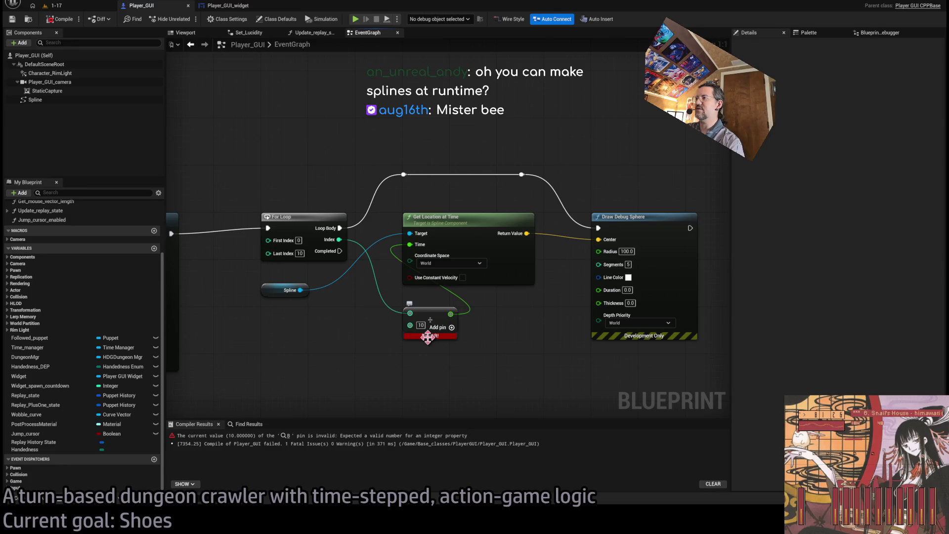
{"action": "left_click", "coordinate": [410, 327]}
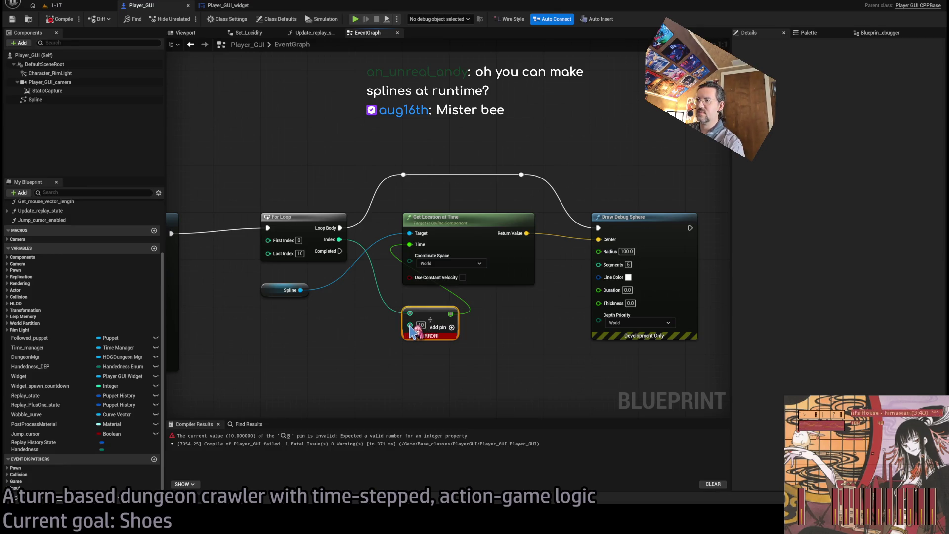
{"action": "left_click_drag", "start_coordinate": [410, 327], "coordinate": [409, 328]}
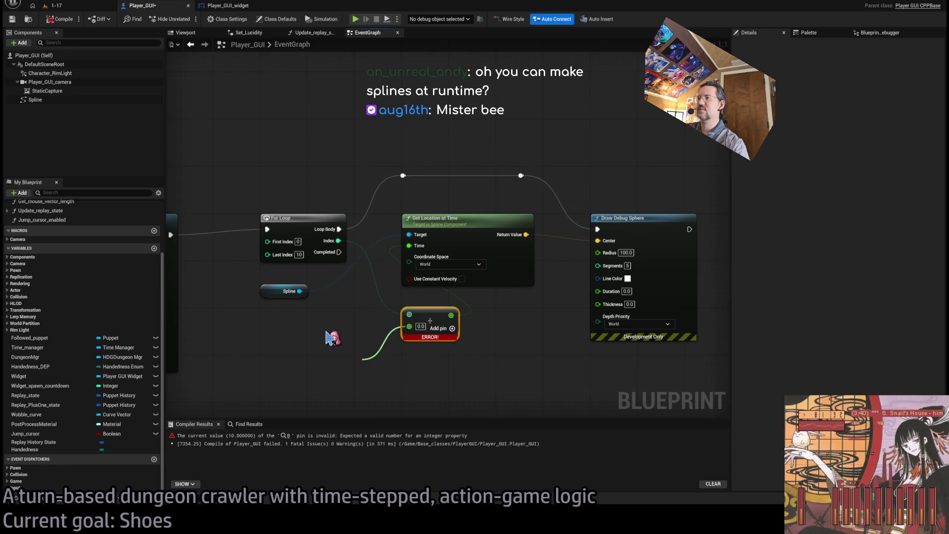
{"action": "left_click", "coordinate": [421, 327]}
{"action": "type", "text": "10"}
{"action": "key", "text": "Return"}
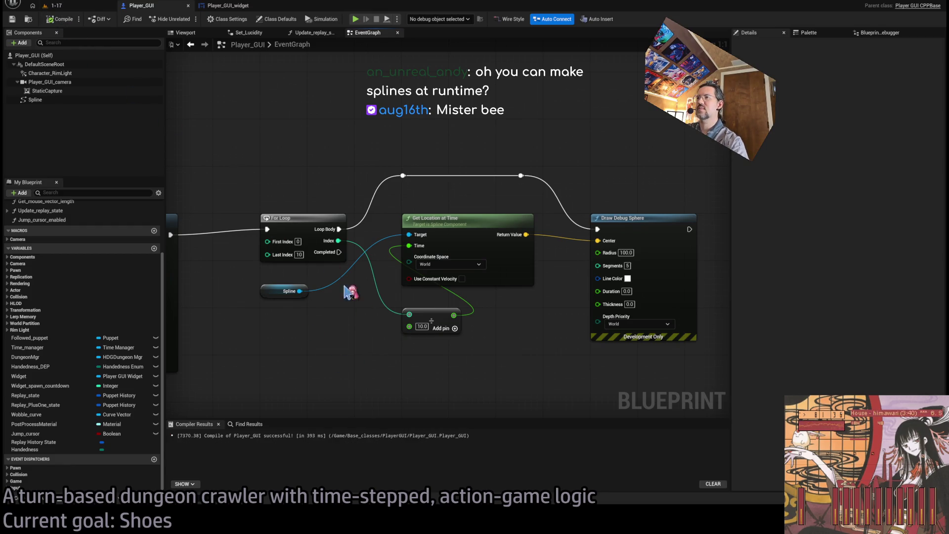
{"action": "left_click", "coordinate": [54, 6]}
{"action": "key", "text": "alt+p"}
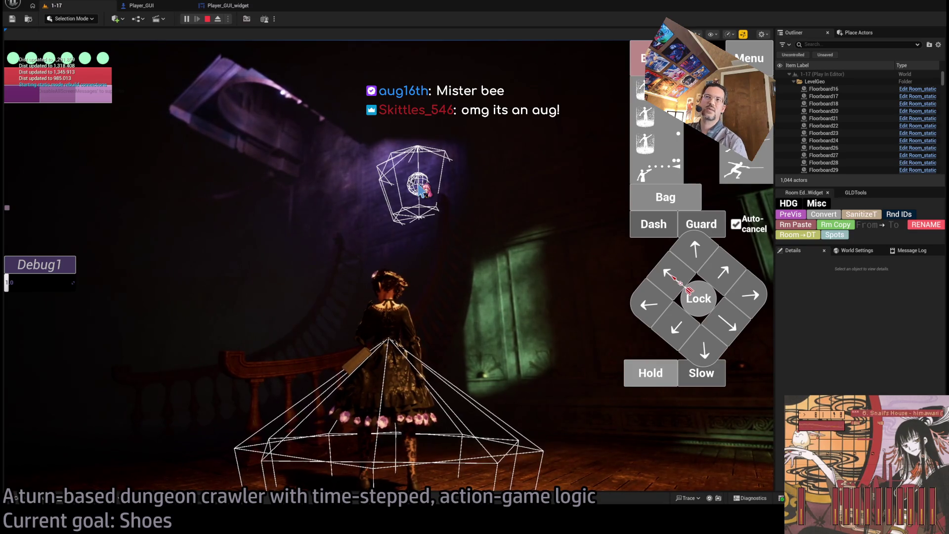
Step: Stop play with Esc and return to Player_GUI's event graph, showing both Add Point nodes
{"action": "key", "text": "Escape"}
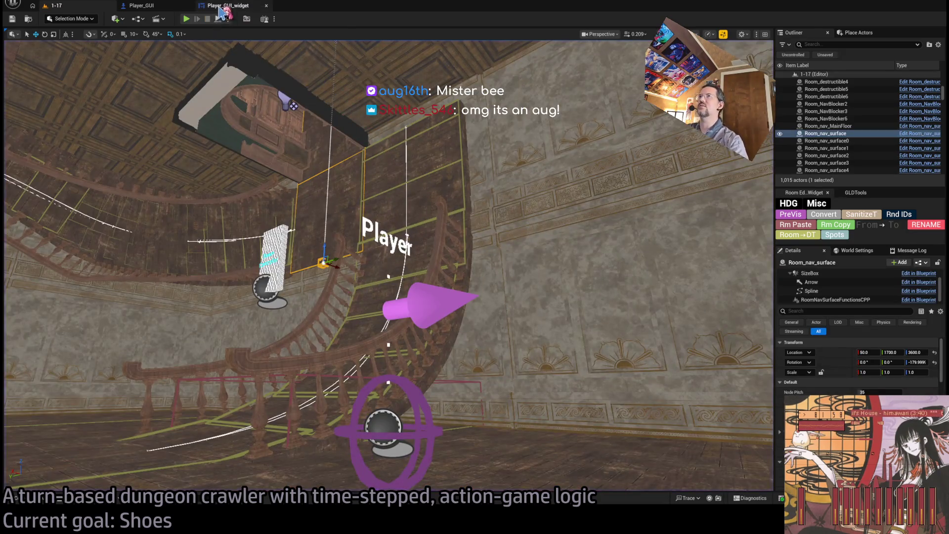
{"action": "left_click", "coordinate": [227, 6]}
{"action": "left_click", "coordinate": [171, 7]}
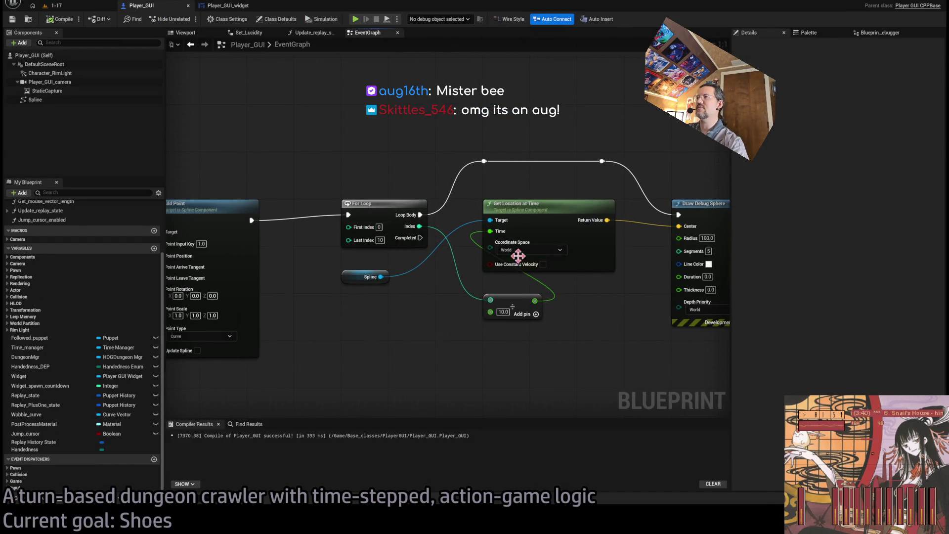
{"action": "mouse_move", "coordinate": [394, 303]}
{"action": "left_mouse_down"}
{"action": "mouse_move", "coordinate": [529, 275]}
{"action": "mouse_move", "coordinate": [305, 245]}
{"action": "mouse_move", "coordinate": [442, 230]}
{"action": "mouse_move", "coordinate": [302, 212]}
{"action": "left_mouse_up"}
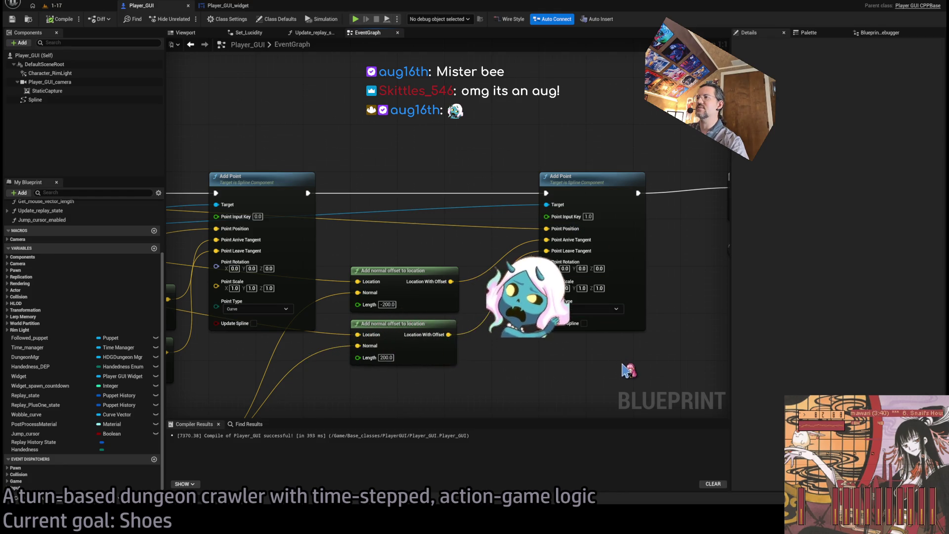
Step: Disconnect the second Add Point's Point Arrive Tangent, wire the lower offset into Point Position, then go to level 1-17
{"action": "mouse_move", "coordinate": [647, 369]}
{"action": "left_mouse_down"}
{"action": "mouse_move", "coordinate": [412, 354]}
{"action": "mouse_move", "coordinate": [398, 333]}
{"action": "left_mouse_up"}
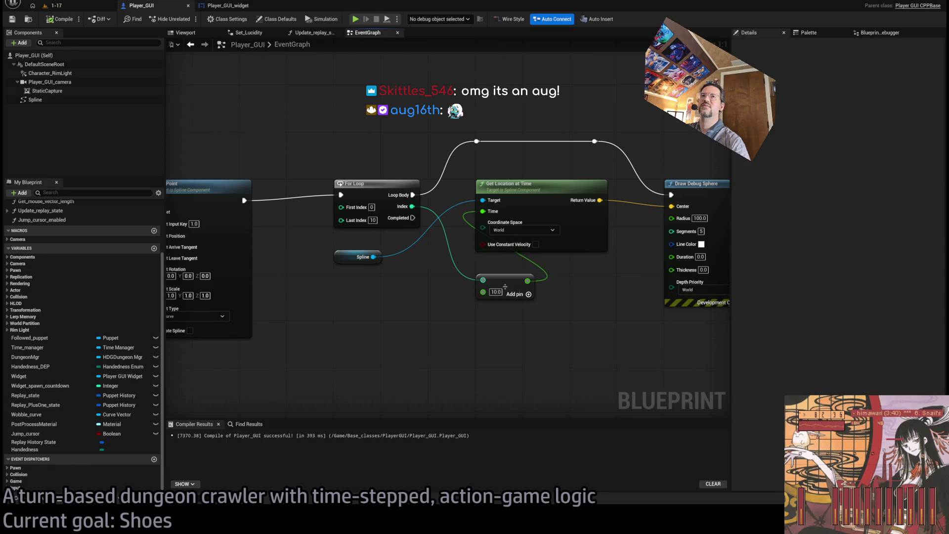
{"action": "scroll", "coordinate": [631, 300], "scroll_direction": "down", "scroll_amount": 2}
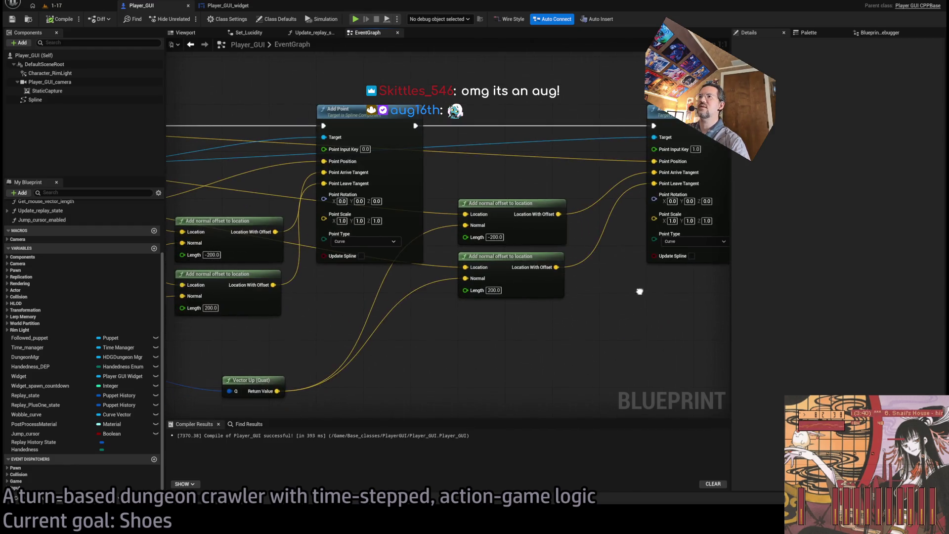
{"action": "mouse_move", "coordinate": [630, 300]}
{"action": "left_mouse_down"}
{"action": "mouse_move", "coordinate": [460, 309]}
{"action": "mouse_move", "coordinate": [418, 330]}
{"action": "mouse_move", "coordinate": [327, 332]}
{"action": "left_mouse_up"}
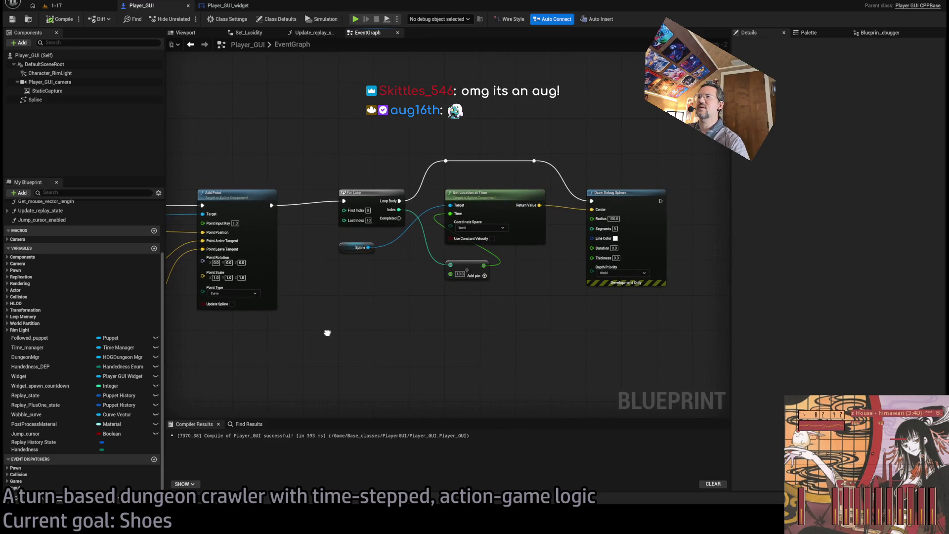
{"action": "scroll", "coordinate": [534, 286], "scroll_direction": "up", "scroll_amount": 2}
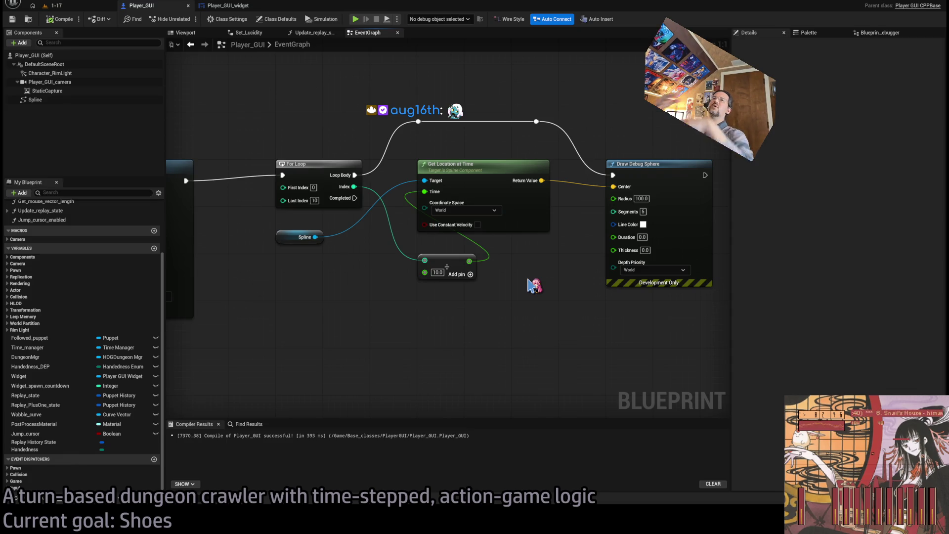
{"action": "left_click_drag", "start_coordinate": [408, 292], "coordinate": [629, 303]}
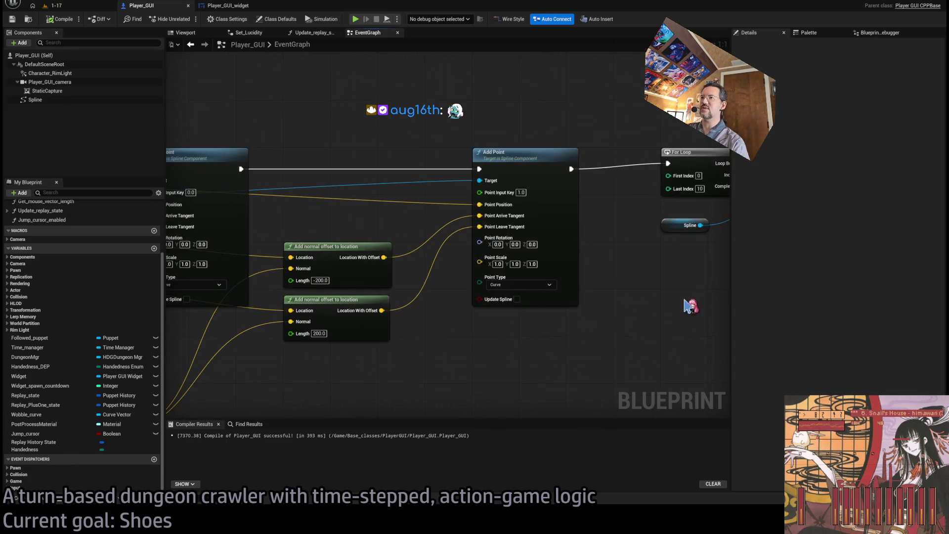
{"action": "left_click", "coordinate": [479, 216], "text": "alt"}
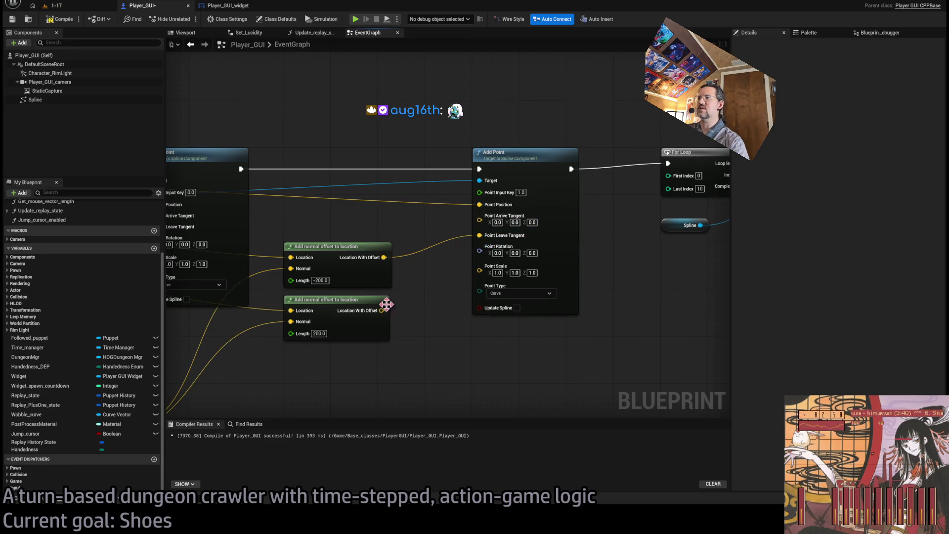
{"action": "left_click_drag", "start_coordinate": [382, 310], "coordinate": [486, 216]}
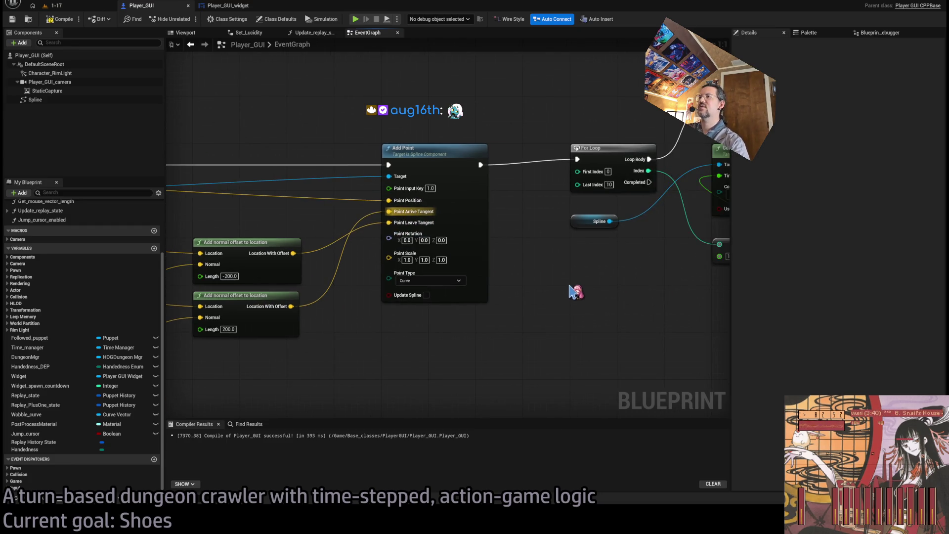
{"action": "mouse_move", "coordinate": [573, 291]}
{"action": "left_mouse_down"}
{"action": "mouse_move", "coordinate": [434, 265]}
{"action": "mouse_move", "coordinate": [341, 267]}
{"action": "left_mouse_up"}
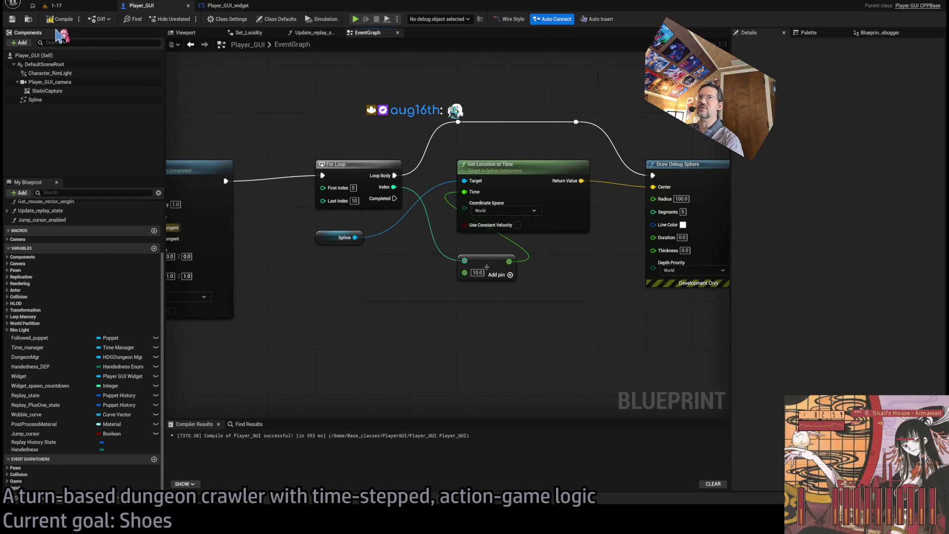
{"action": "left_click", "coordinate": [56, 5]}
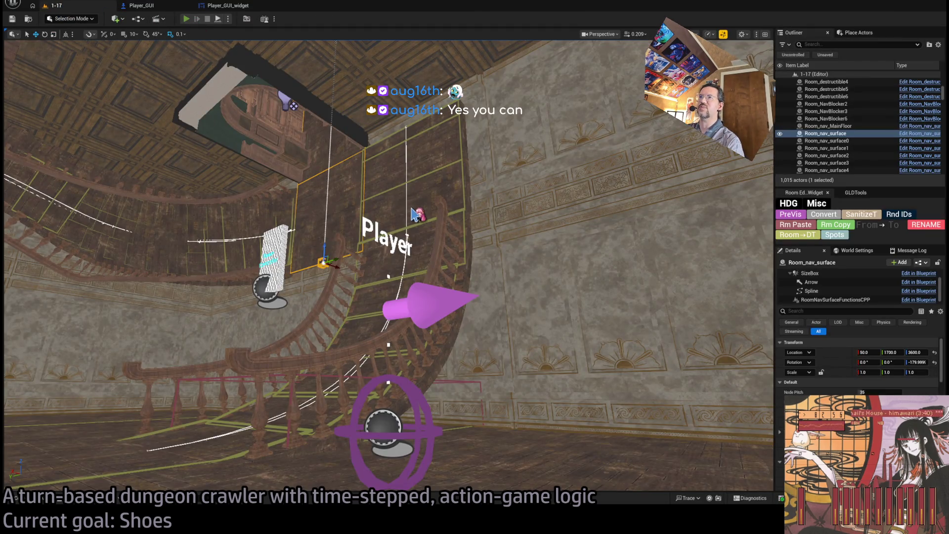
Step: Playtest level 1-17, ejecting to a free camera to inspect the spline spheres, then return to Player_GUI
{"action": "key", "text": "alt+p"}
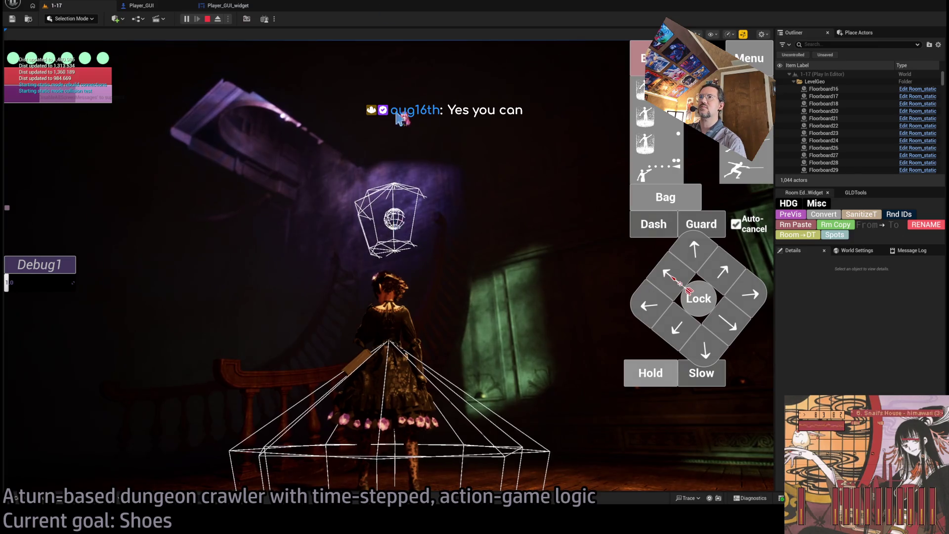
{"action": "left_click", "coordinate": [369, 258]}
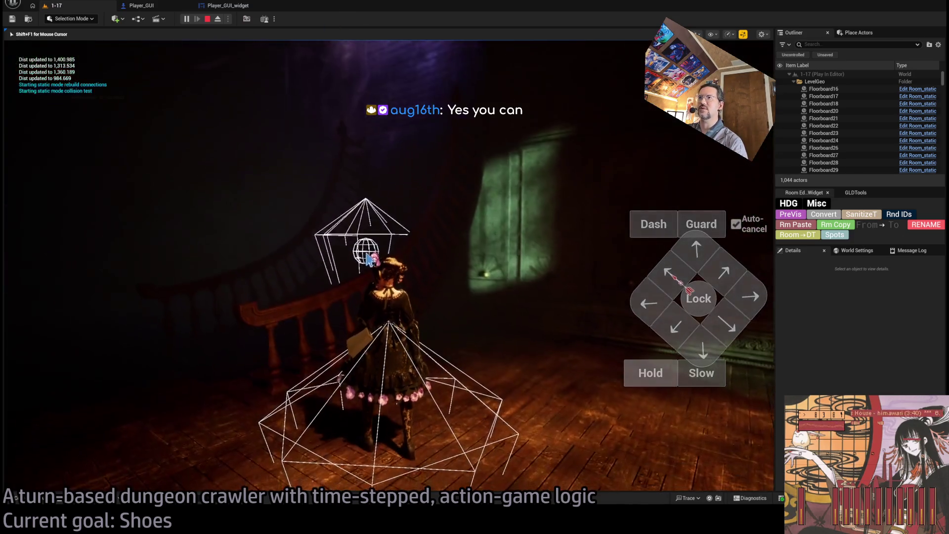
{"action": "key", "text": "shift+F1"}
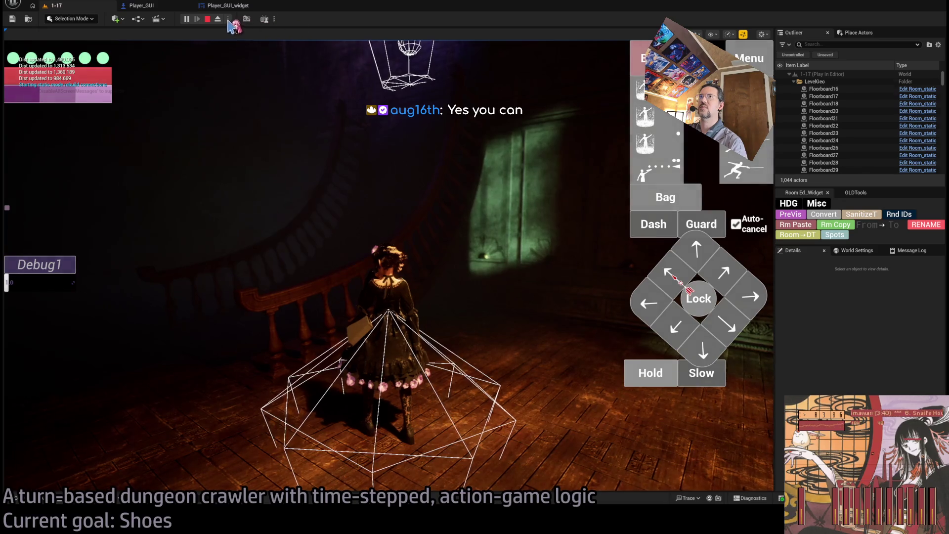
{"action": "left_click", "coordinate": [217, 18]}
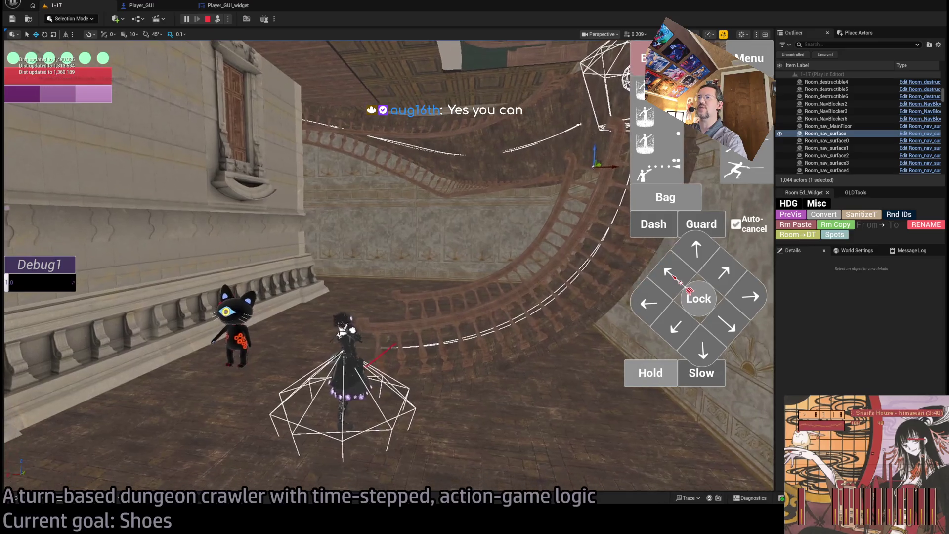
{"action": "left_click", "coordinate": [149, 6]}
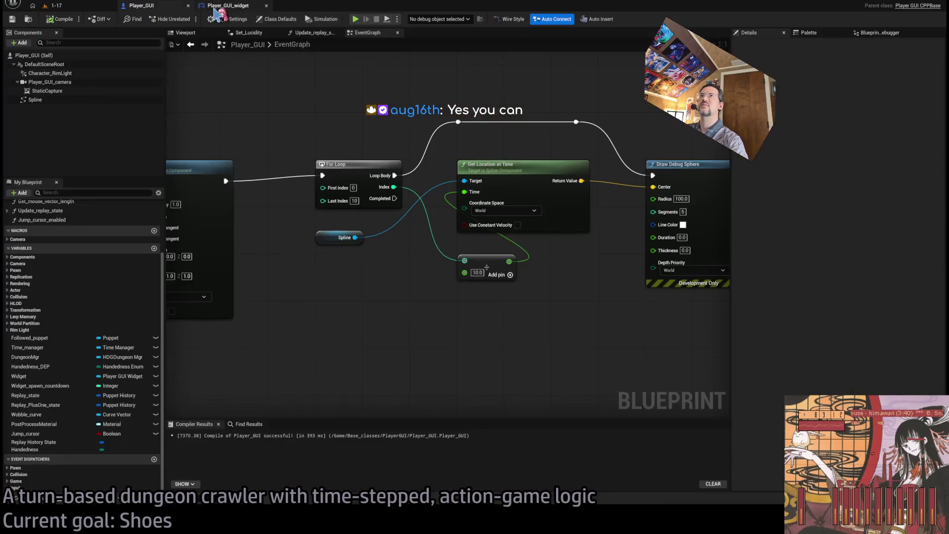
Step: In the Player_GUI event graph, add a Make Literal Float that feeds the 10.0 input
{"action": "left_click", "coordinate": [215, 7]}
{"action": "left_click", "coordinate": [144, 5]}
{"action": "scroll", "coordinate": [457, 111], "scroll_direction": "down", "scroll_amount": 3}
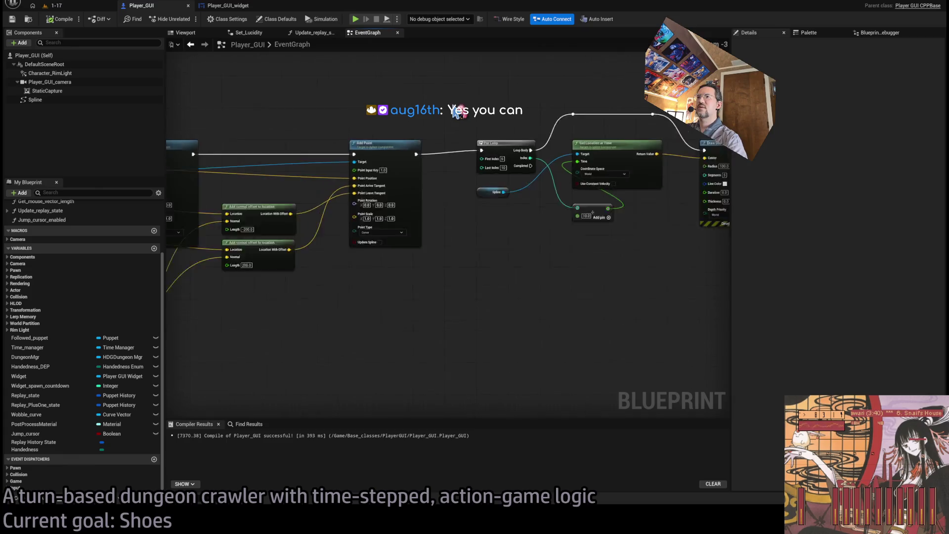
{"action": "scroll", "coordinate": [399, 153], "scroll_direction": "up", "scroll_amount": 3}
{"action": "left_click_drag", "start_coordinate": [394, 144], "coordinate": [618, 375]}
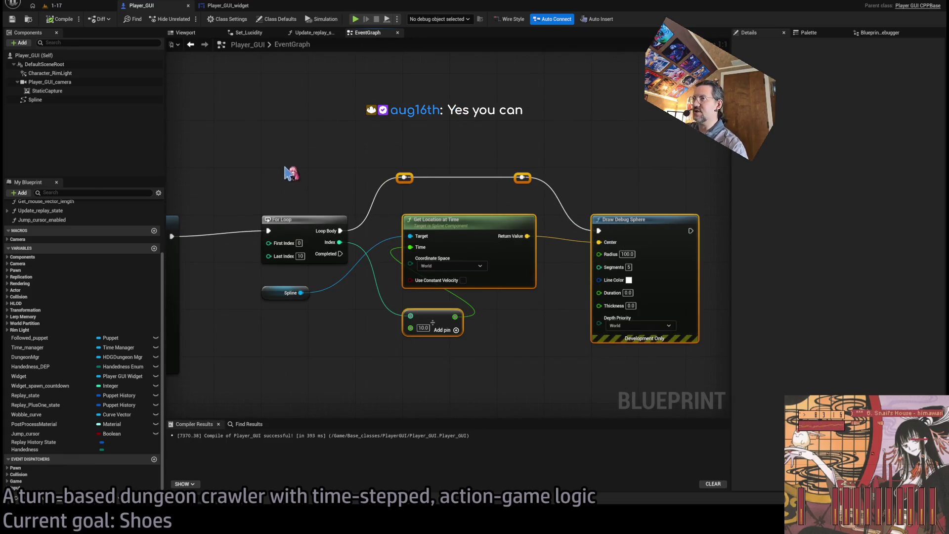
{"action": "left_click", "coordinate": [285, 168]}
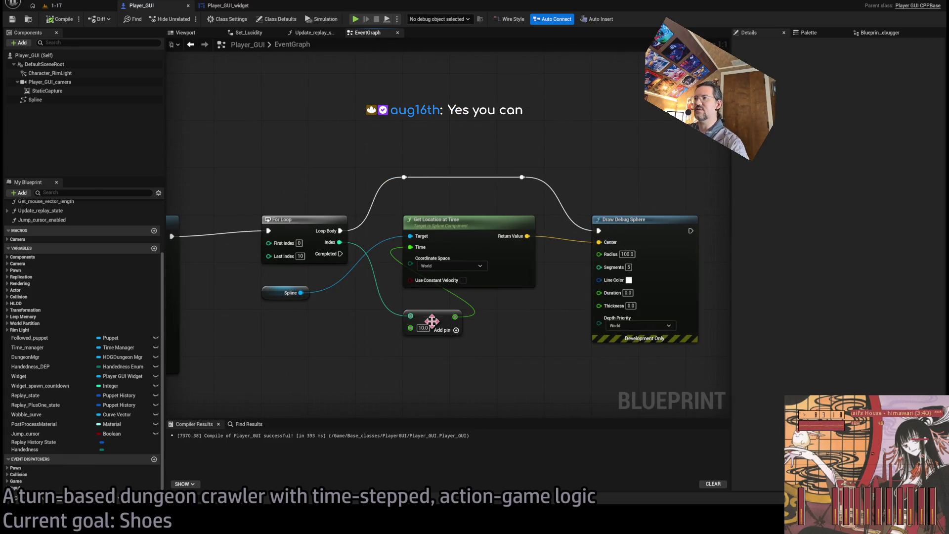
{"action": "left_click_drag", "start_coordinate": [410, 328], "coordinate": [303, 345]}
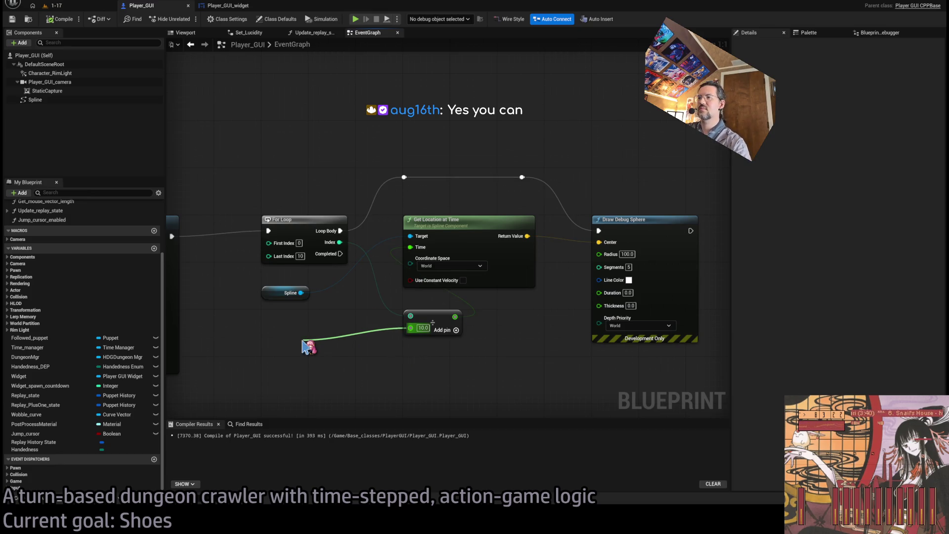
{"action": "left_click_drag", "start_coordinate": [304, 346], "coordinate": [312, 334]}
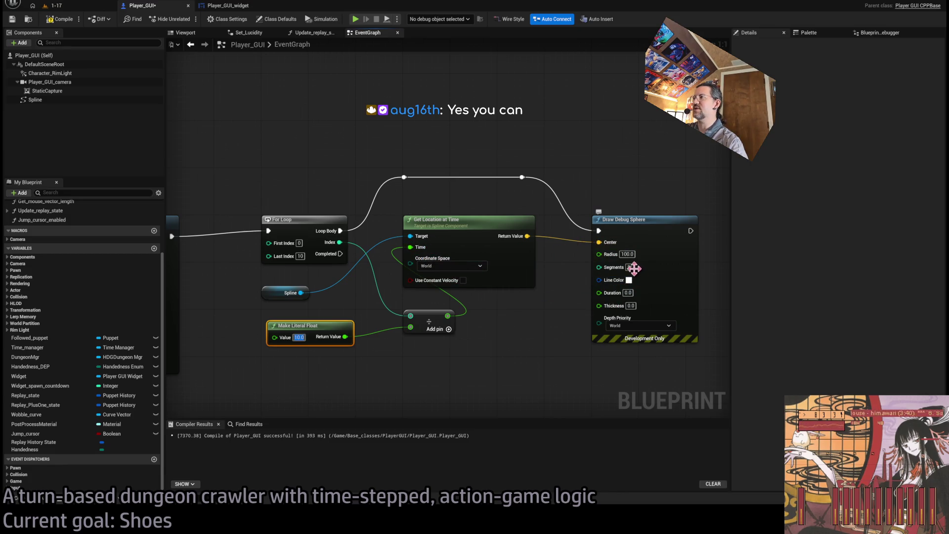
Step: Set the Draw Debug Sphere radius to 10.0, then bring up level 1-17
{"action": "left_click", "coordinate": [626, 254]}
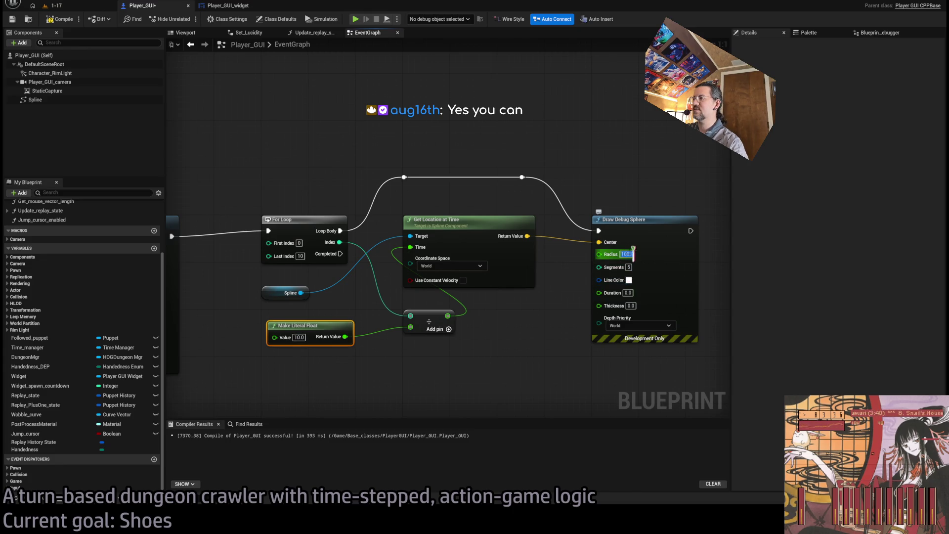
{"action": "type", "text": "2"}
{"action": "key", "text": "Return"}
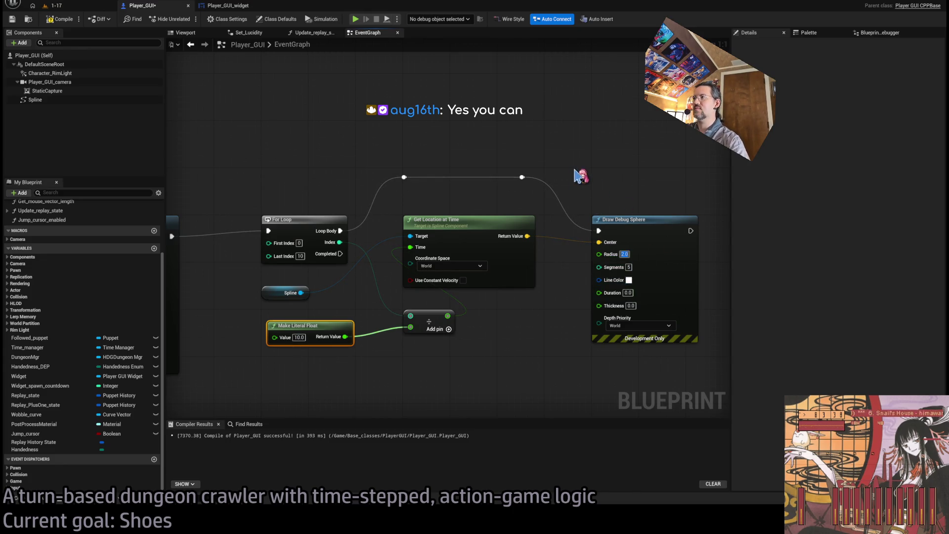
{"action": "type", "text": "10"}
{"action": "left_click", "coordinate": [583, 177]}
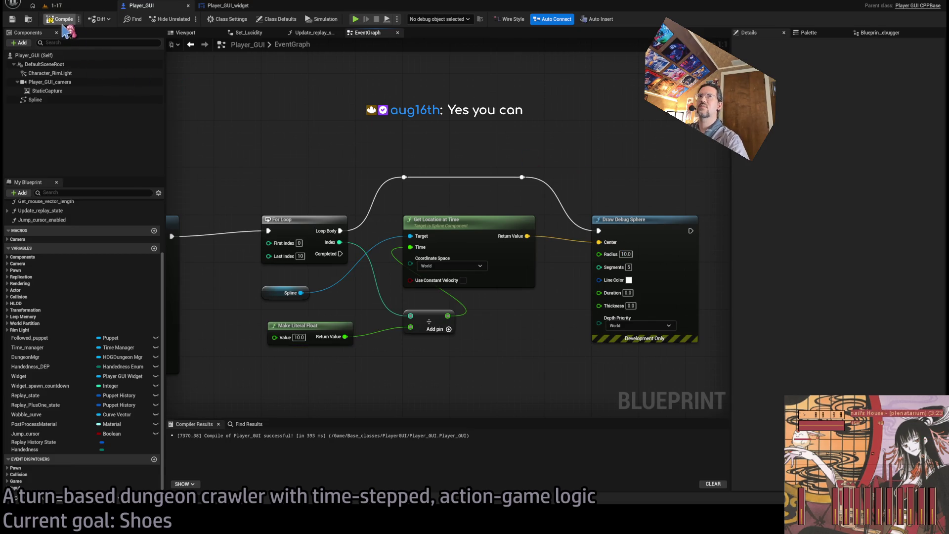
{"action": "left_click", "coordinate": [53, 6]}
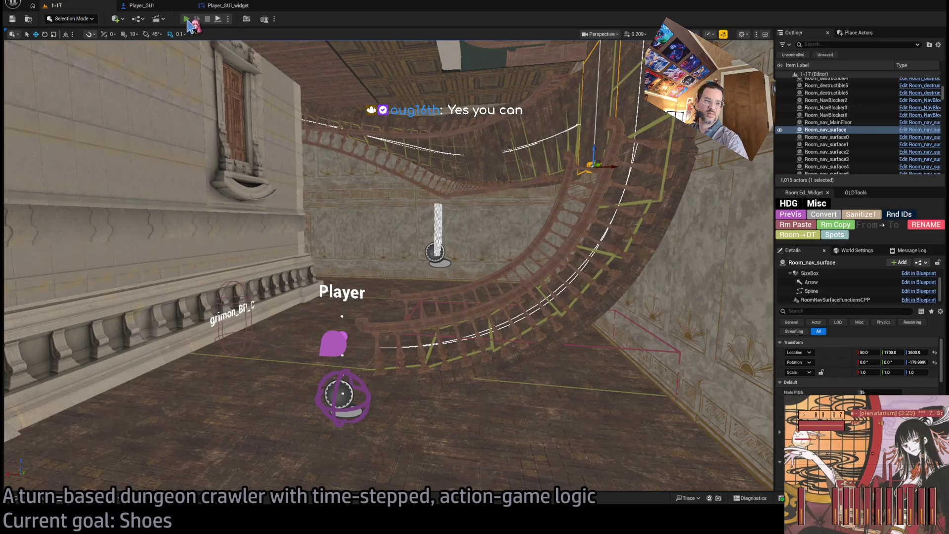
Step: Play level 1-17, eject with F8 to view the white spheres, then return to Player_GUI
{"action": "left_click", "coordinate": [186, 20]}
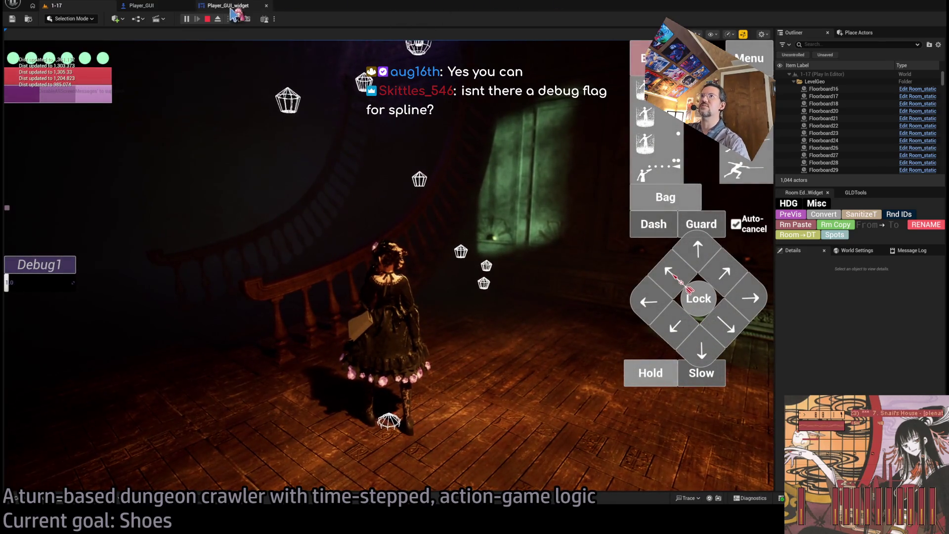
{"action": "key", "text": "F8"}
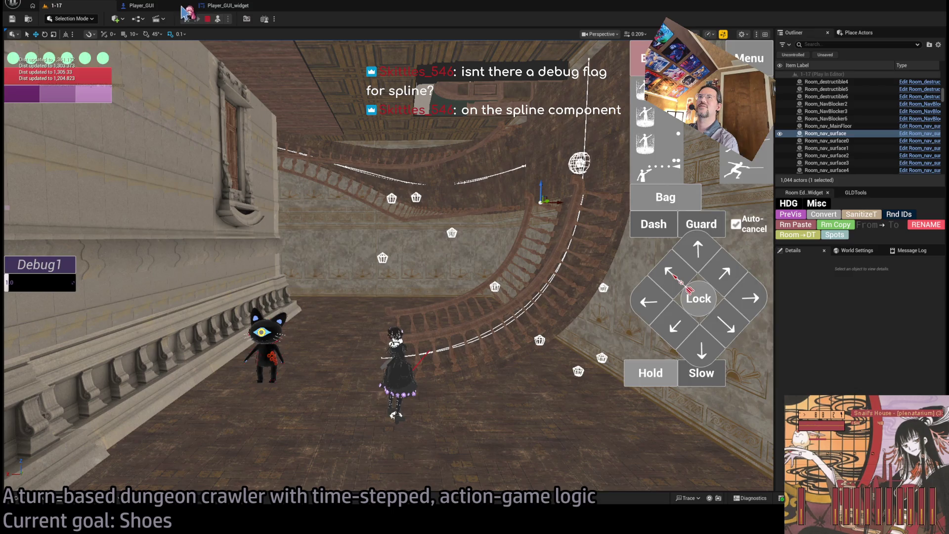
{"action": "left_click", "coordinate": [210, 7]}
Step: Pan across the spline-building nodes and set the For Loop Last Index to 30
{"action": "left_click", "coordinate": [178, 7]}
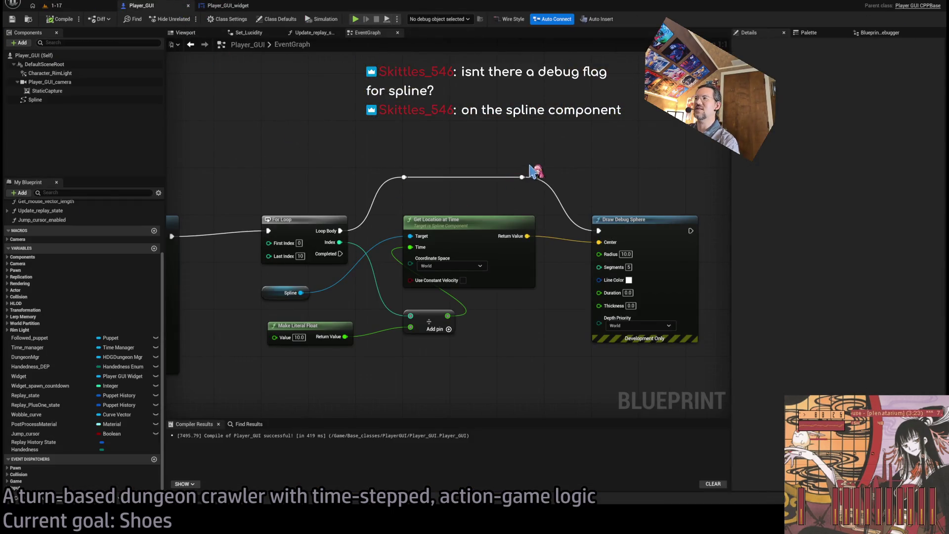
{"action": "left_click_drag", "start_coordinate": [532, 170], "coordinate": [666, 121]}
{"action": "left_click_drag", "start_coordinate": [421, 167], "coordinate": [622, 174]}
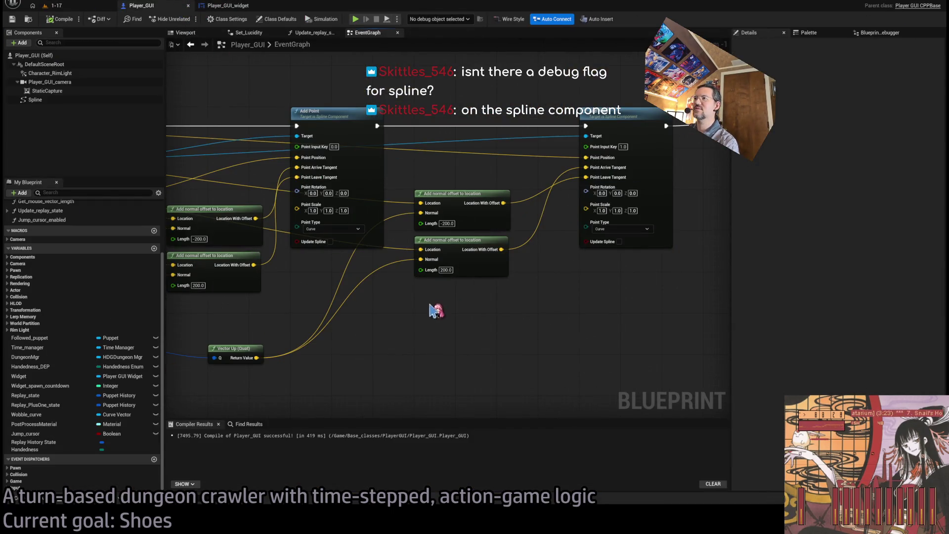
{"action": "mouse_move", "coordinate": [435, 311]}
{"action": "left_mouse_down"}
{"action": "mouse_move", "coordinate": [626, 313]}
{"action": "mouse_move", "coordinate": [621, 333]}
{"action": "mouse_move", "coordinate": [643, 336]}
{"action": "mouse_move", "coordinate": [478, 326]}
{"action": "left_mouse_up"}
{"action": "mouse_move", "coordinate": [644, 324]}
{"action": "left_mouse_down"}
{"action": "mouse_move", "coordinate": [530, 297]}
{"action": "mouse_move", "coordinate": [347, 346]}
{"action": "left_mouse_up"}
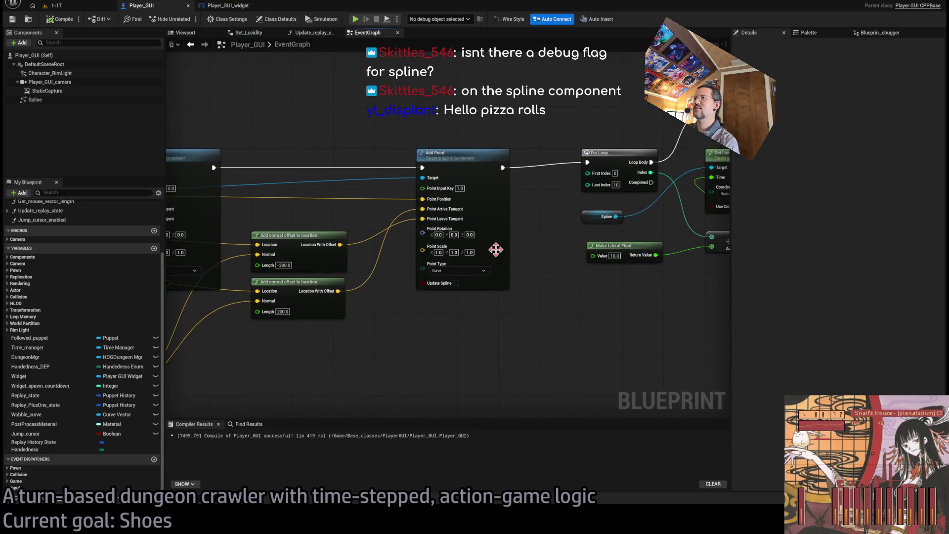
{"action": "left_click_drag", "start_coordinate": [496, 249], "coordinate": [348, 320]}
{"action": "scroll", "coordinate": [392, 226], "scroll_direction": "up", "scroll_amount": 1}
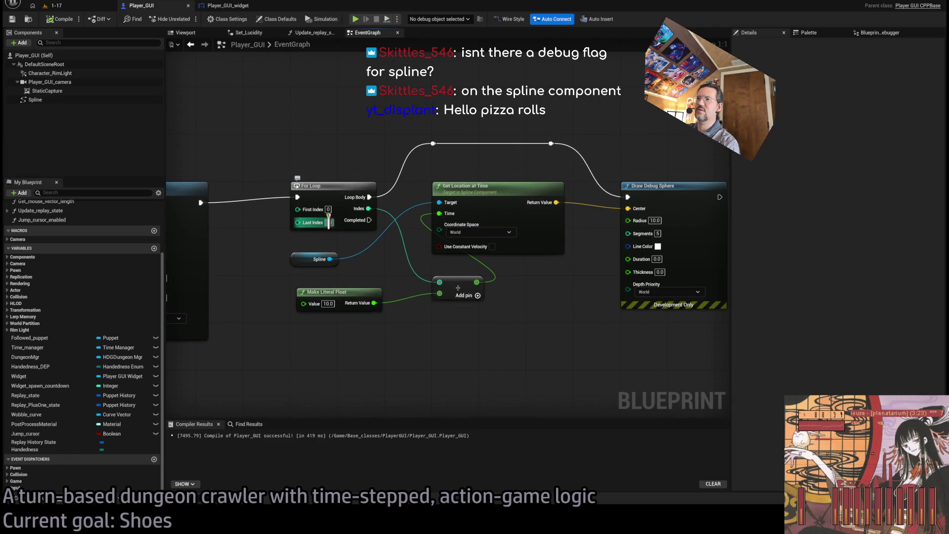
{"action": "type", "text": "10"}
{"action": "type", "text": "30"}
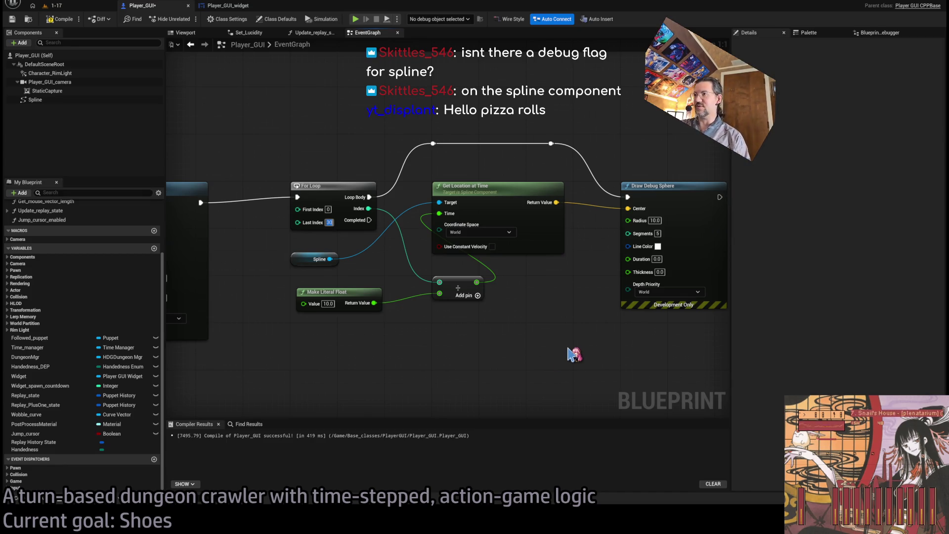
Step: Set the first tangent offset lengths to -100 (upper) and 100 (lower)
{"action": "left_click_drag", "start_coordinate": [454, 382], "coordinate": [590, 310]}
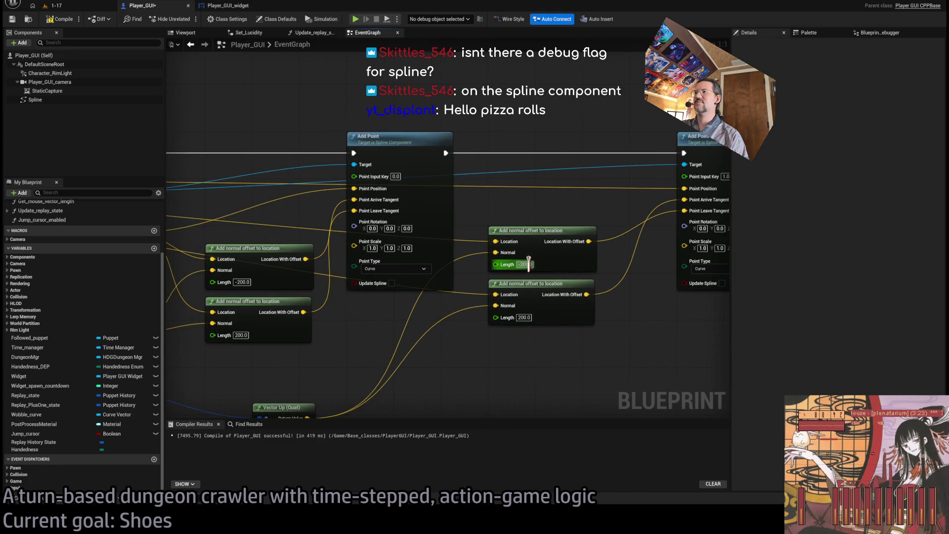
{"action": "type", "text": "-100"}
{"action": "key", "text": "Return"}
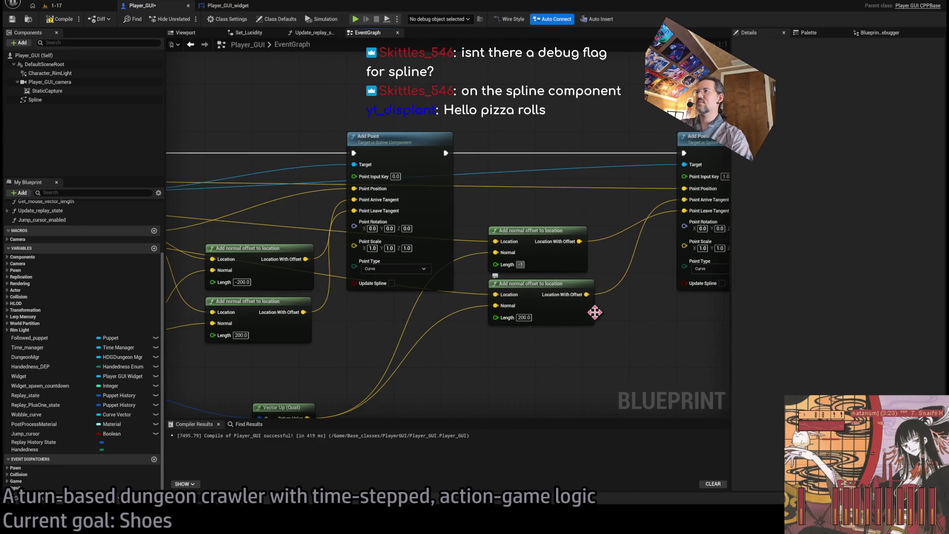
{"action": "left_click", "coordinate": [523, 316]}
{"action": "type", "text": "100"}
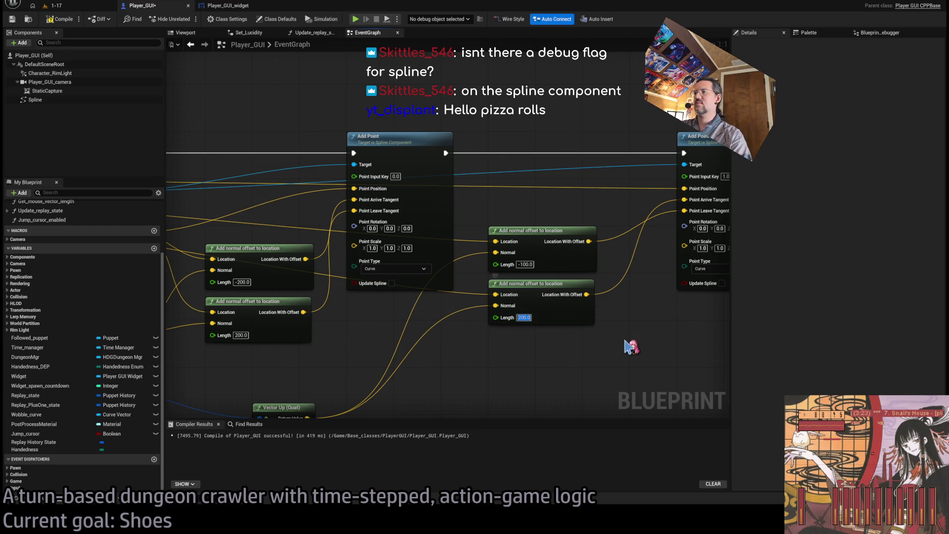
{"action": "key", "text": "Return"}
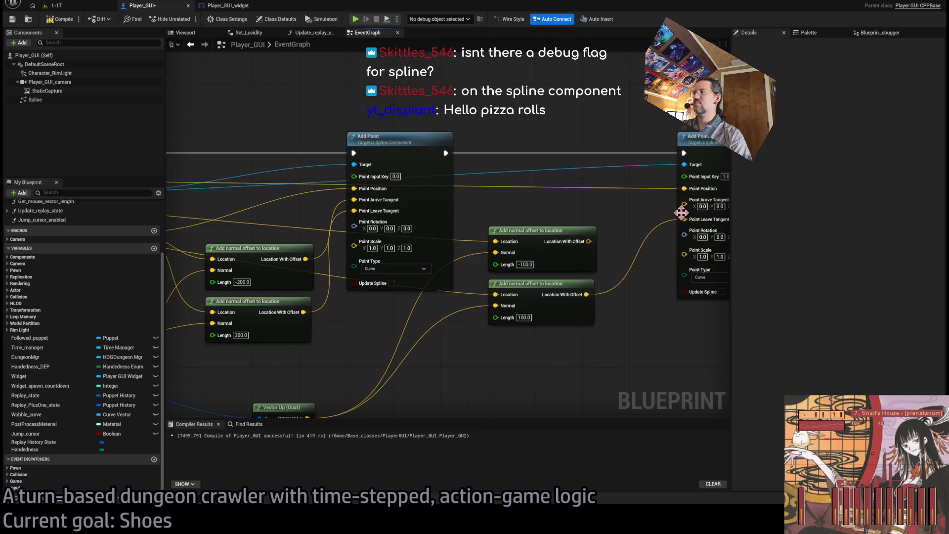
{"action": "mouse_move", "coordinate": [682, 211]}
{"action": "left_mouse_down"}
{"action": "mouse_move", "coordinate": [591, 242]}
{"action": "mouse_move", "coordinate": [663, 218]}
{"action": "mouse_move", "coordinate": [587, 294]}
{"action": "left_mouse_up"}
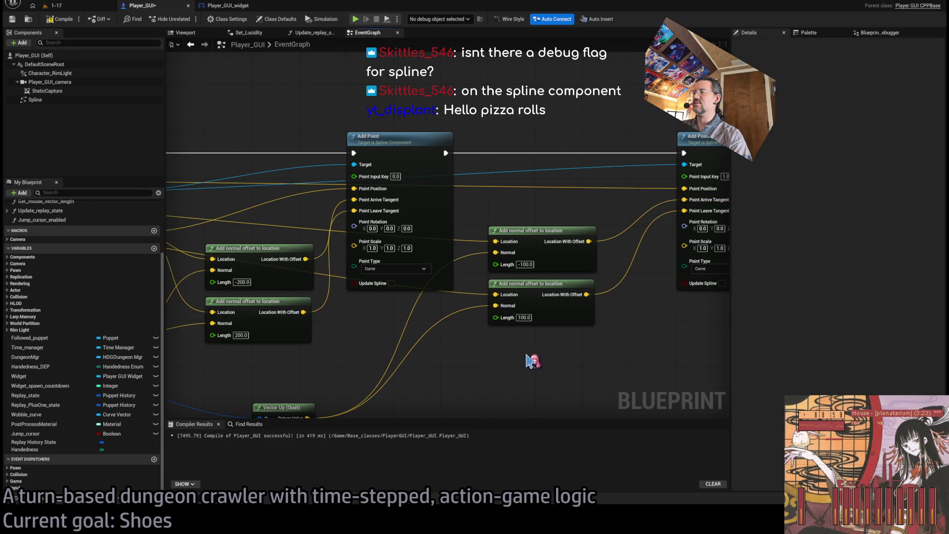
{"action": "scroll", "coordinate": [531, 361], "scroll_direction": "down", "scroll_amount": 3}
{"action": "scroll", "coordinate": [502, 335], "scroll_direction": "up", "scroll_amount": 3}
{"action": "scroll", "coordinate": [271, 217], "scroll_direction": "down", "scroll_amount": 2}
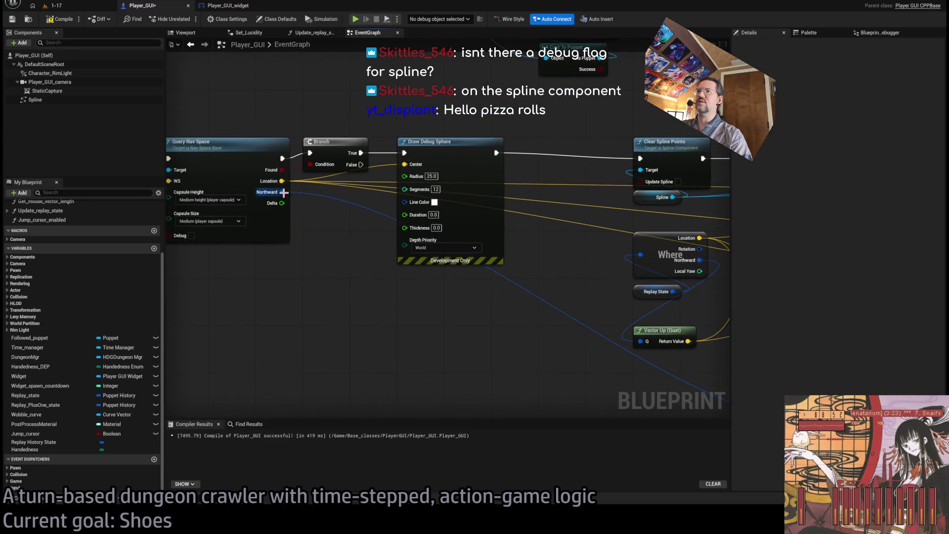
{"action": "scroll", "coordinate": [364, 199], "scroll_direction": "up", "scroll_amount": 2}
{"action": "scroll", "coordinate": [404, 240], "scroll_direction": "down", "scroll_amount": 3}
{"action": "scroll", "coordinate": [297, 287], "scroll_direction": "up", "scroll_amount": 3}
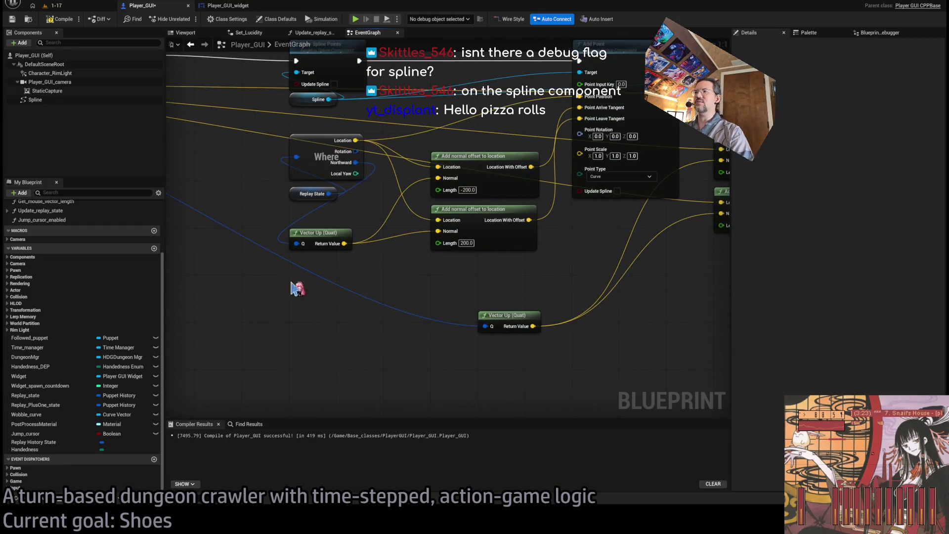
{"action": "scroll", "coordinate": [516, 319], "scroll_direction": "down", "scroll_amount": 2}
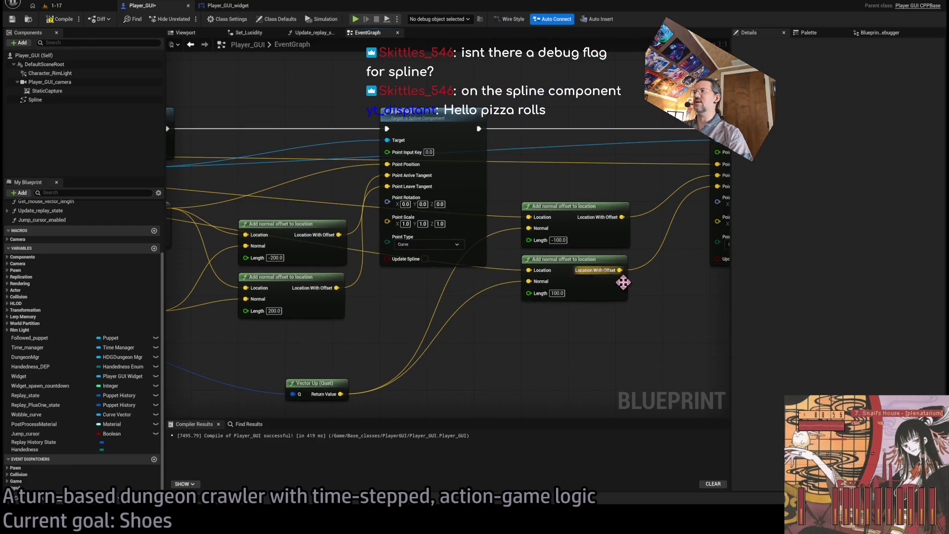
{"action": "scroll", "coordinate": [613, 187], "scroll_direction": "up", "scroll_amount": 2}
{"action": "scroll", "coordinate": [470, 276], "scroll_direction": "down", "scroll_amount": 1}
{"action": "scroll", "coordinate": [504, 276], "scroll_direction": "up", "scroll_amount": 1}
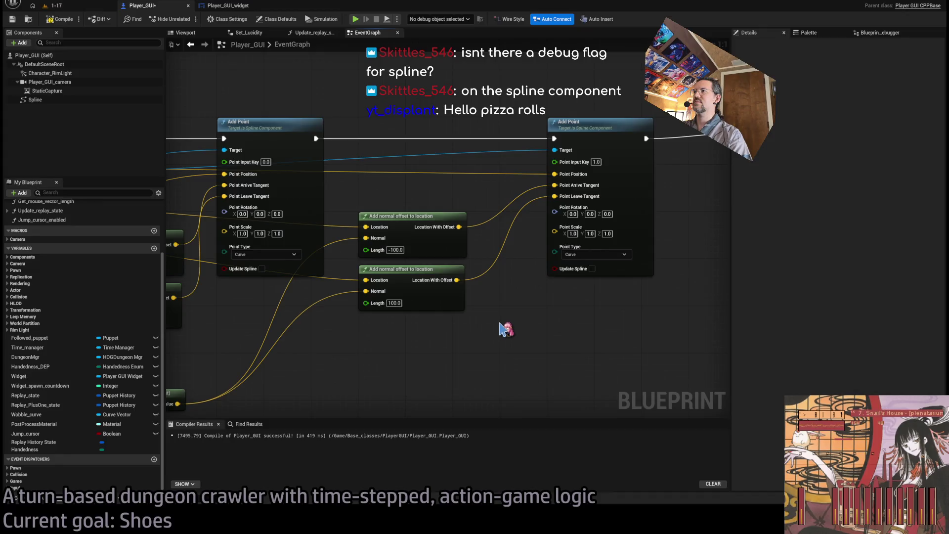
{"action": "scroll", "coordinate": [519, 296], "scroll_direction": "down", "scroll_amount": 1}
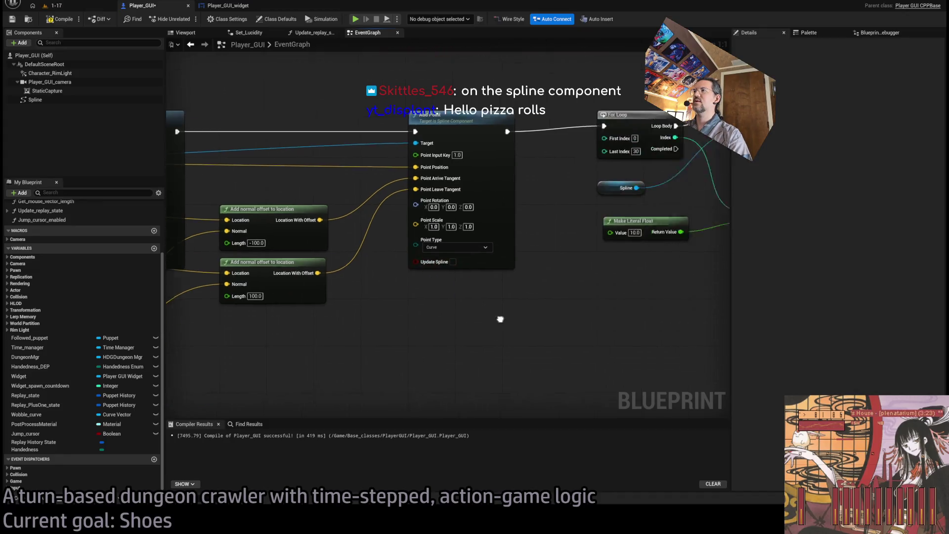
{"action": "scroll", "coordinate": [450, 315], "scroll_direction": "up", "scroll_amount": 1}
Step: Set the second Add Point's offsets to upper 100 and lower -100, then save Player_GUI
{"action": "mouse_move", "coordinate": [535, 341]}
{"action": "left_mouse_down"}
{"action": "mouse_move", "coordinate": [168, 336]}
{"action": "mouse_move", "coordinate": [694, 346]}
{"action": "left_mouse_up"}
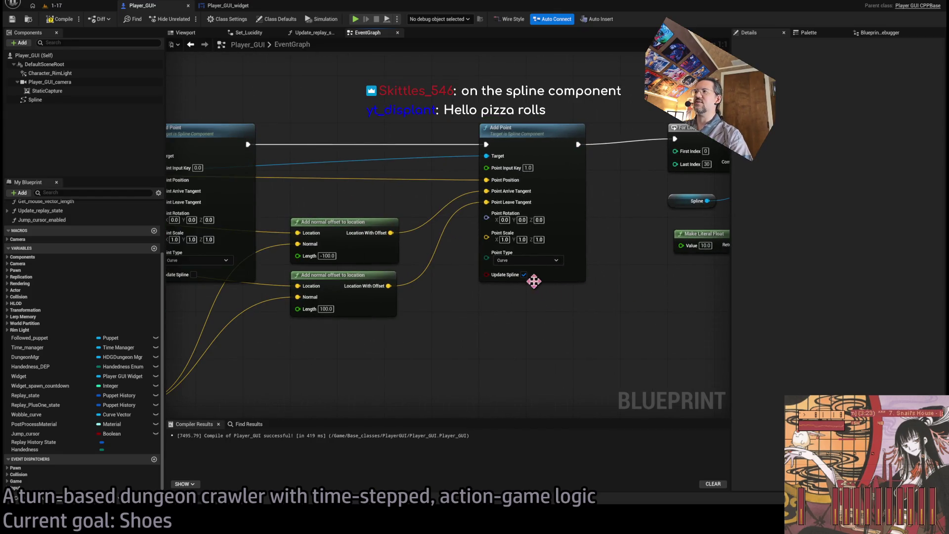
{"action": "mouse_move", "coordinate": [504, 325]}
{"action": "left_mouse_down"}
{"action": "mouse_move", "coordinate": [702, 329]}
{"action": "mouse_move", "coordinate": [657, 328]}
{"action": "left_mouse_up"}
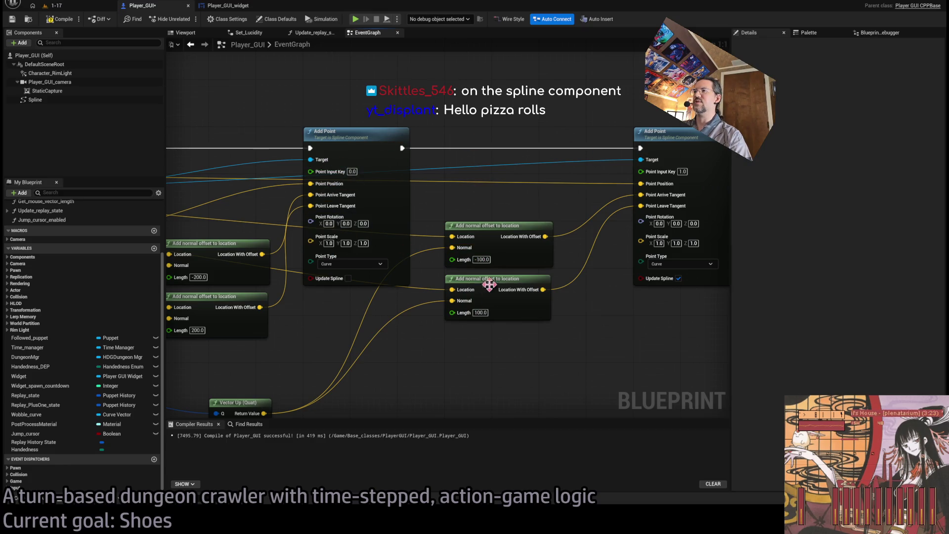
{"action": "left_click", "coordinate": [481, 260]}
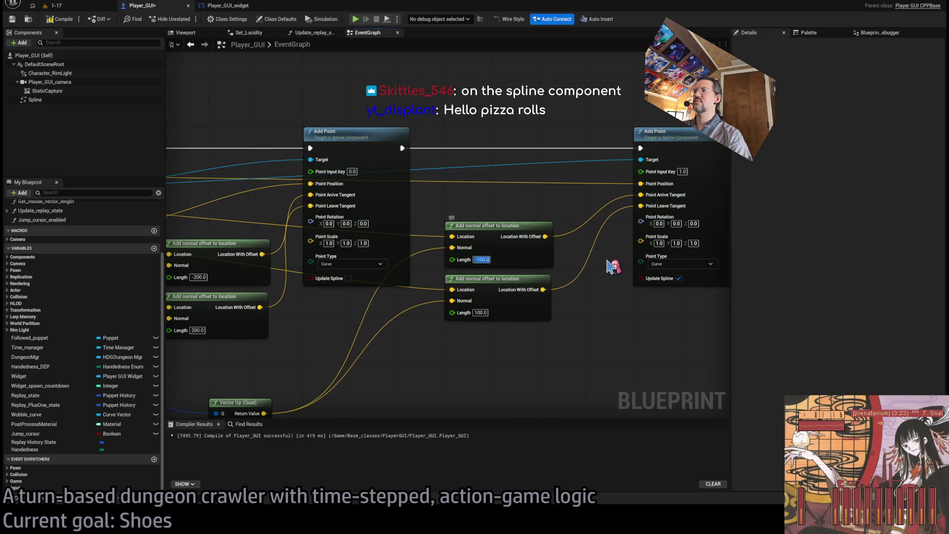
{"action": "type", "text": "100"}
{"action": "key", "text": "Return"}
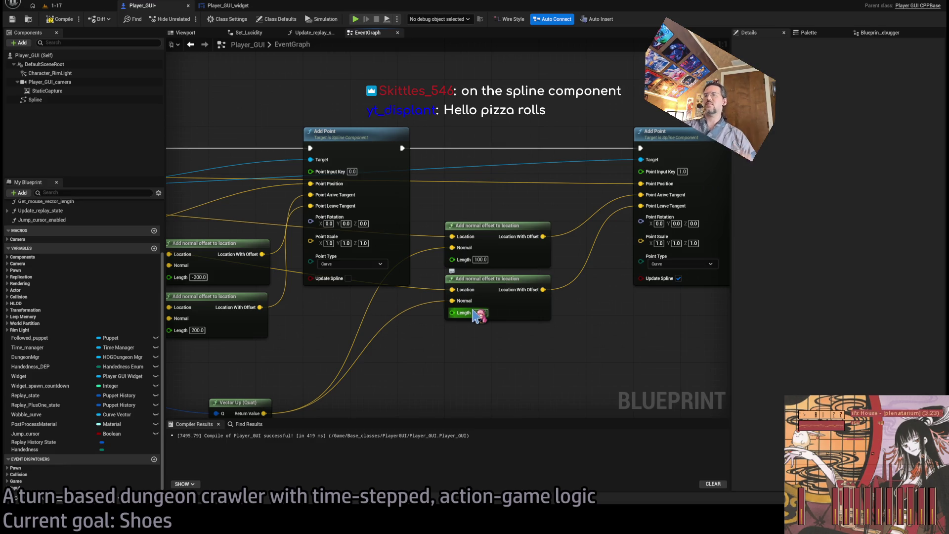
{"action": "left_click", "coordinate": [478, 312]}
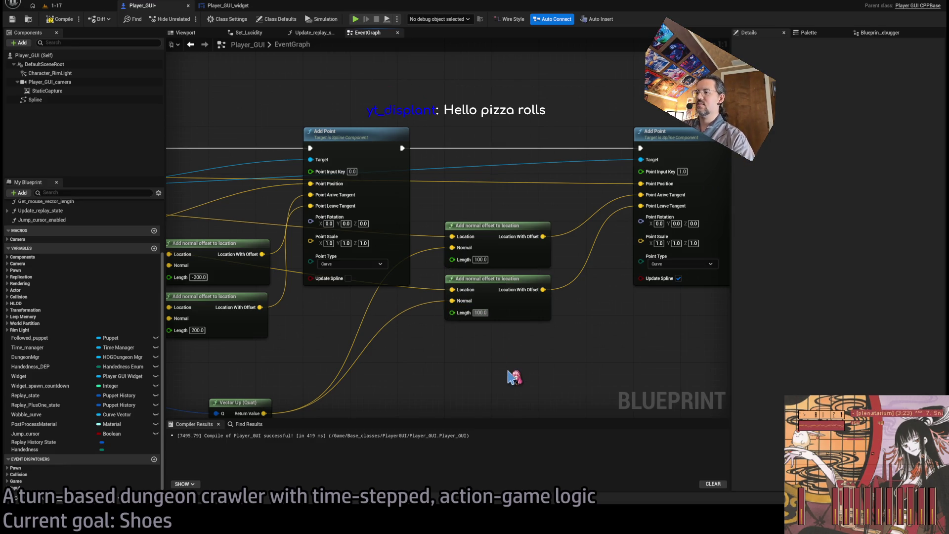
{"action": "type", "text": "-100"}
{"action": "key", "text": "Return"}
{"action": "key", "text": "ctrl+s"}
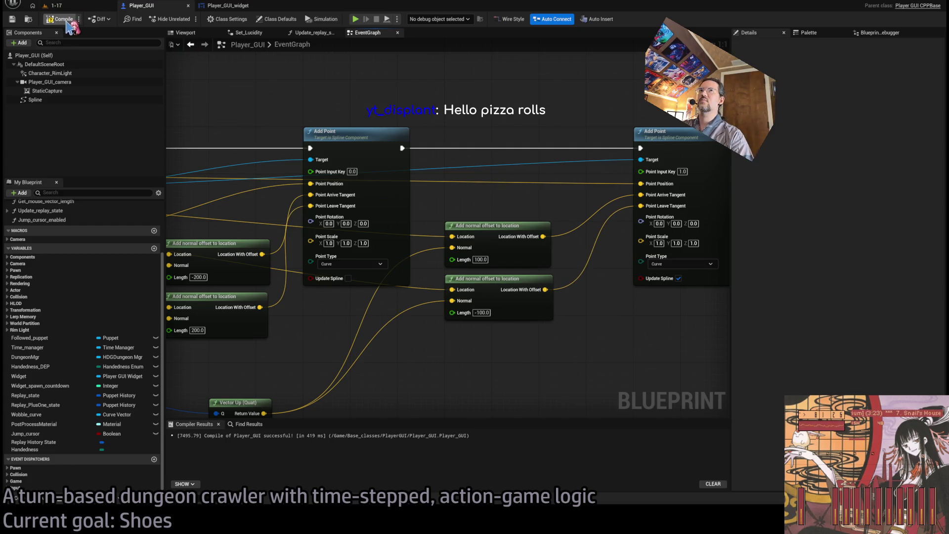
Step: Play-test level 1-17 to see spheres arcing up the spline, then stop and reopen Player_GUI
{"action": "left_click", "coordinate": [55, 5]}
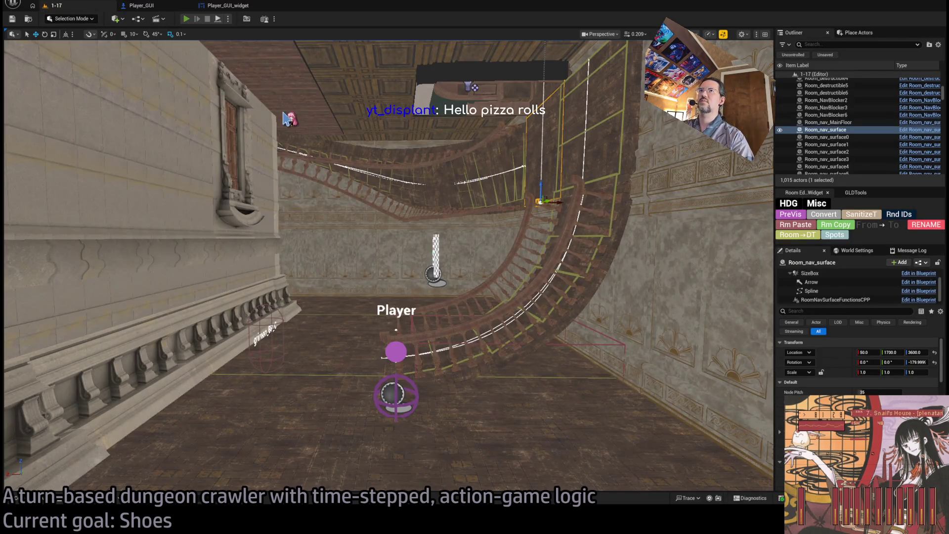
{"action": "key", "text": "alt+p"}
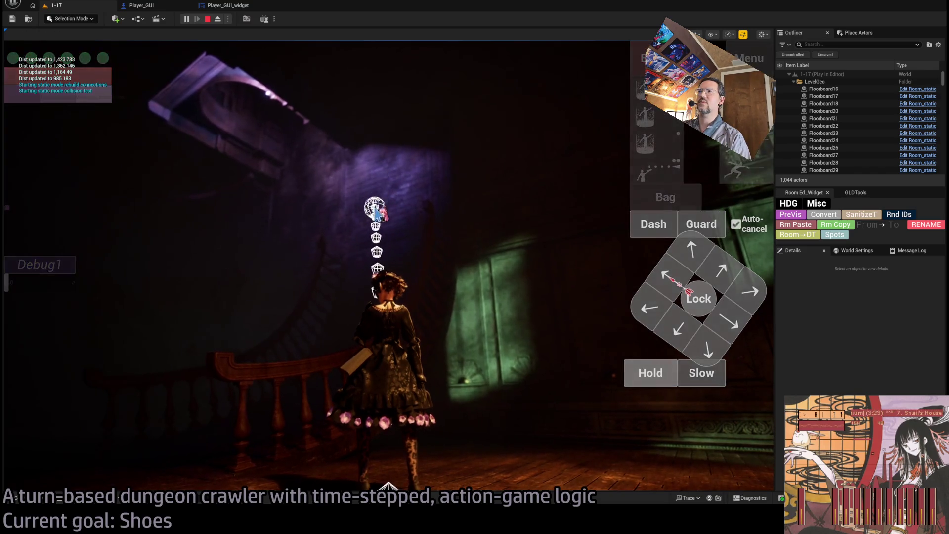
{"action": "left_click", "coordinate": [377, 213]}
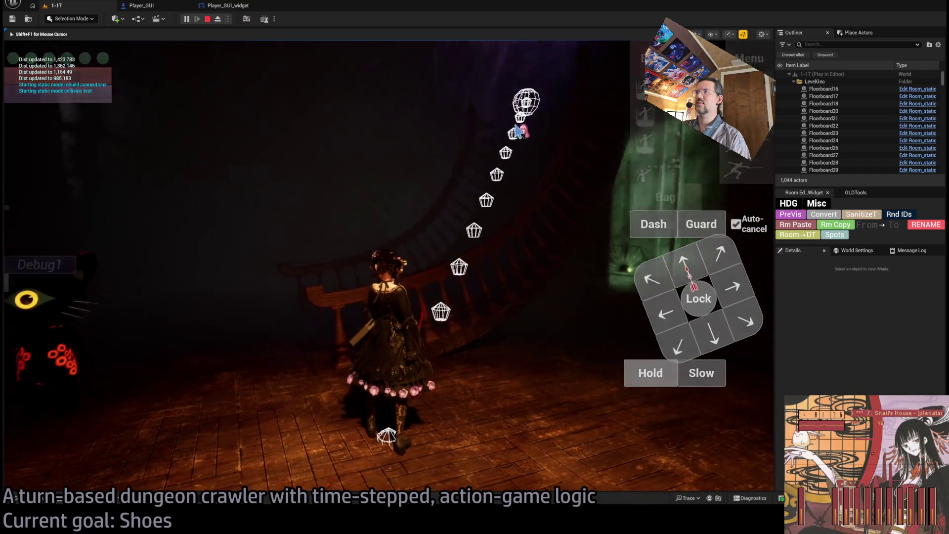
{"action": "key", "text": "shift+F1"}
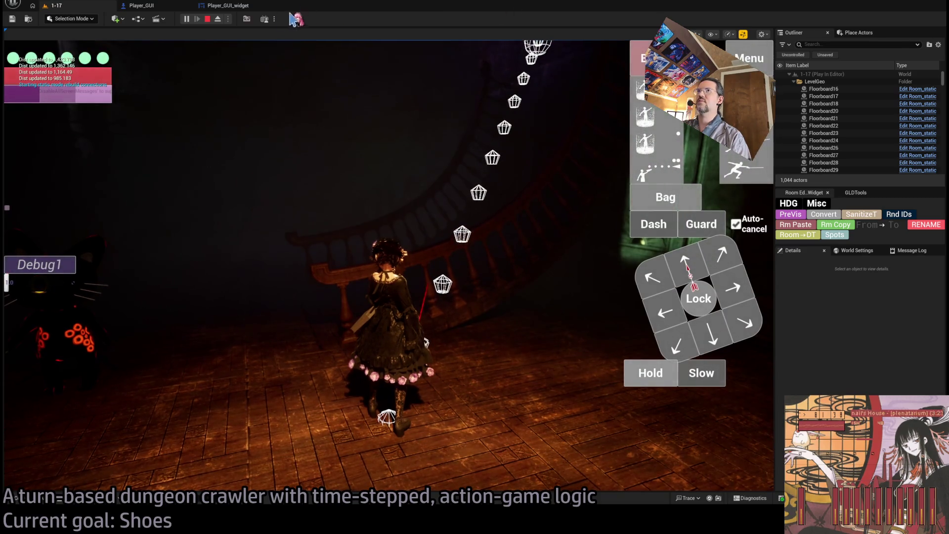
{"action": "key", "text": "F8"}
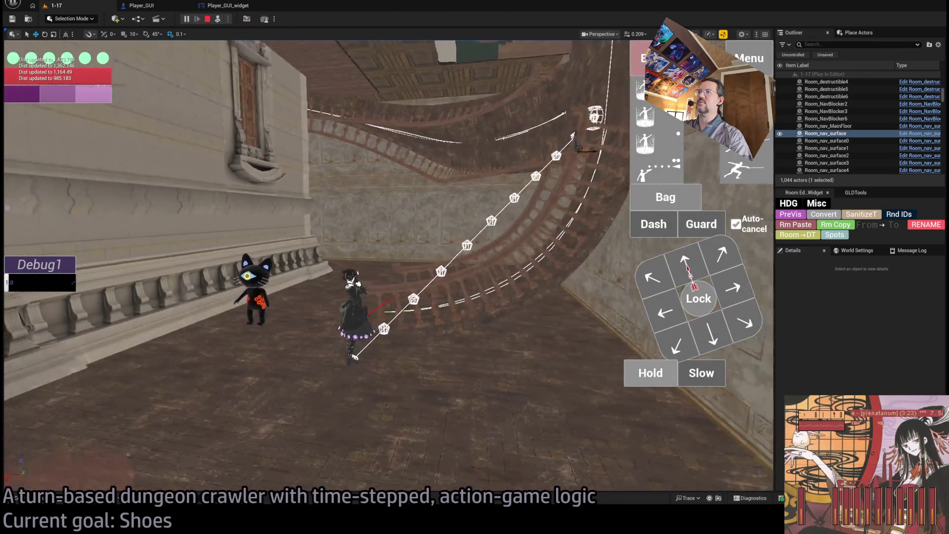
{"action": "left_click", "coordinate": [207, 18]}
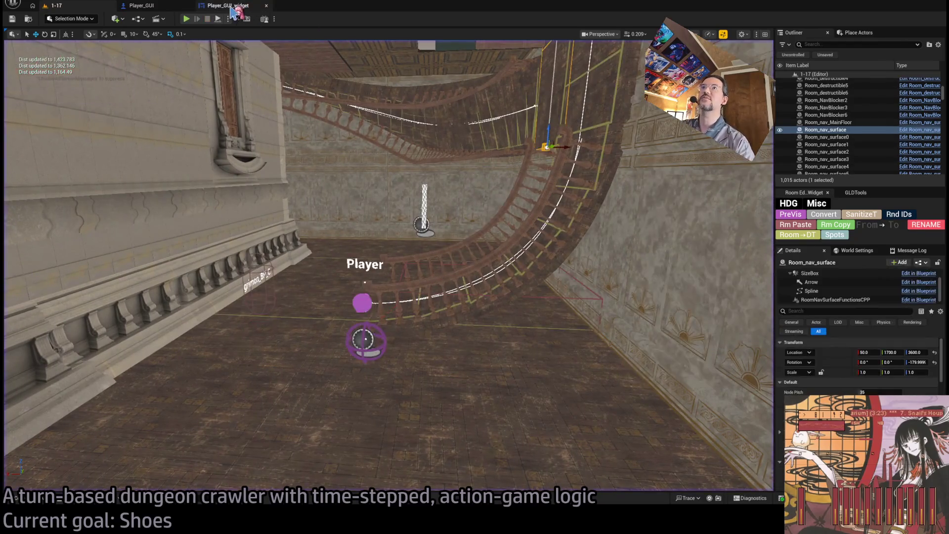
{"action": "left_click", "coordinate": [232, 10]}
{"action": "left_click", "coordinate": [172, 7]}
Step: Change the second Add Point's offset lengths to 200 and -200, then switch to level 1-17
{"action": "scroll", "coordinate": [549, 159], "scroll_direction": "up", "scroll_amount": 2}
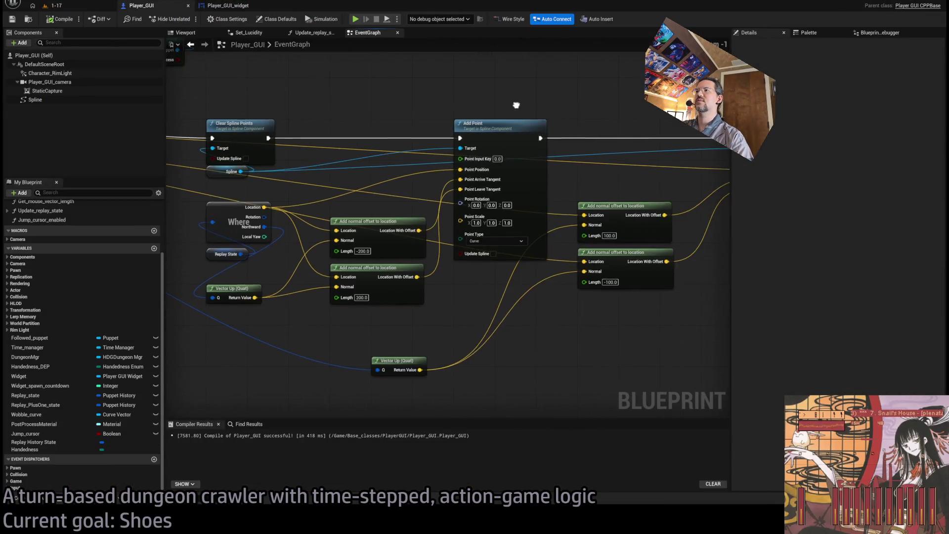
{"action": "mouse_move", "coordinate": [516, 105]}
{"action": "left_mouse_down"}
{"action": "mouse_move", "coordinate": [301, 123]}
{"action": "mouse_move", "coordinate": [441, 126]}
{"action": "left_mouse_up"}
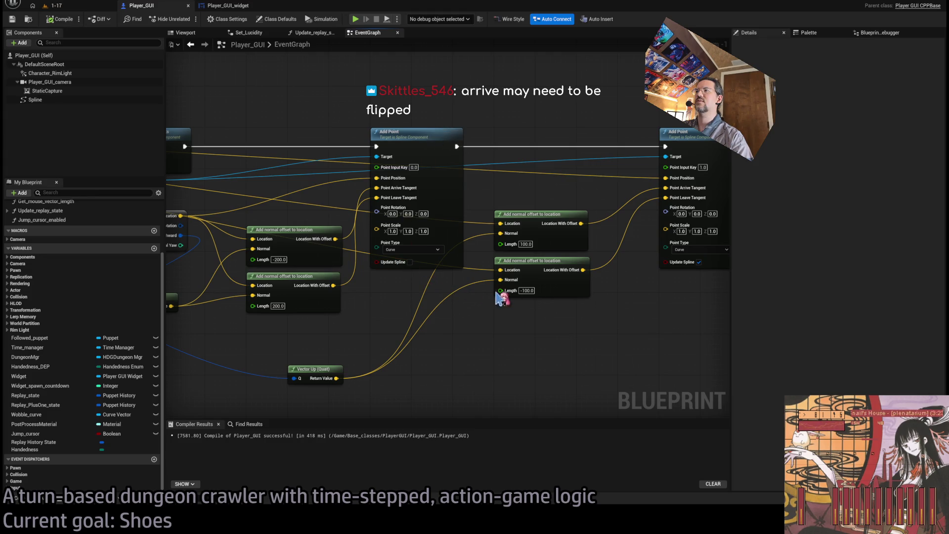
{"action": "left_click", "coordinate": [530, 244]}
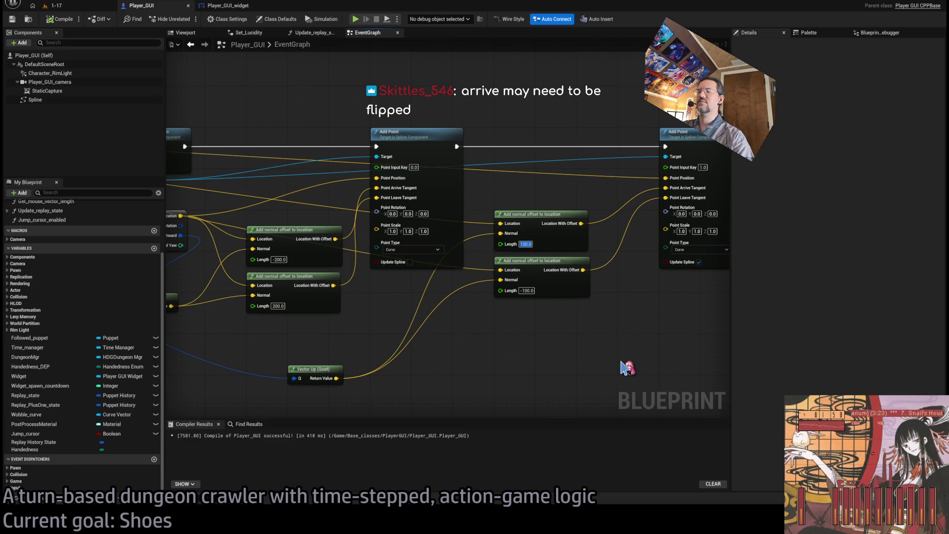
{"action": "type", "text": "200"}
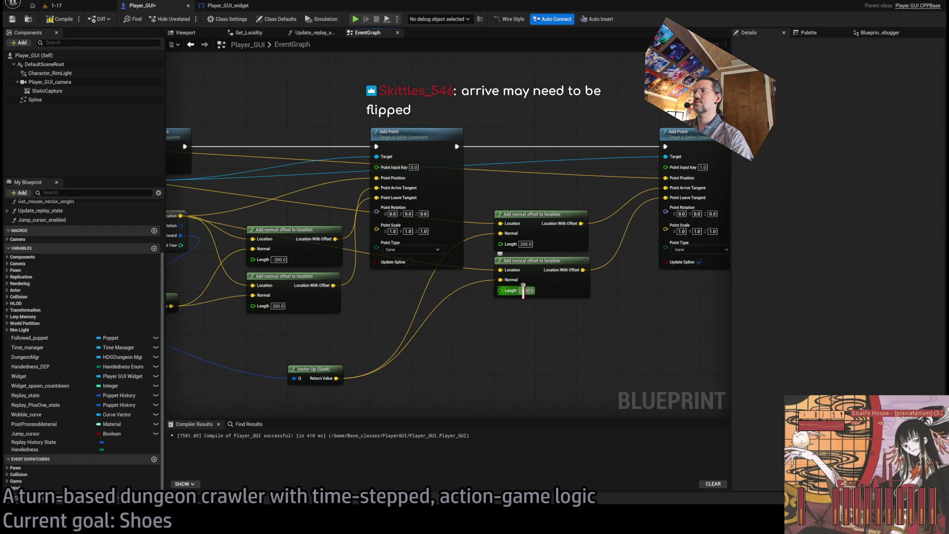
{"action": "left_click", "coordinate": [605, 329]}
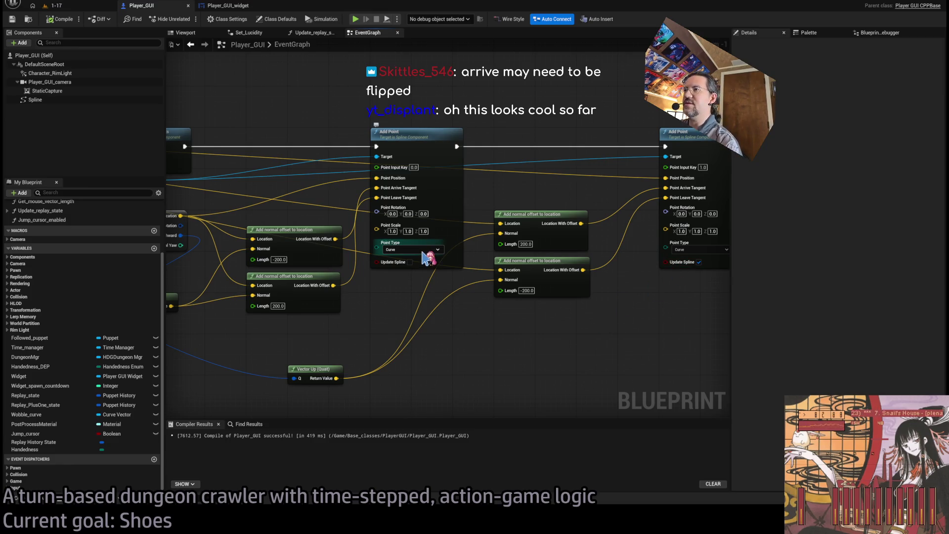
{"action": "left_click_drag", "start_coordinate": [689, 347], "coordinate": [578, 337]}
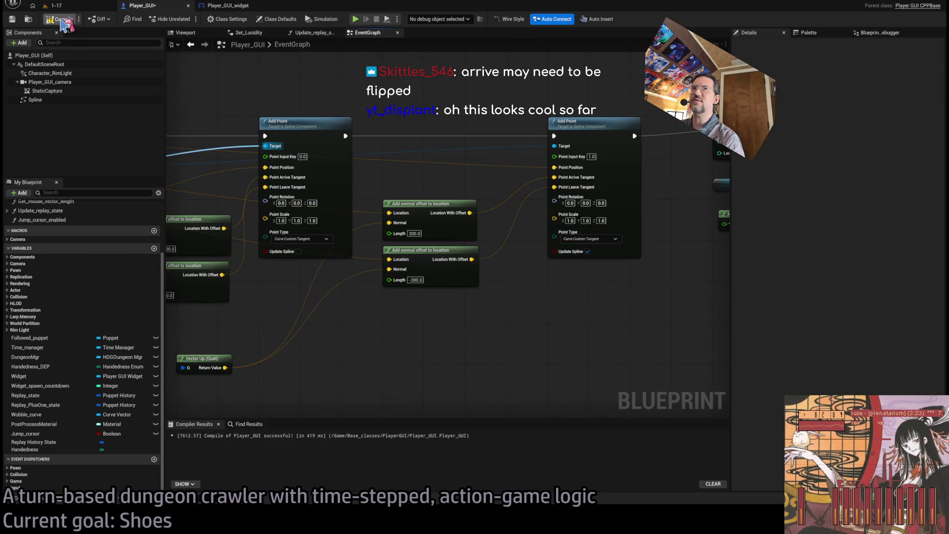
{"action": "left_click", "coordinate": [87, 6]}
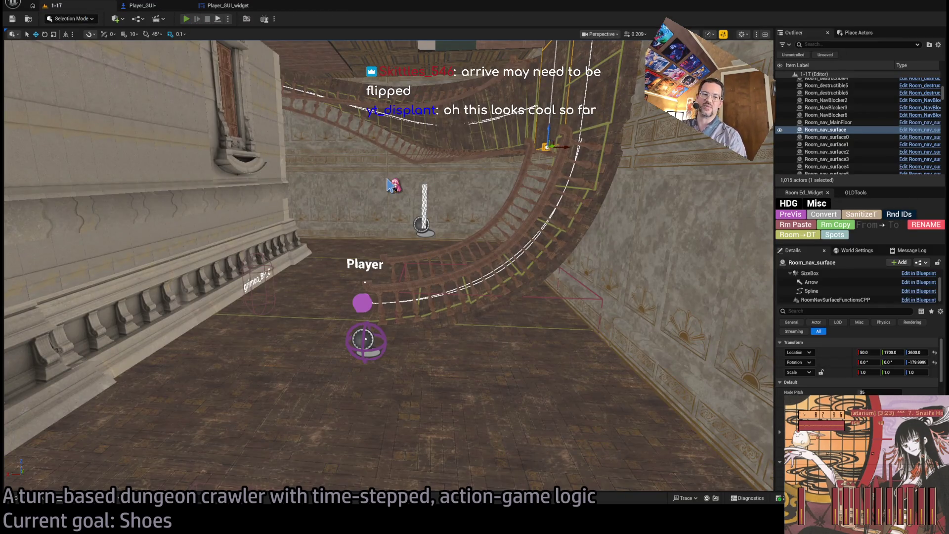
Step: Play level 1-17, eject with F8 to view the spheres, stop, and return to Player_GUI
{"action": "key", "text": "alt+p"}
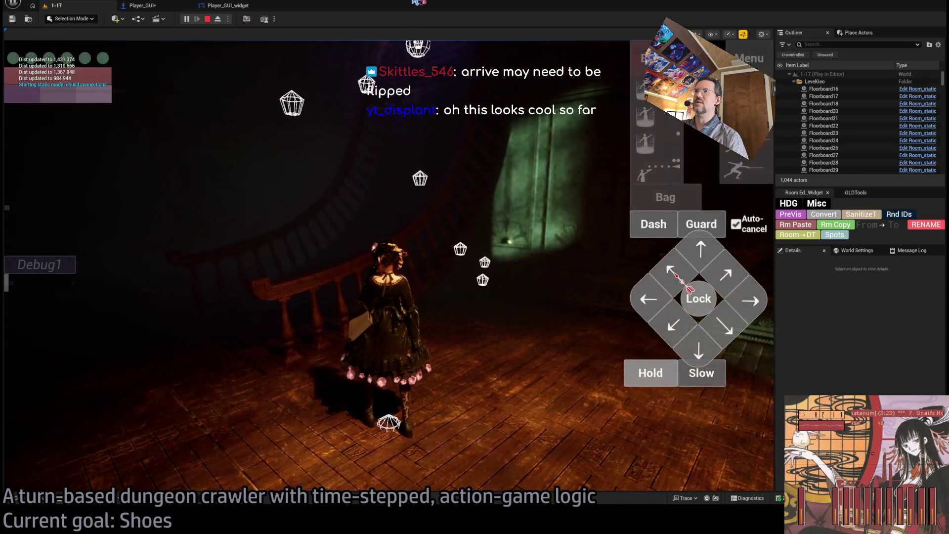
{"action": "key", "text": "F8"}
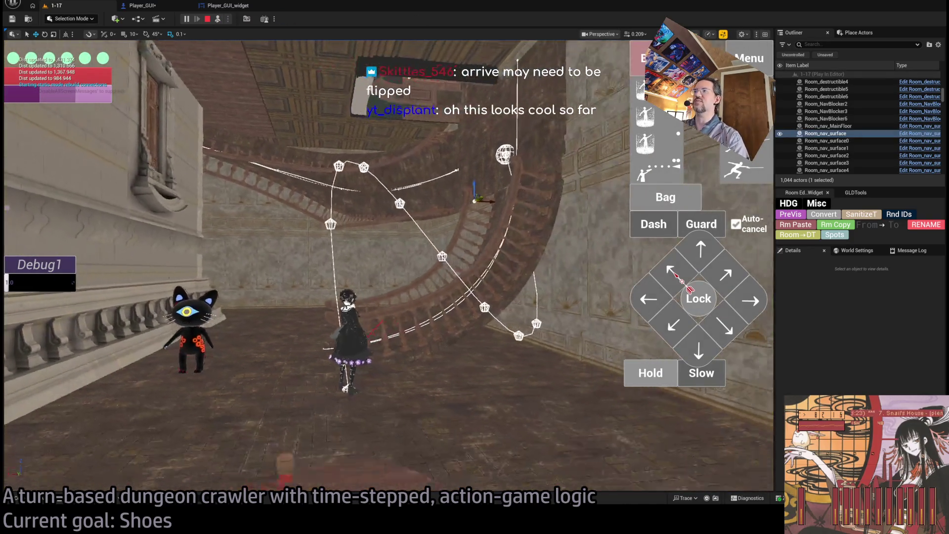
{"action": "left_click_drag", "start_coordinate": [467, 141], "coordinate": [466, 140]}
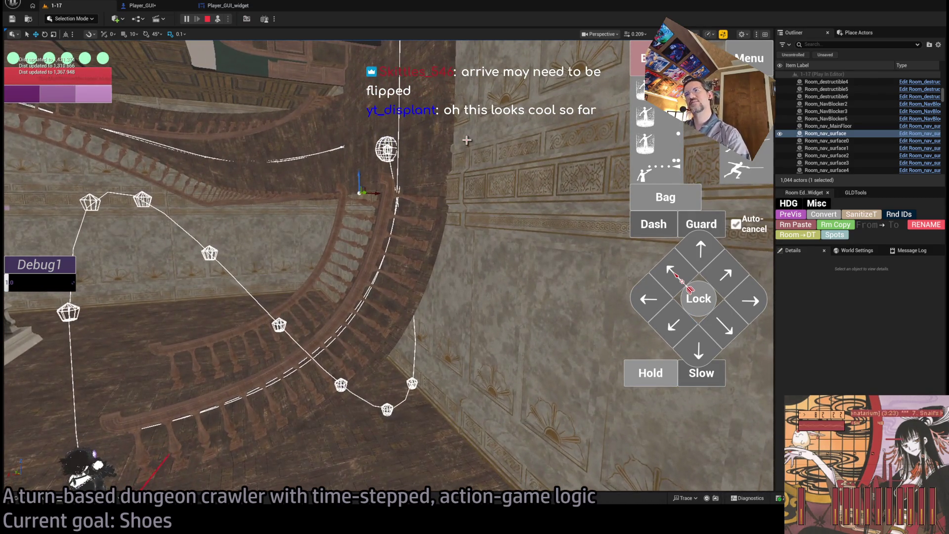
{"action": "key", "text": "Escape"}
{"action": "left_click", "coordinate": [143, 5]}
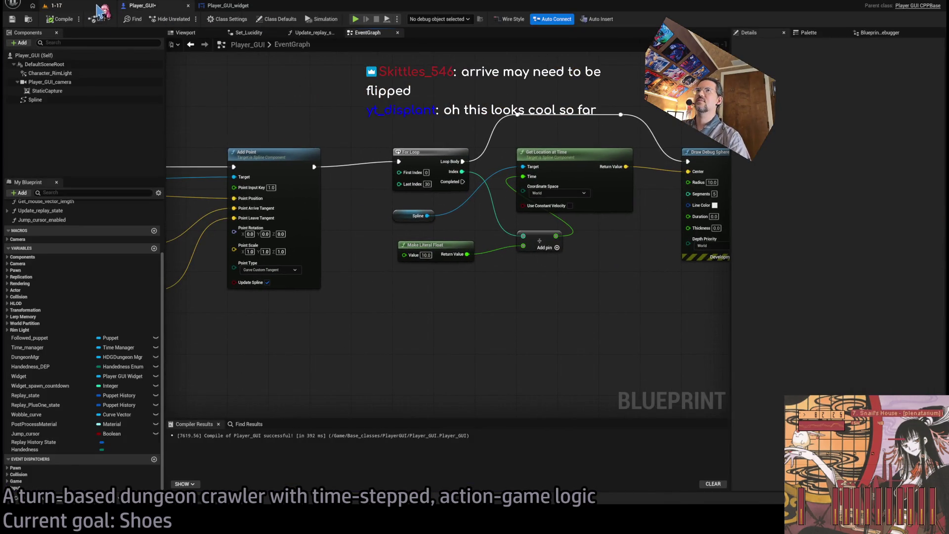
Step: Run a quick play test, set the Make Literal Float divisor to 30.0, and replay level 1-17
{"action": "left_click", "coordinate": [52, 6]}
{"action": "left_click", "coordinate": [186, 19]}
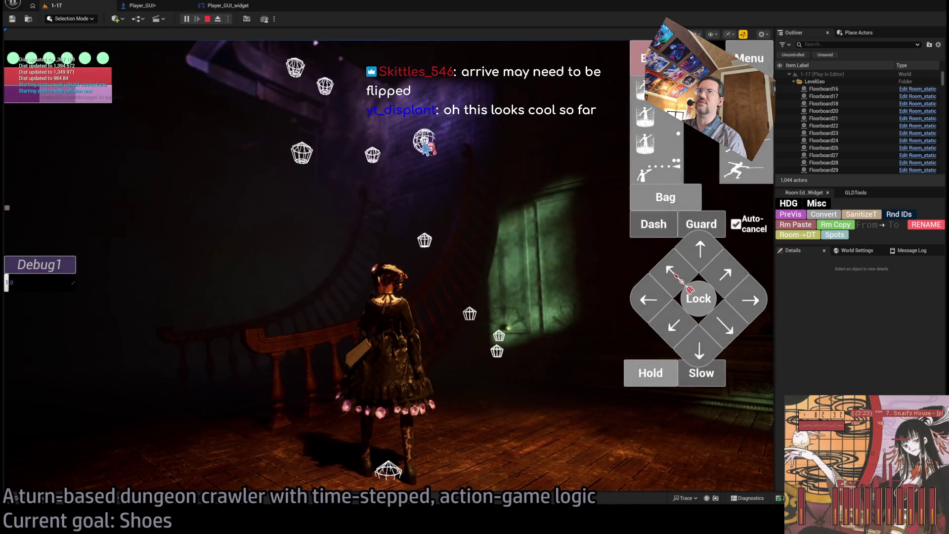
{"action": "left_click", "coordinate": [225, 6]}
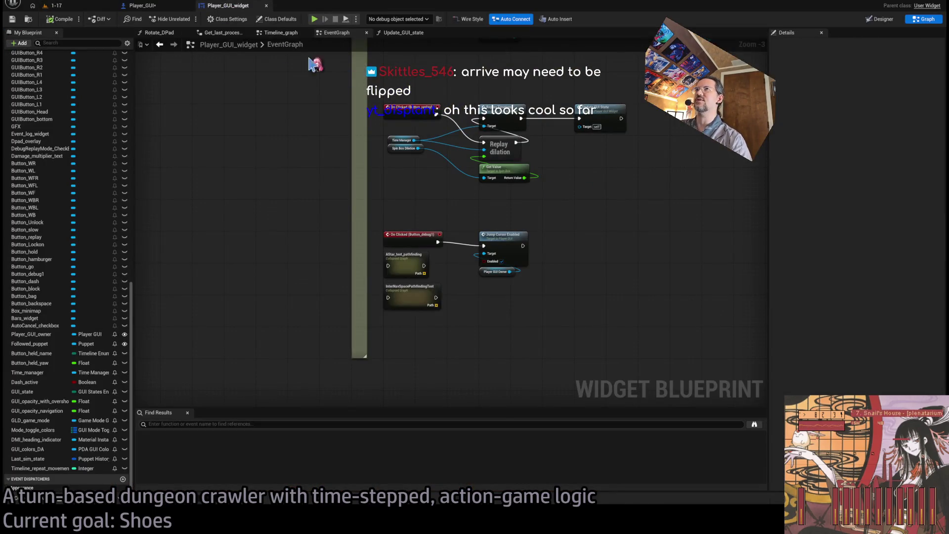
{"action": "left_click", "coordinate": [143, 6]}
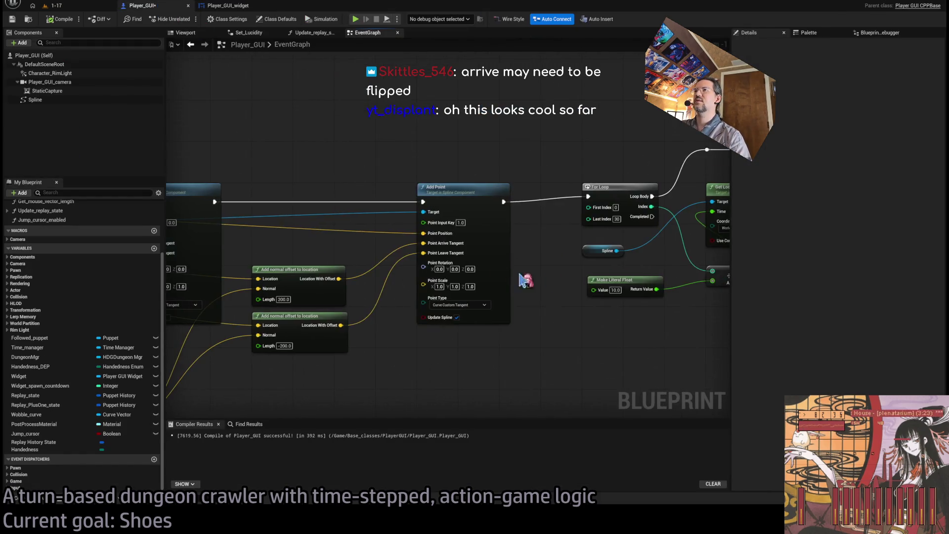
{"action": "scroll", "coordinate": [430, 277], "scroll_direction": "down", "scroll_amount": 5}
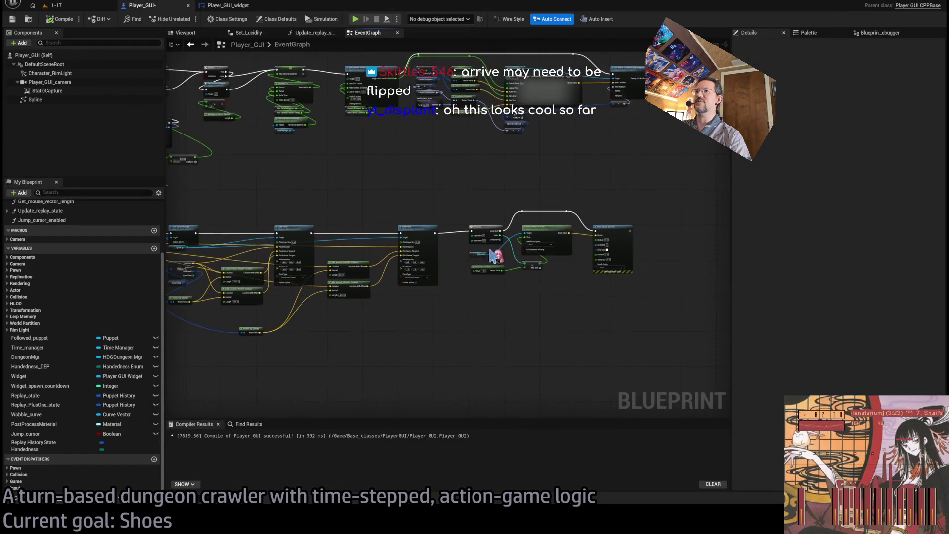
{"action": "scroll", "coordinate": [491, 254], "scroll_direction": "up", "scroll_amount": 5}
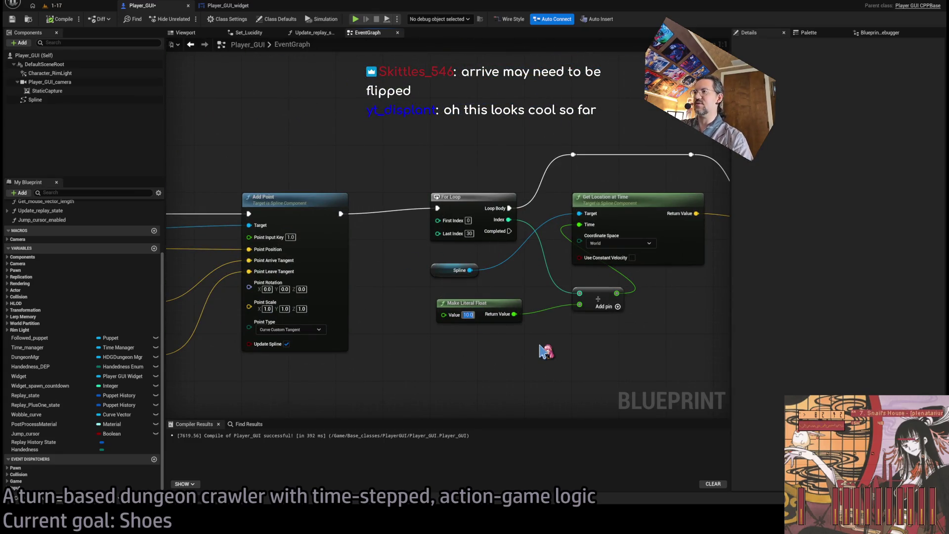
{"action": "type", "text": "30"}
{"action": "key", "text": "Return"}
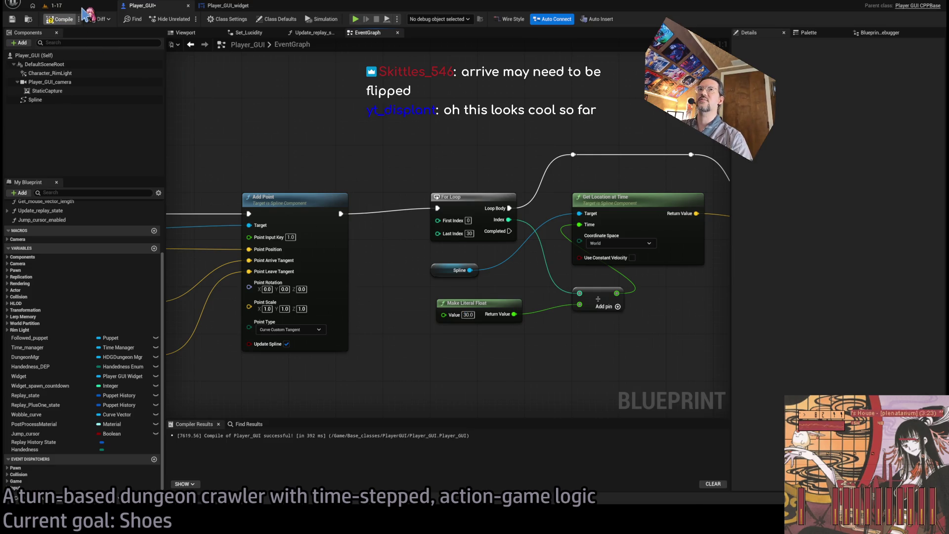
{"action": "left_click", "coordinate": [82, 7]}
{"action": "key", "text": "alt+p"}
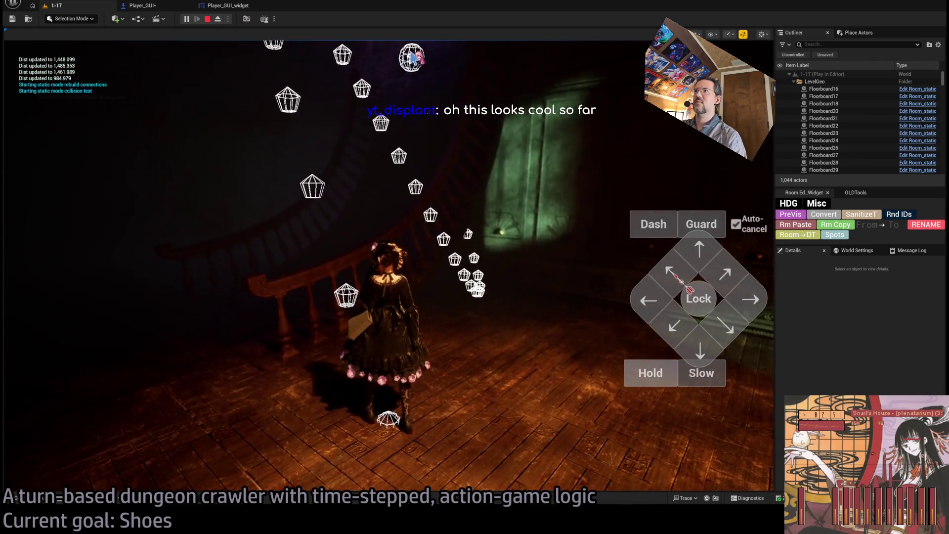
Step: Eject from the game to inspect spheres along the full spline, then stop and reopen Player_GUI
{"action": "key", "text": "shift+F1"}
{"action": "left_click", "coordinate": [217, 19]}
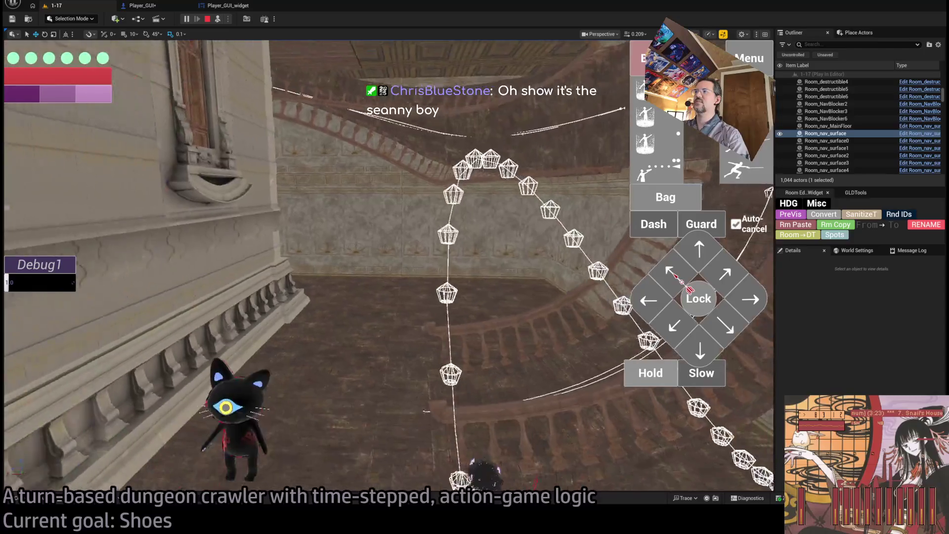
{"action": "key", "text": "Escape"}
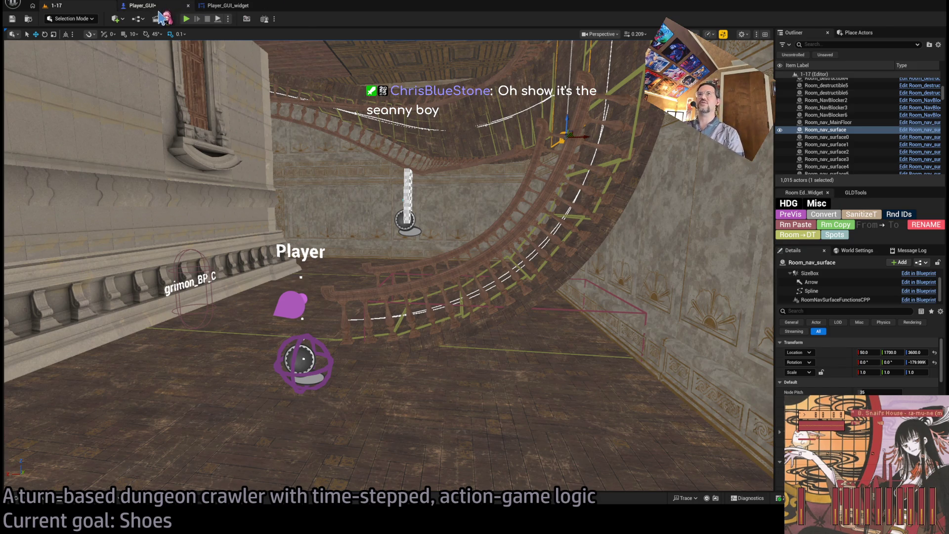
{"action": "left_click", "coordinate": [139, 6]}
{"action": "scroll", "coordinate": [494, 141], "scroll_direction": "down", "scroll_amount": 3}
{"action": "scroll", "coordinate": [459, 128], "scroll_direction": "up", "scroll_amount": 2}
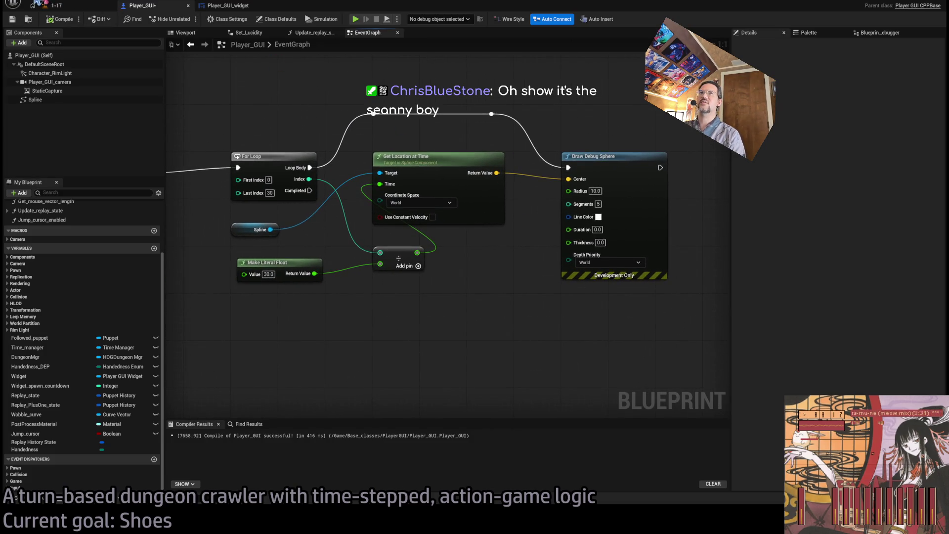
Step: Rewire the second Add Point's arrive tangent to the -200 offset node's Location With Offset
{"action": "left_click_drag", "start_coordinate": [280, 105], "coordinate": [276, 130]}
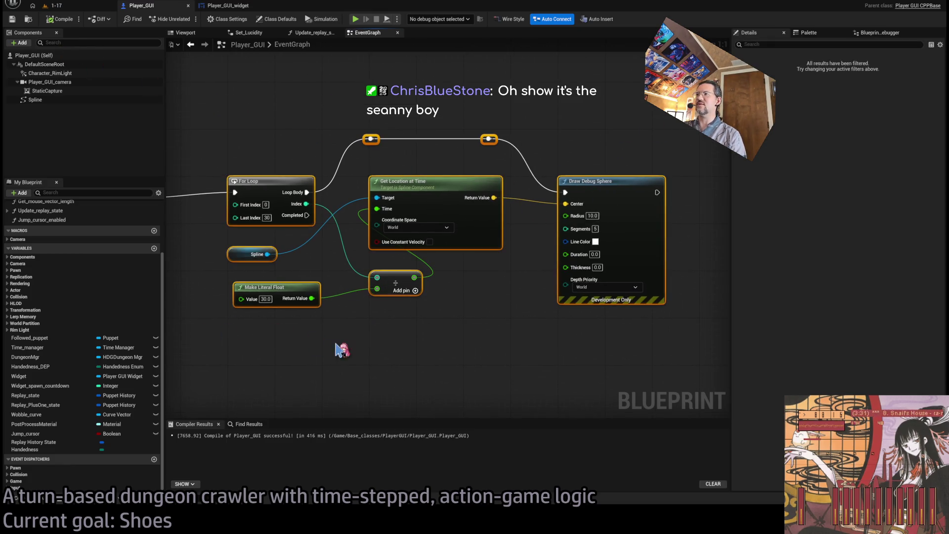
{"action": "mouse_move", "coordinate": [387, 349]}
{"action": "left_mouse_down"}
{"action": "mouse_move", "coordinate": [514, 295]}
{"action": "mouse_move", "coordinate": [494, 263]}
{"action": "left_mouse_up"}
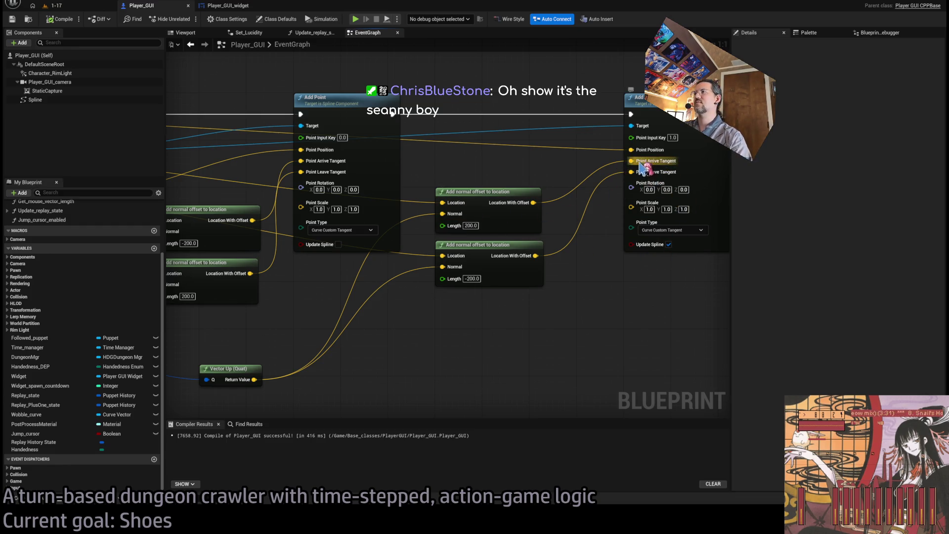
{"action": "left_click", "coordinate": [631, 160], "text": "alt"}
{"action": "left_click_drag", "start_coordinate": [536, 254], "coordinate": [631, 160]}
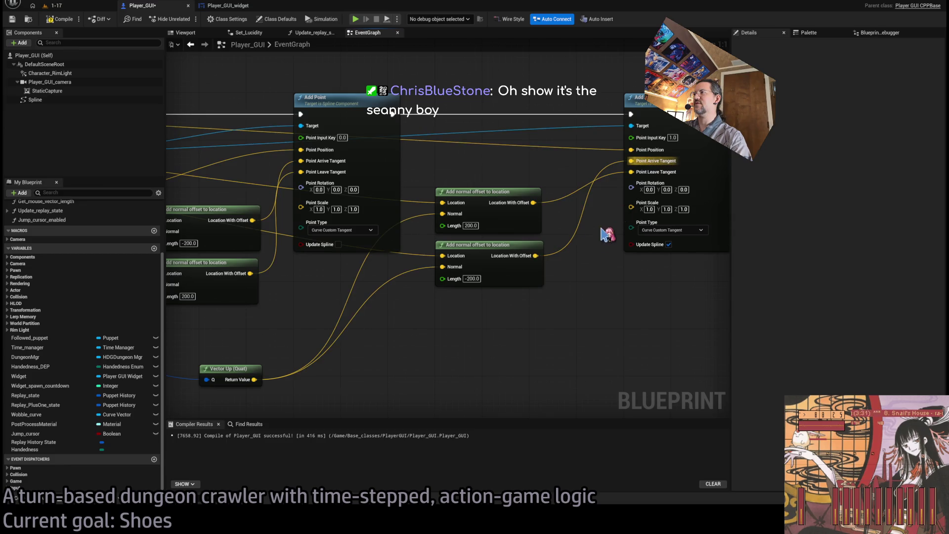
Step: Compile Player_GUI, play-test level 1-17 viewing the spline along the wall, then return to Player_GUI
{"action": "left_click", "coordinate": [73, 19]}
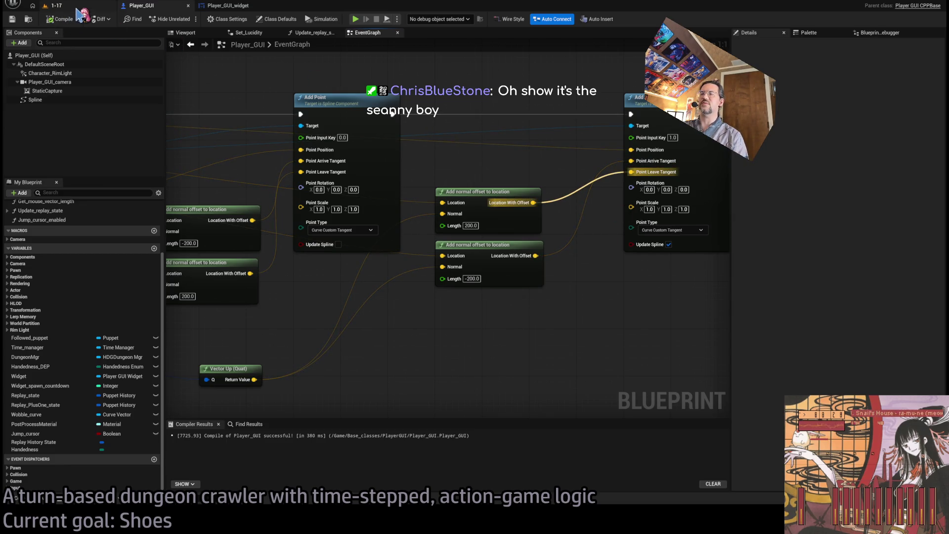
{"action": "left_click", "coordinate": [55, 6]}
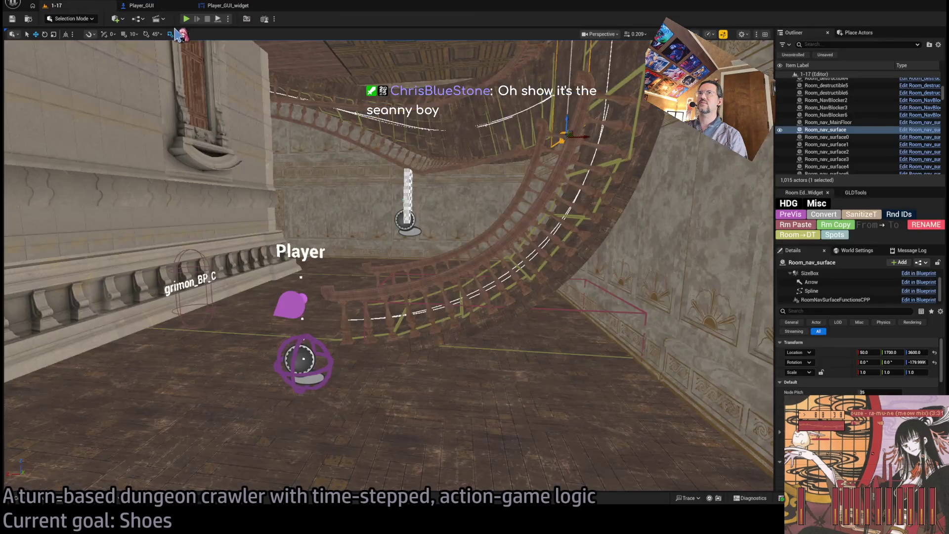
{"action": "key", "text": "alt+p"}
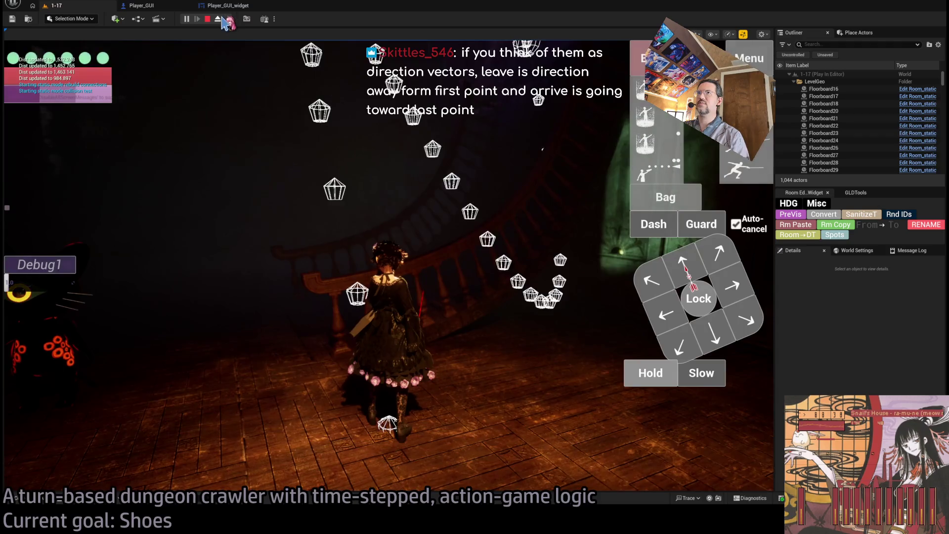
{"action": "key", "text": "F8"}
{"action": "left_click", "coordinate": [420, 243]}
{"action": "left_click_drag", "start_coordinate": [420, 242], "coordinate": [473, 132]}
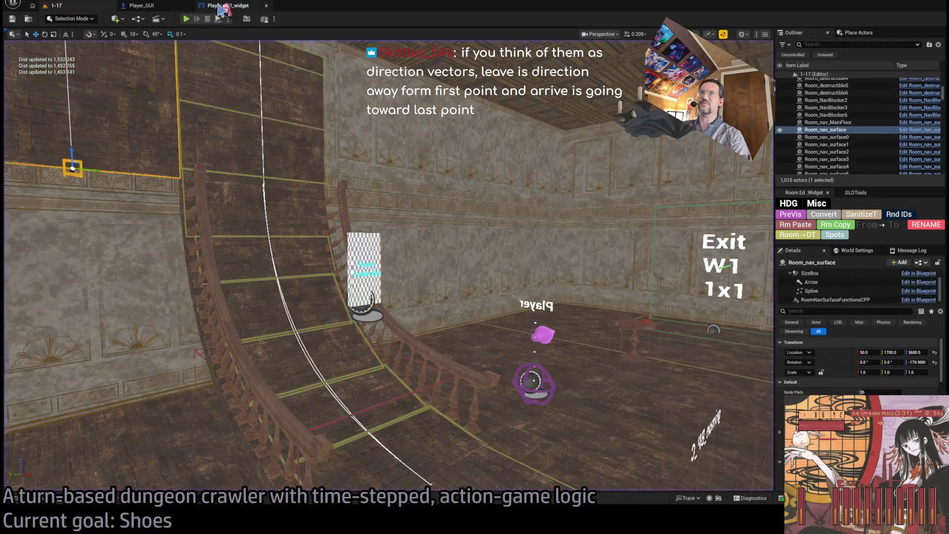
{"action": "left_click", "coordinate": [226, 5]}
{"action": "left_click", "coordinate": [162, 7]}
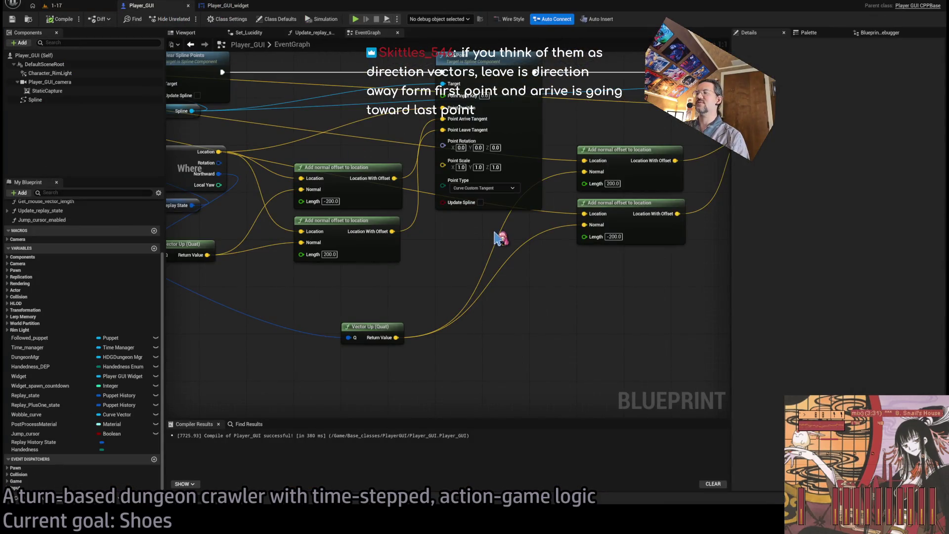
Step: Enable Update Spline on the second Add Point node with both Add Point nodes in view
{"action": "mouse_move", "coordinate": [420, 265]}
{"action": "left_mouse_down"}
{"action": "mouse_move", "coordinate": [392, 298]}
{"action": "mouse_move", "coordinate": [240, 301]}
{"action": "left_mouse_up"}
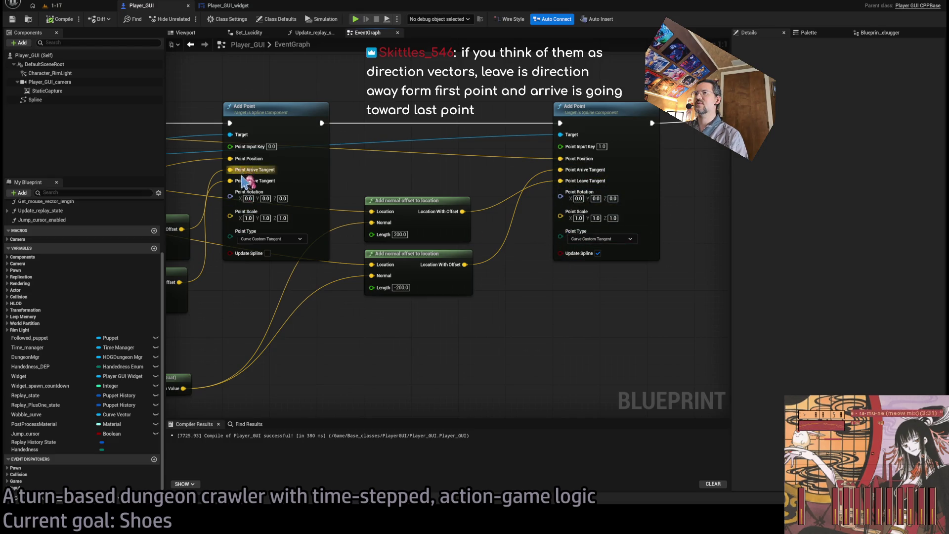
{"action": "left_click", "coordinate": [598, 253]}
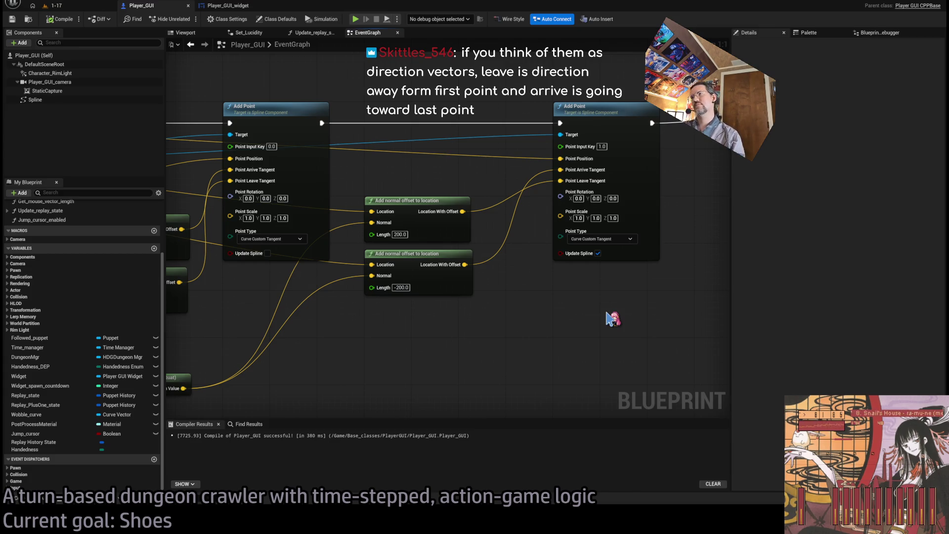
{"action": "scroll", "coordinate": [504, 320], "scroll_direction": "down", "scroll_amount": 2}
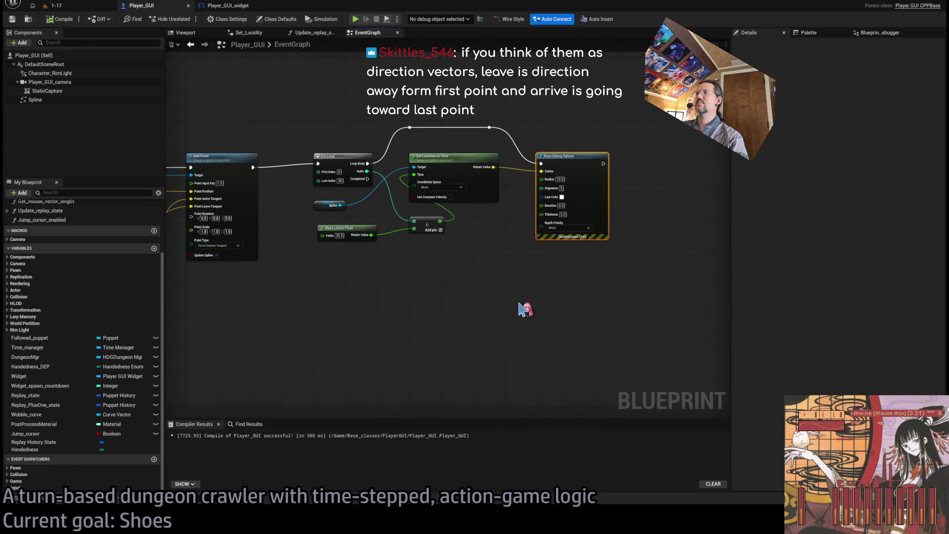
Step: Paste a Draw Debug Sphere into the loop's execution flow and chain a duplicate after it
{"action": "key", "text": "ctrl+v"}
{"action": "mouse_move", "coordinate": [551, 205]}
{"action": "left_mouse_down"}
{"action": "mouse_move", "coordinate": [532, 192]}
{"action": "mouse_move", "coordinate": [543, 181]}
{"action": "left_mouse_up"}
{"action": "left_click_drag", "start_coordinate": [444, 64], "coordinate": [509, 187]}
{"action": "left_click_drag", "start_coordinate": [572, 187], "coordinate": [516, 75]}
{"action": "key", "text": "ctrl+v"}
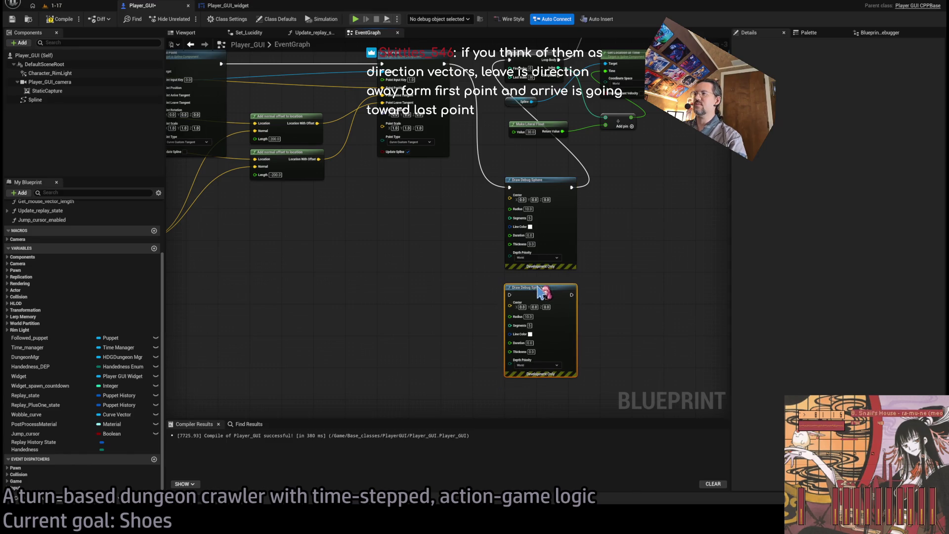
{"action": "left_click_drag", "start_coordinate": [509, 187], "coordinate": [509, 290]}
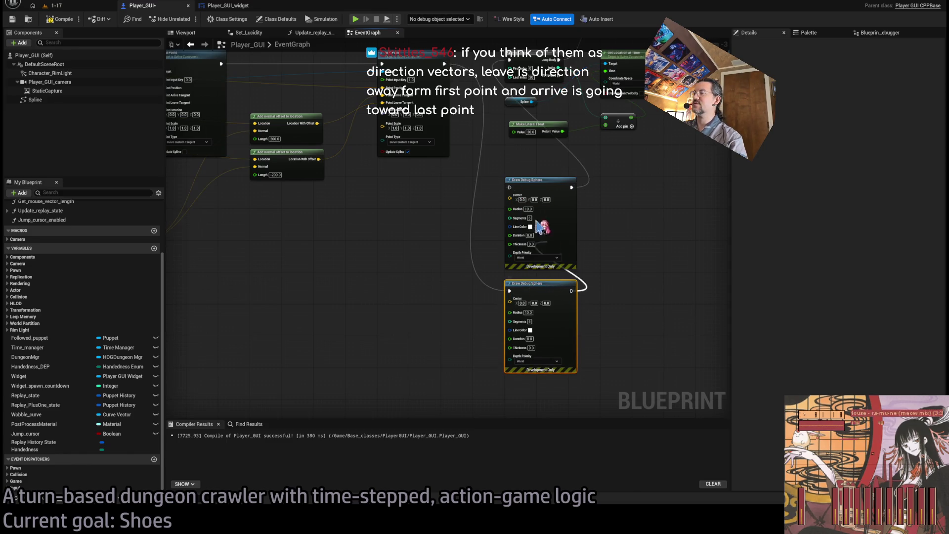
{"action": "left_click", "coordinate": [606, 289]}
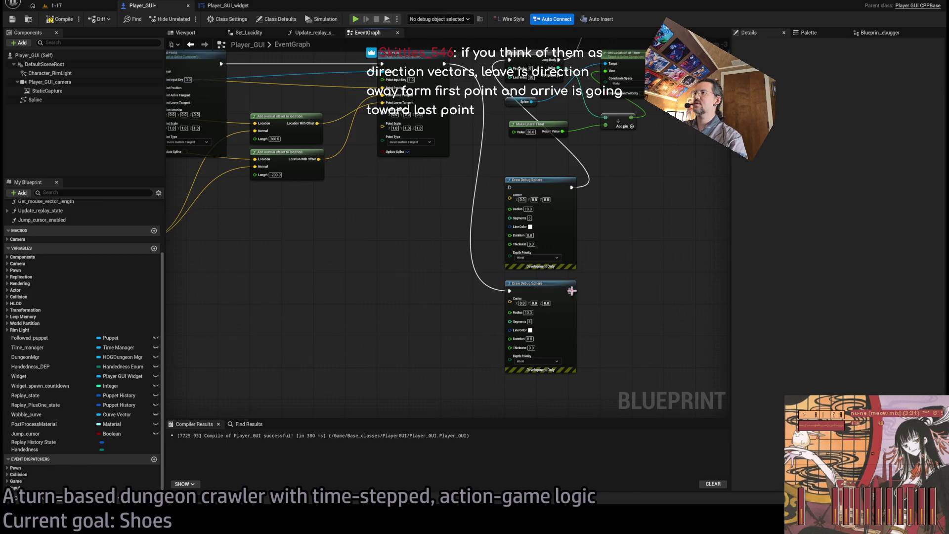
{"action": "left_click_drag", "start_coordinate": [571, 291], "coordinate": [510, 187]}
Step: Give both debug spheres radius 15 and 6 segments, with the lower sphere's line color red
{"action": "scroll", "coordinate": [521, 223], "scroll_direction": "up", "scroll_amount": 2}
{"action": "left_click", "coordinate": [528, 201]}
{"action": "type", "text": "15"}
{"action": "left_click", "coordinate": [530, 355]}
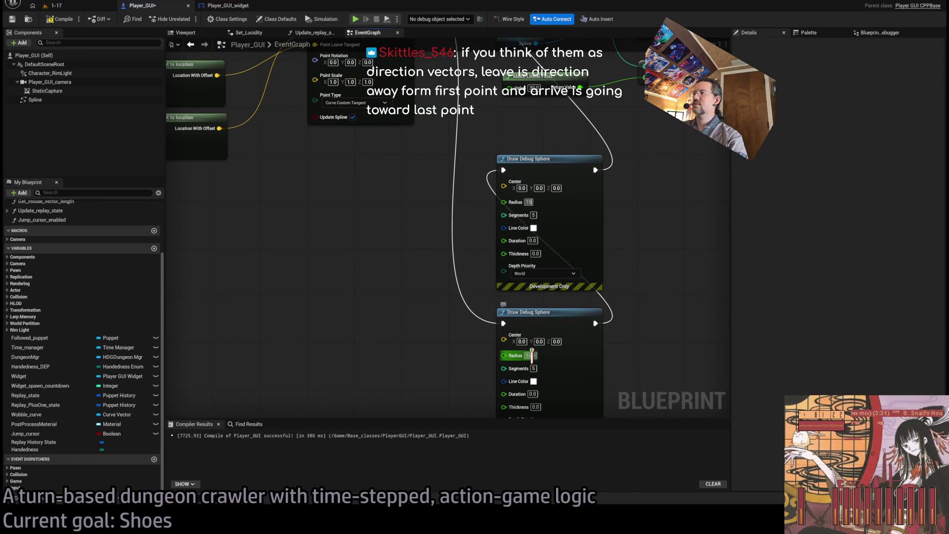
{"action": "type", "text": "15"}
{"action": "left_click", "coordinate": [533, 215]}
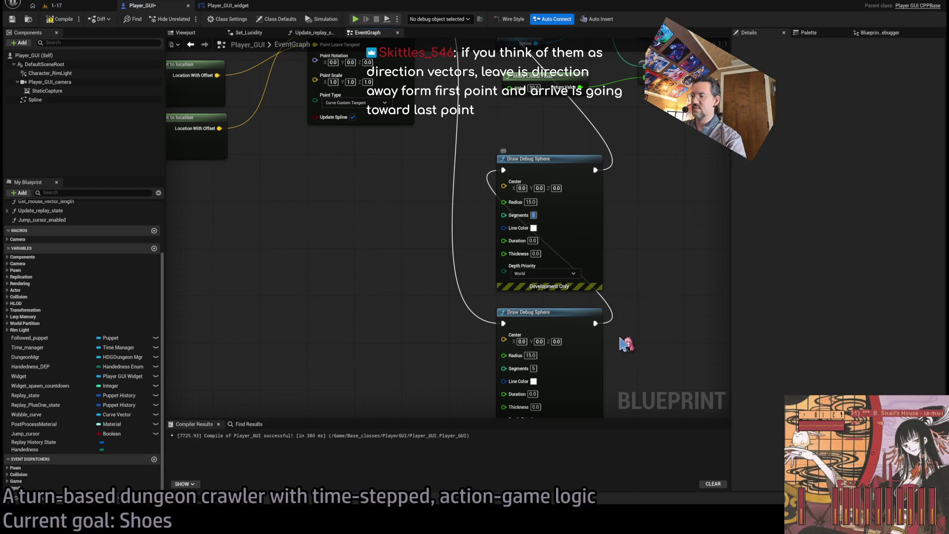
{"action": "left_click", "coordinate": [533, 368]}
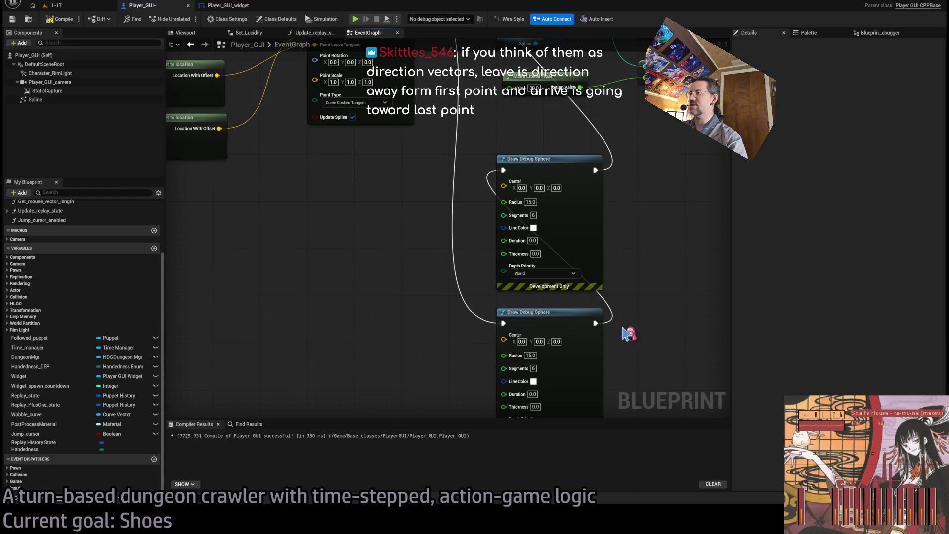
{"action": "scroll", "coordinate": [627, 334], "scroll_direction": "down", "scroll_amount": 3}
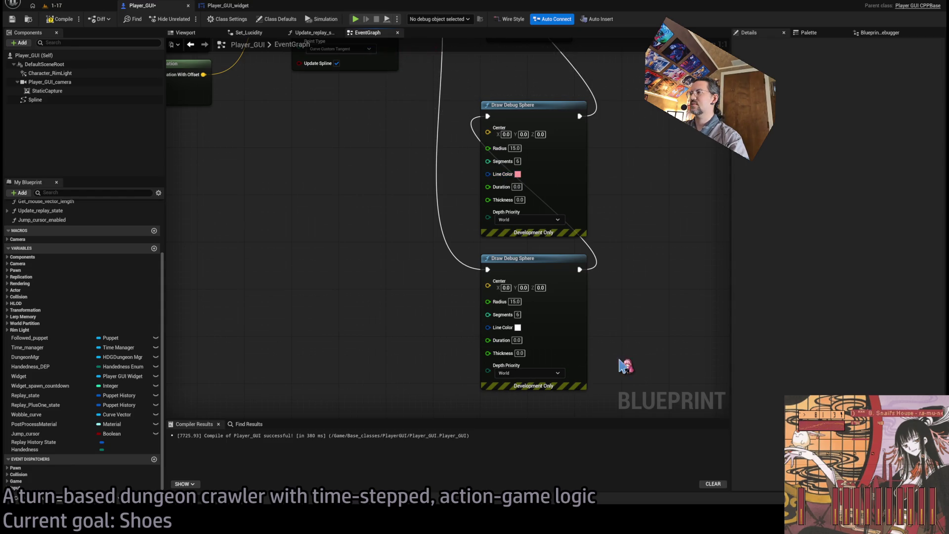
{"action": "left_click", "coordinate": [518, 328]}
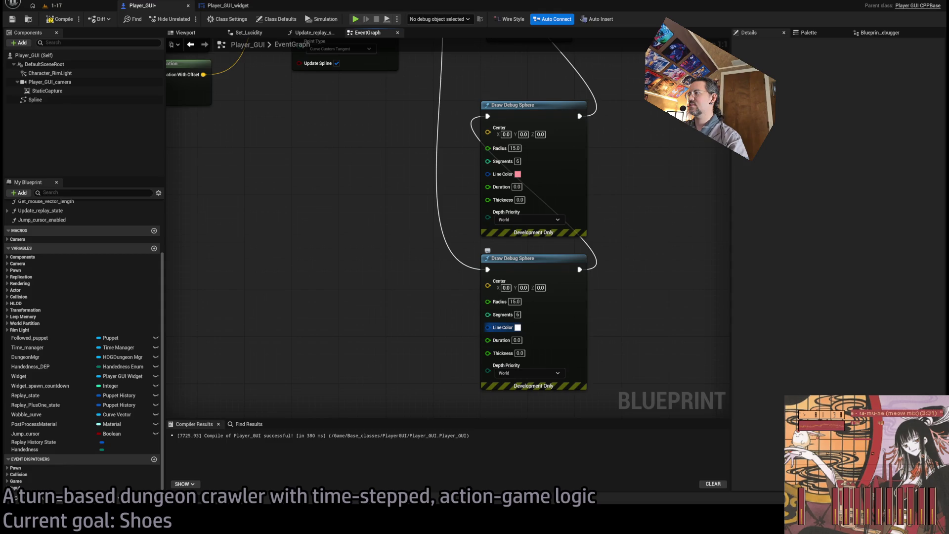
Step: Feed a tangent-offset location into the upper sphere's Center pin
{"action": "scroll", "coordinate": [356, 233], "scroll_direction": "down", "scroll_amount": 3}
{"action": "mouse_move", "coordinate": [355, 233]}
{"action": "left_mouse_down"}
{"action": "mouse_move", "coordinate": [623, 280]}
{"action": "mouse_move", "coordinate": [516, 207]}
{"action": "mouse_move", "coordinate": [574, 249]}
{"action": "mouse_move", "coordinate": [604, 250]}
{"action": "mouse_move", "coordinate": [672, 337]}
{"action": "left_mouse_up"}
{"action": "scroll", "coordinate": [455, 206], "scroll_direction": "down", "scroll_amount": 2}
{"action": "scroll", "coordinate": [357, 183], "scroll_direction": "up", "scroll_amount": 2}
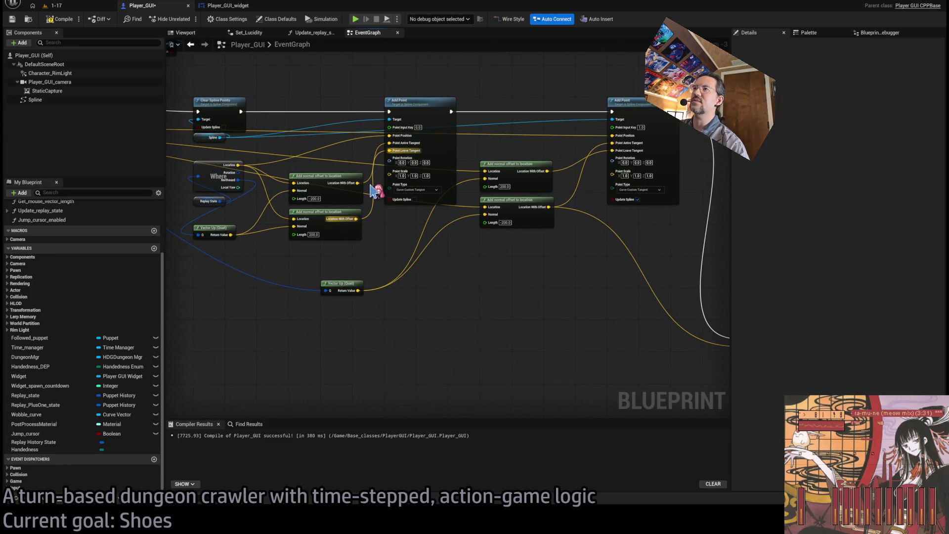
{"action": "left_click_drag", "start_coordinate": [736, 326], "coordinate": [591, 244]}
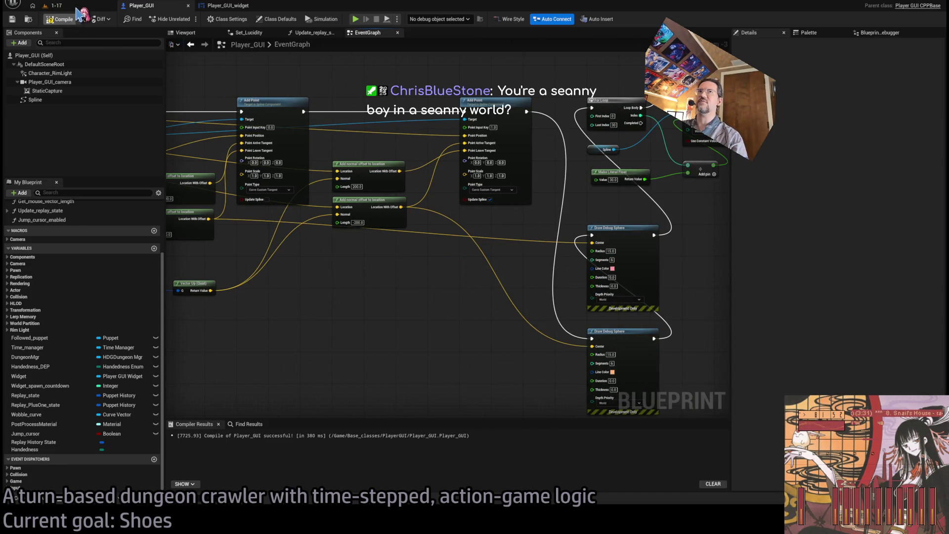
Step: Play the 1-17 level and eject with F8 to view the spheres along the staircase
{"action": "left_click", "coordinate": [77, 7]}
{"action": "key", "text": "alt+p"}
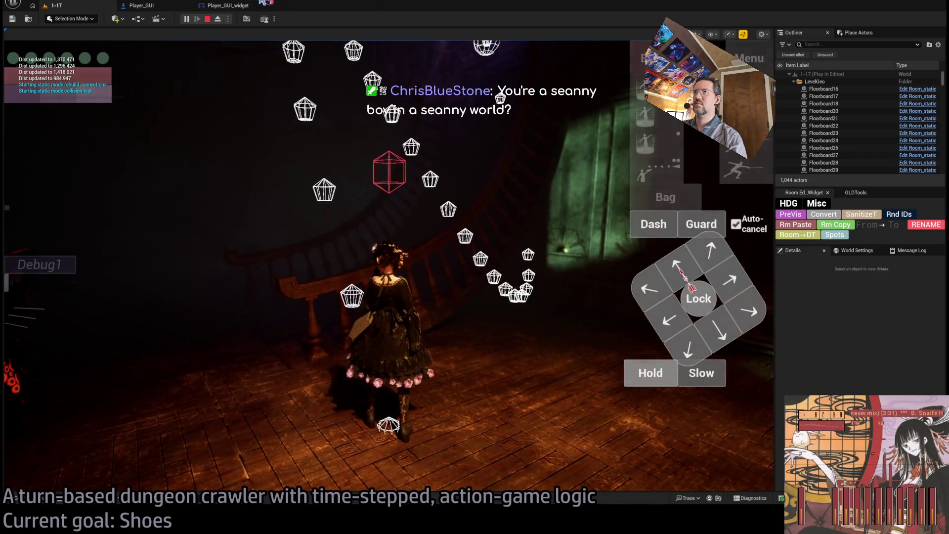
{"action": "key", "text": "F8"}
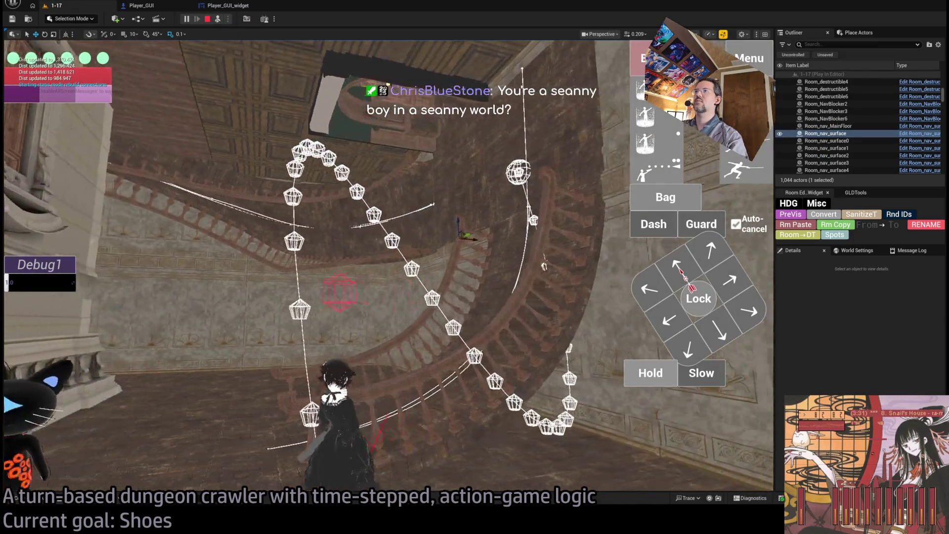
{"action": "left_click_drag", "start_coordinate": [386, 178], "coordinate": [386, 97]}
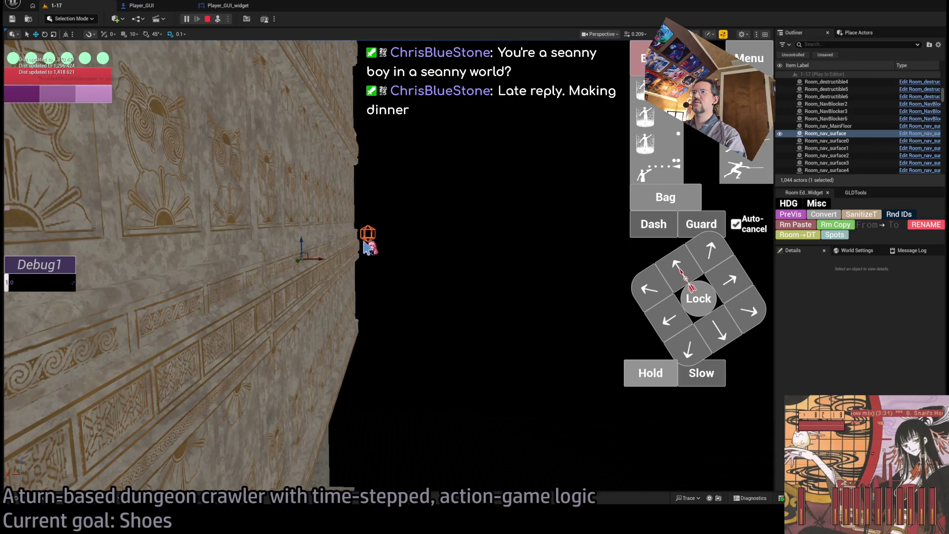
{"action": "left_click_drag", "start_coordinate": [385, 96], "coordinate": [385, 87]}
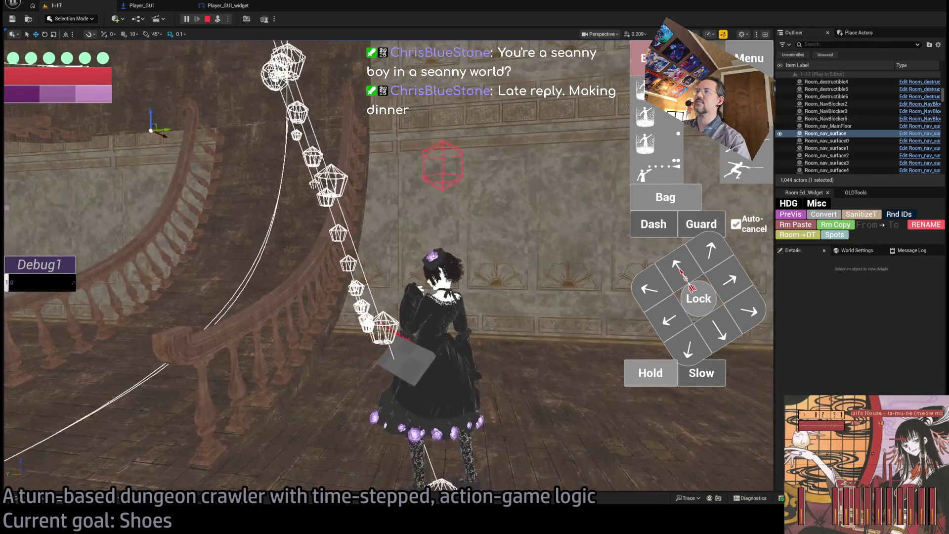
Step: Walk the character closer to the white and red spheres, then stop the playtest
{"action": "left_click", "coordinate": [363, 205]}
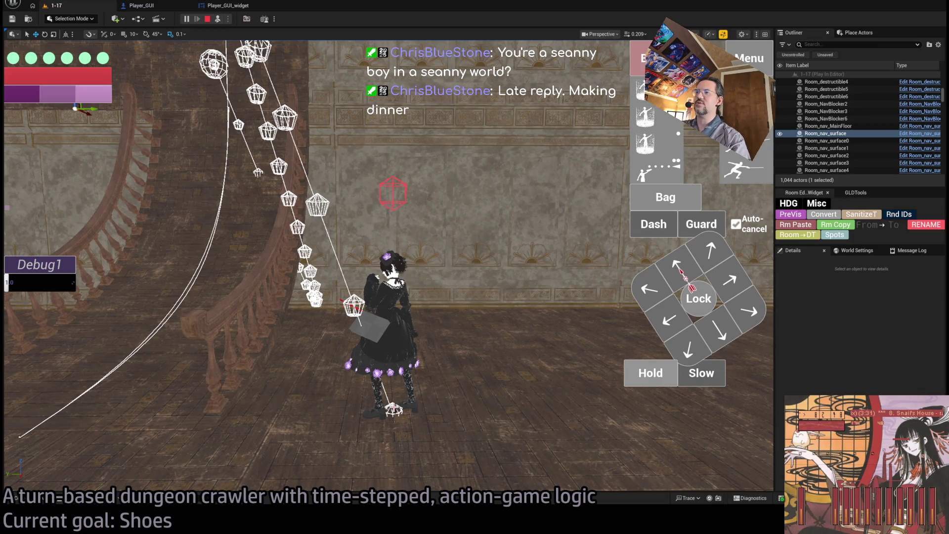
{"action": "left_click", "coordinate": [399, 245]}
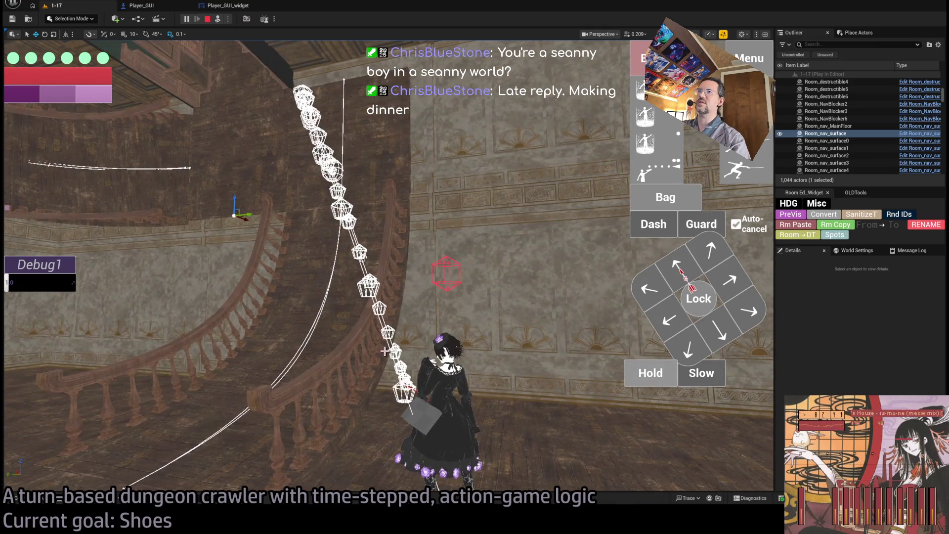
{"action": "left_click", "coordinate": [360, 214]}
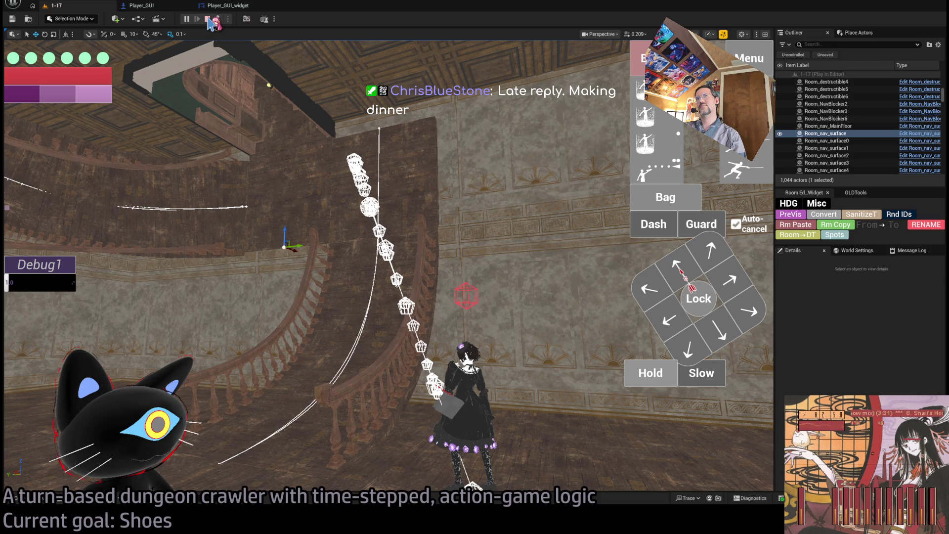
{"action": "left_click", "coordinate": [208, 20]}
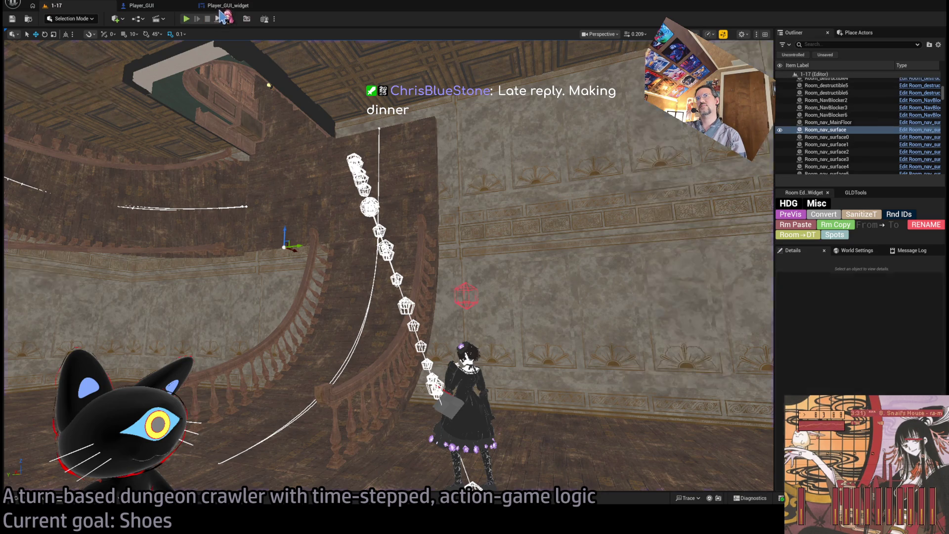
{"action": "left_click", "coordinate": [227, 6]}
Step: Reconnect the second point's Point Arrive Tangent to the other Location With Offset
{"action": "left_click", "coordinate": [170, 9]}
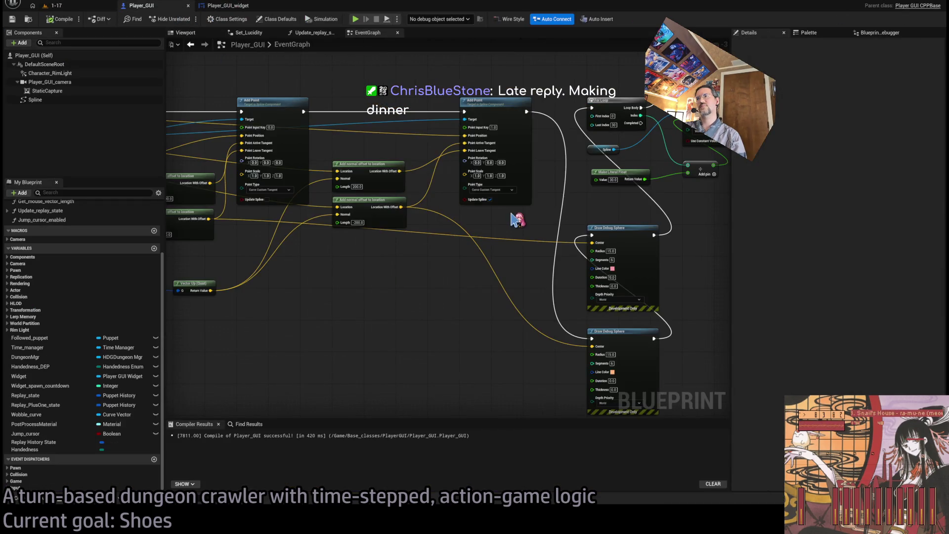
{"action": "scroll", "coordinate": [515, 214], "scroll_direction": "down", "scroll_amount": 1}
{"action": "scroll", "coordinate": [543, 275], "scroll_direction": "up", "scroll_amount": 3}
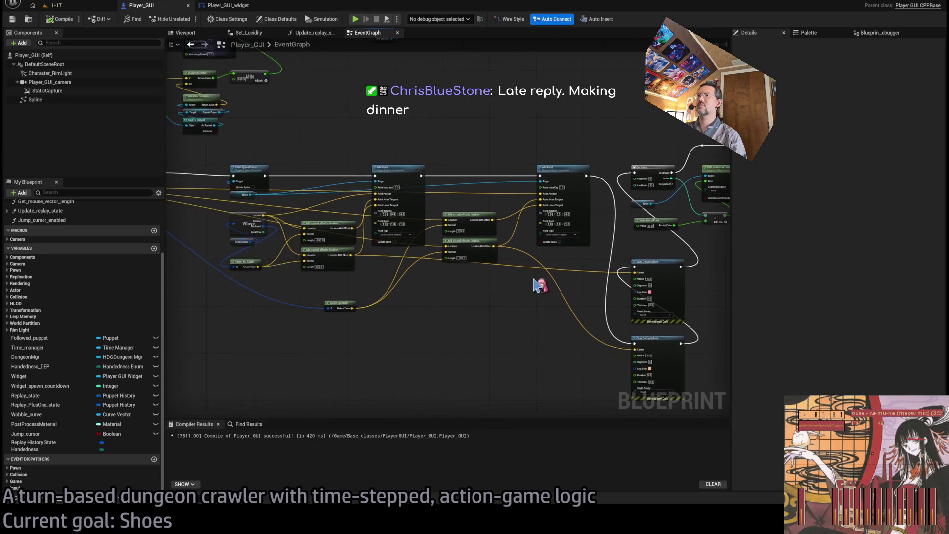
{"action": "mouse_move", "coordinate": [573, 159]}
{"action": "left_mouse_down"}
{"action": "mouse_move", "coordinate": [573, 170]}
{"action": "mouse_move", "coordinate": [509, 225]}
{"action": "left_mouse_up"}
{"action": "left_click_drag", "start_coordinate": [479, 190], "coordinate": [562, 158]}
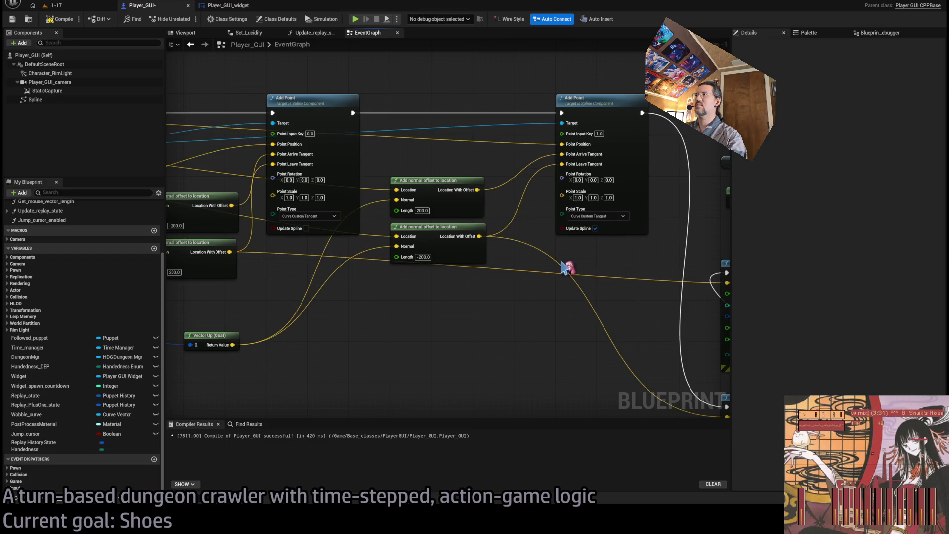
Step: Add a Spline getter and an Add Points node fed by a two-entry Make Array
{"action": "scroll", "coordinate": [499, 310], "scroll_direction": "down", "scroll_amount": 1}
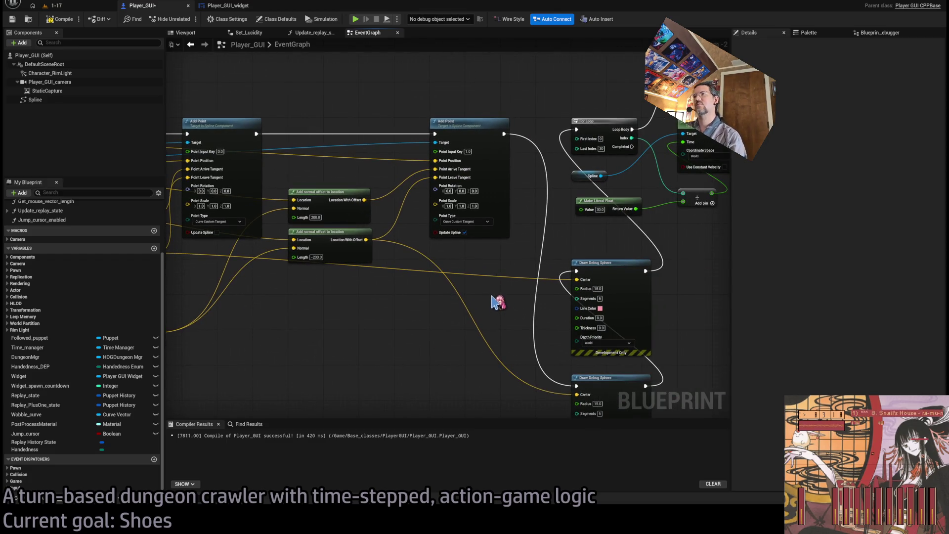
{"action": "left_click_drag", "start_coordinate": [493, 303], "coordinate": [621, 331]}
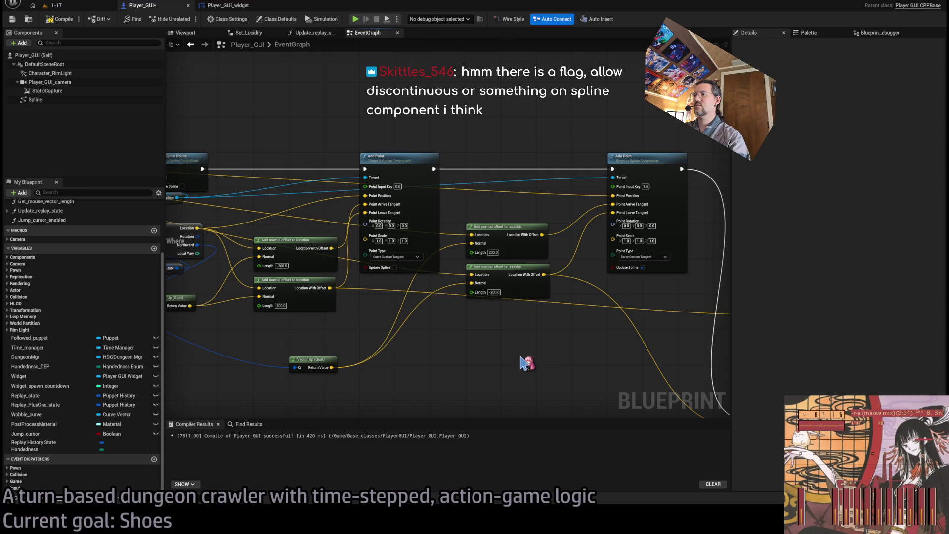
{"action": "key", "text": "ctrl+v"}
{"action": "mouse_move", "coordinate": [460, 415]}
{"action": "left_mouse_down"}
{"action": "mouse_move", "coordinate": [468, 339]}
{"action": "mouse_move", "coordinate": [484, 318]}
{"action": "mouse_move", "coordinate": [450, 335]}
{"action": "mouse_move", "coordinate": [354, 347]}
{"action": "left_mouse_up"}
{"action": "left_click", "coordinate": [492, 329]}
{"action": "type", "text": "make spline point"}
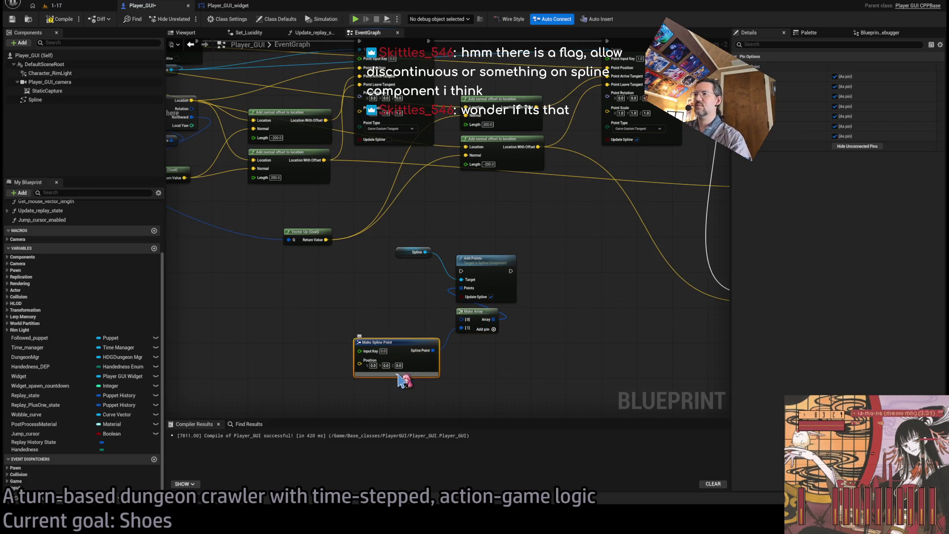
{"action": "key", "text": "Return"}
{"action": "key", "text": "ctrl+z"}
{"action": "key", "text": "ctrl+z"}
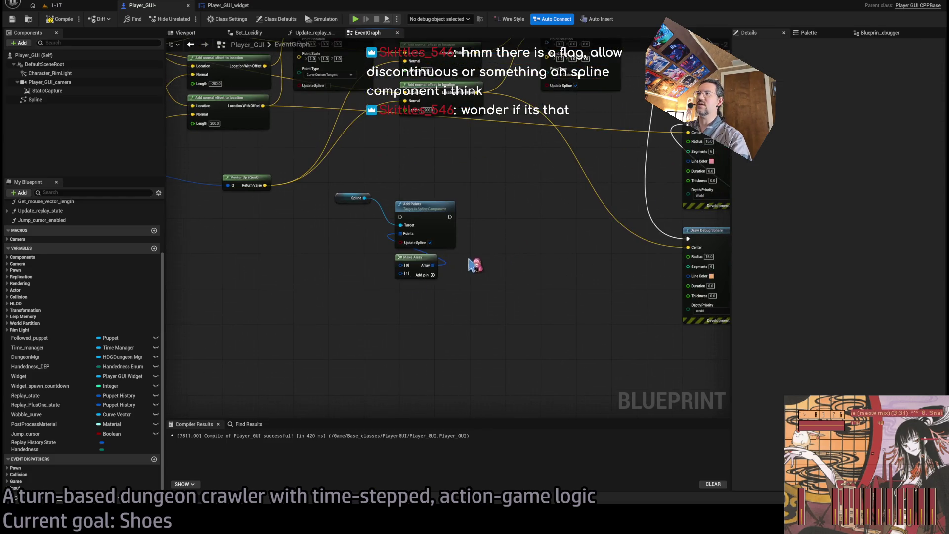
{"action": "scroll", "coordinate": [346, 148], "scroll_direction": "up", "scroll_amount": 5}
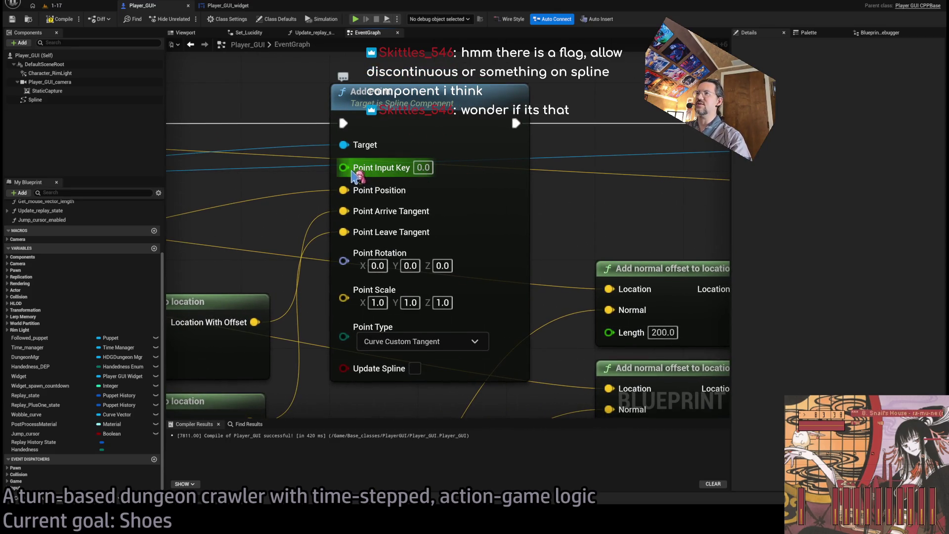
{"action": "key", "text": "ctrl+z"}
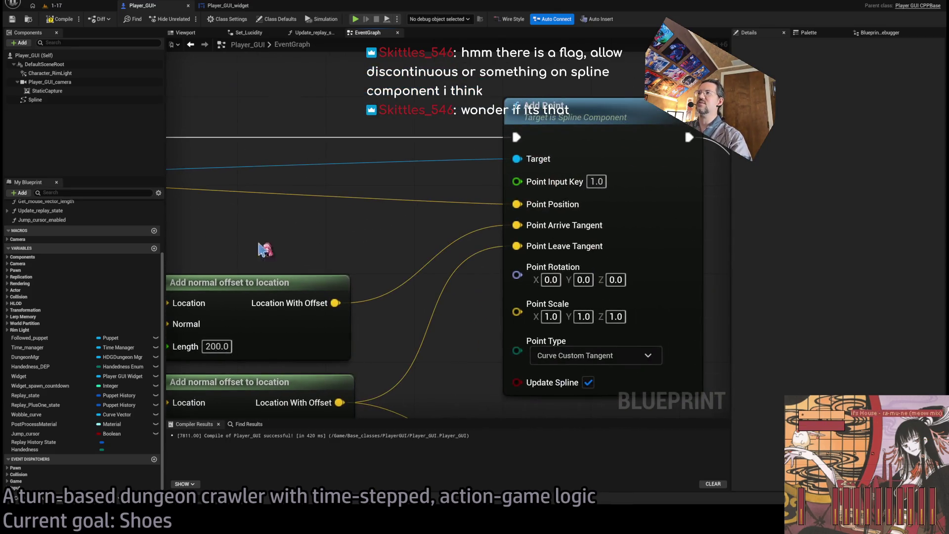
{"action": "scroll", "coordinate": [405, 247], "scroll_direction": "down", "scroll_amount": 4}
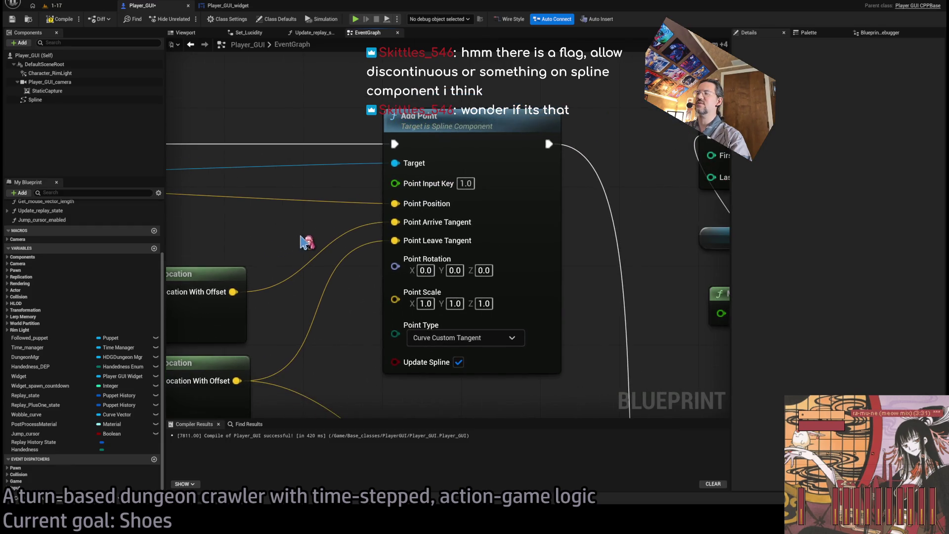
{"action": "scroll", "coordinate": [473, 241], "scroll_direction": "down", "scroll_amount": 1}
{"action": "mouse_move", "coordinate": [473, 241]}
{"action": "left_mouse_down"}
{"action": "mouse_move", "coordinate": [530, 248]}
{"action": "mouse_move", "coordinate": [500, 250]}
{"action": "mouse_move", "coordinate": [548, 221]}
{"action": "mouse_move", "coordinate": [423, 190]}
{"action": "left_mouse_up"}
{"action": "scroll", "coordinate": [548, 221], "scroll_direction": "down", "scroll_amount": 2}
{"action": "scroll", "coordinate": [497, 218], "scroll_direction": "up", "scroll_amount": 2}
{"action": "scroll", "coordinate": [422, 190], "scroll_direction": "up", "scroll_amount": 5}
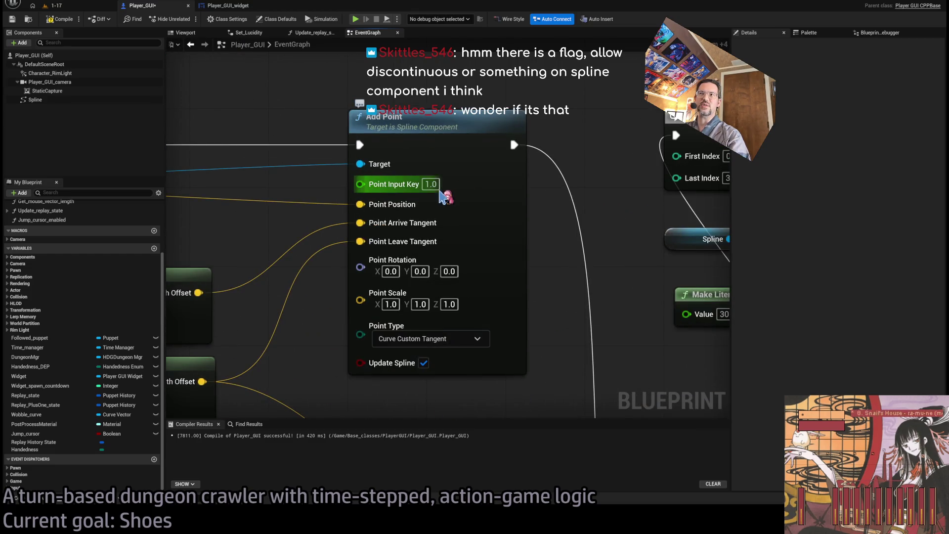
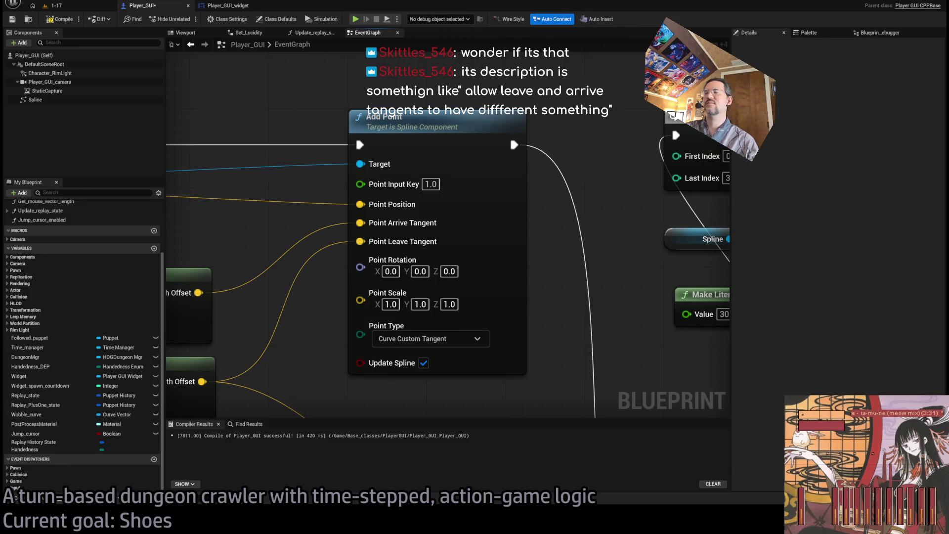
Step: Select Player_GUI's Spline component so its properties appear in the Details panel
{"action": "scroll", "coordinate": [371, 267], "scroll_direction": "down", "scroll_amount": 3}
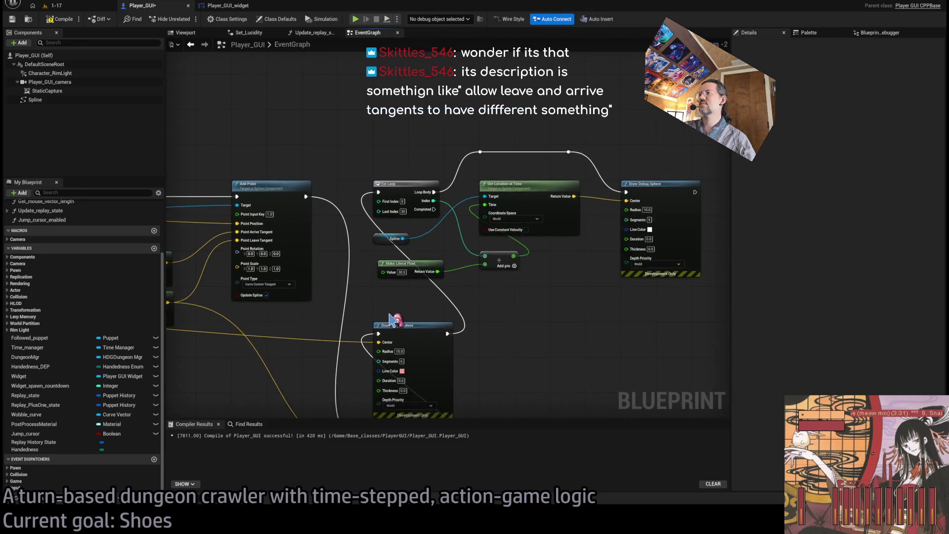
{"action": "scroll", "coordinate": [511, 269], "scroll_direction": "up", "scroll_amount": 1}
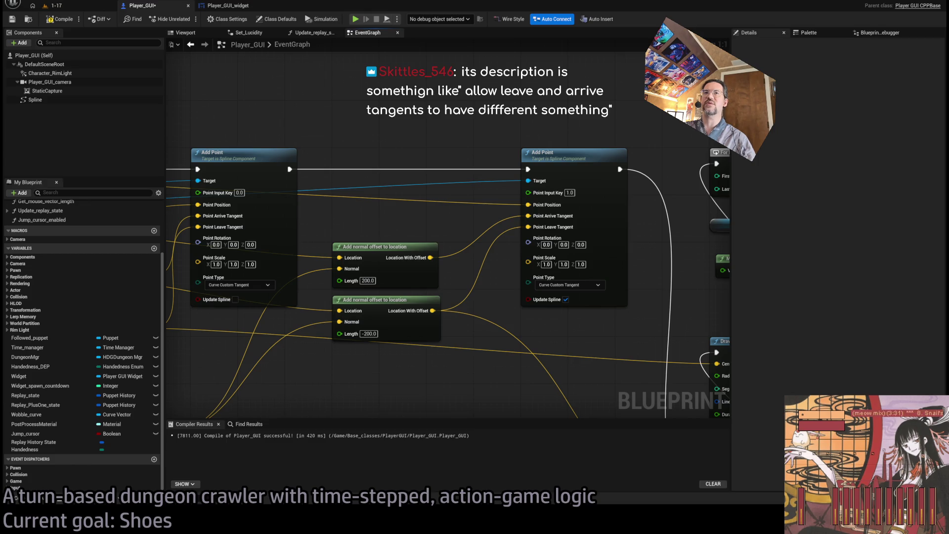
{"action": "left_click", "coordinate": [51, 99]}
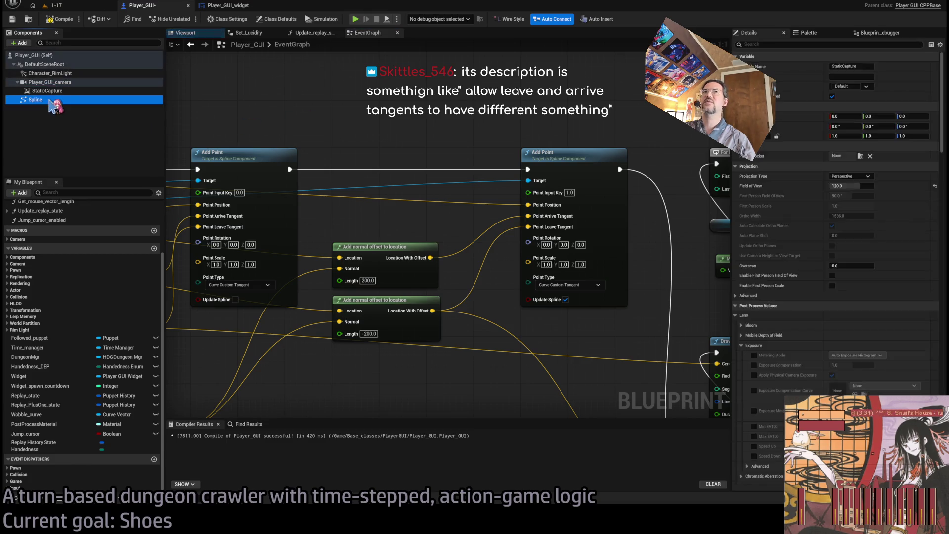
Step: Browse the Spline component's advanced tick and spline settings, including the Default Up Vector
{"action": "scroll", "coordinate": [771, 232], "scroll_direction": "down", "scroll_amount": 1}
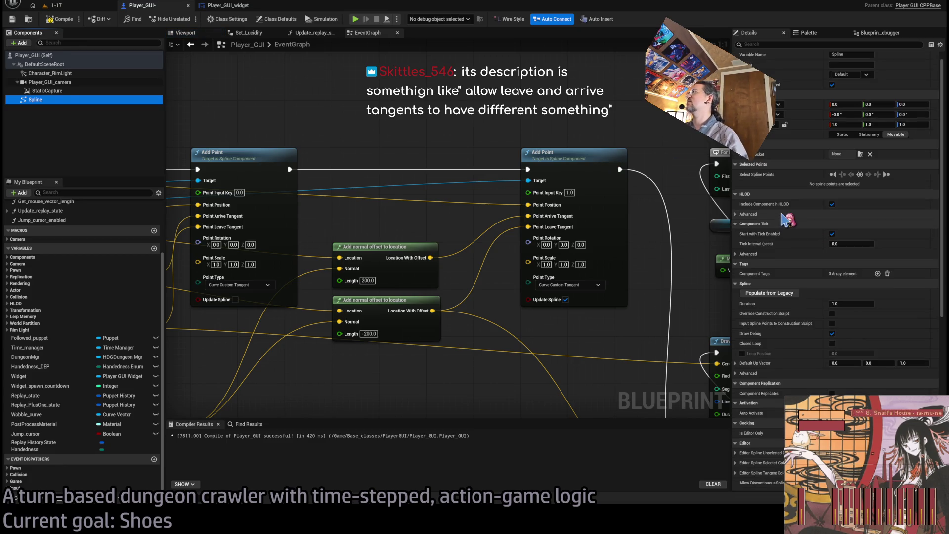
{"action": "left_click", "coordinate": [785, 244]}
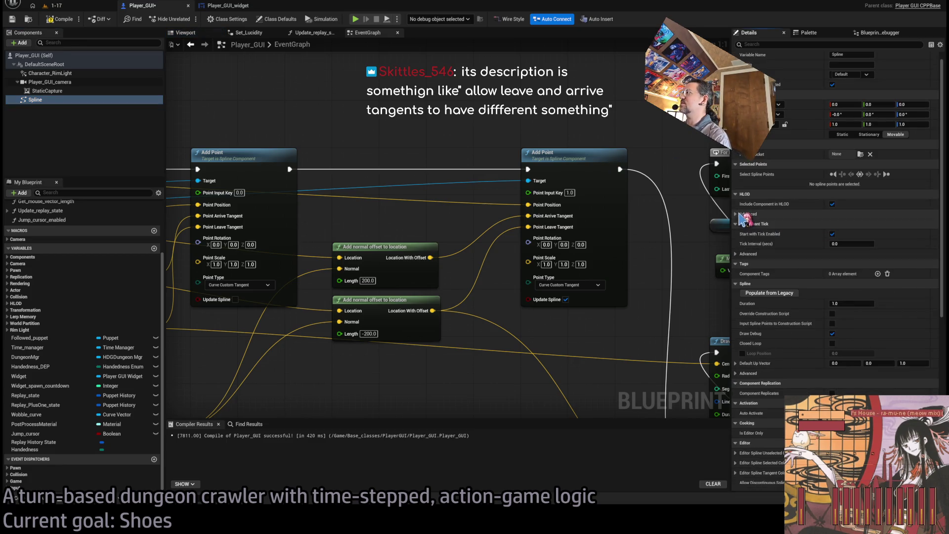
{"action": "left_click", "coordinate": [741, 254]}
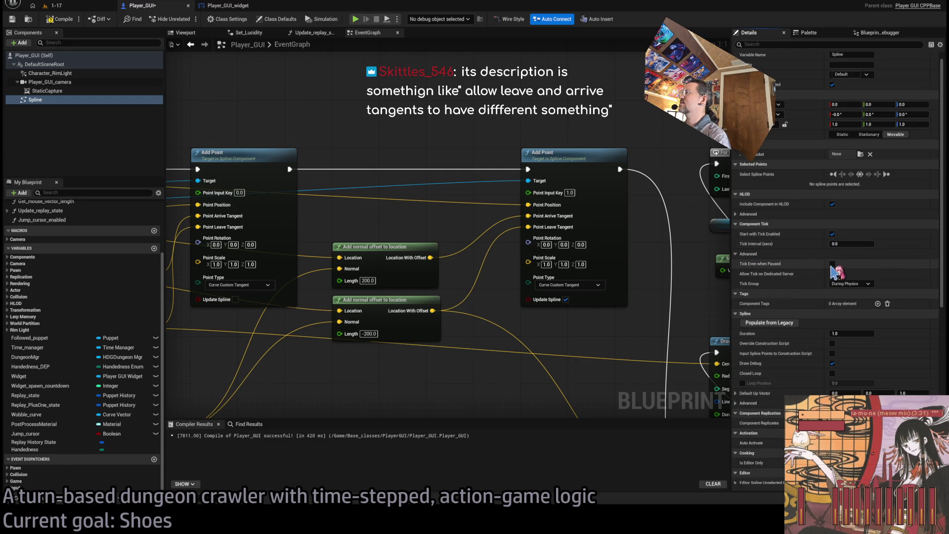
{"action": "left_click", "coordinate": [740, 255]}
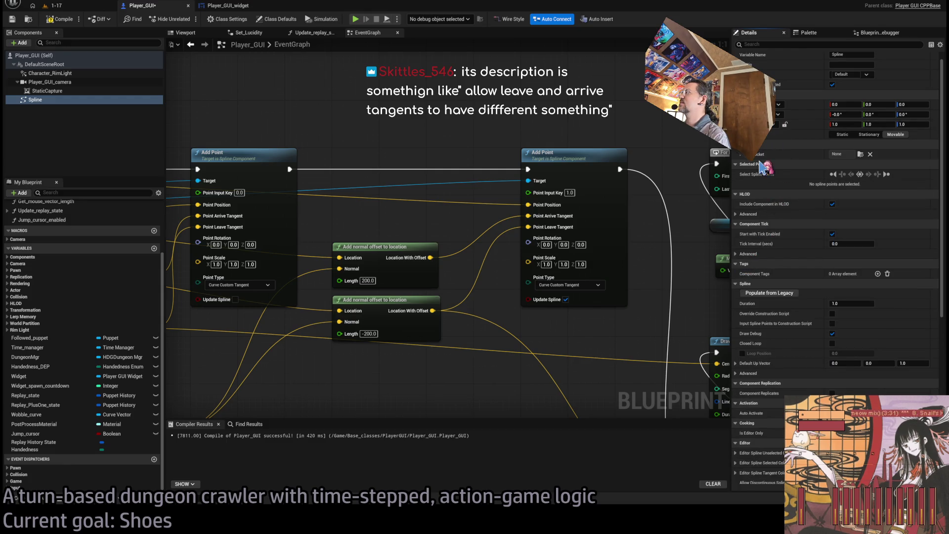
{"action": "scroll", "coordinate": [756, 296], "scroll_direction": "down", "scroll_amount": 3}
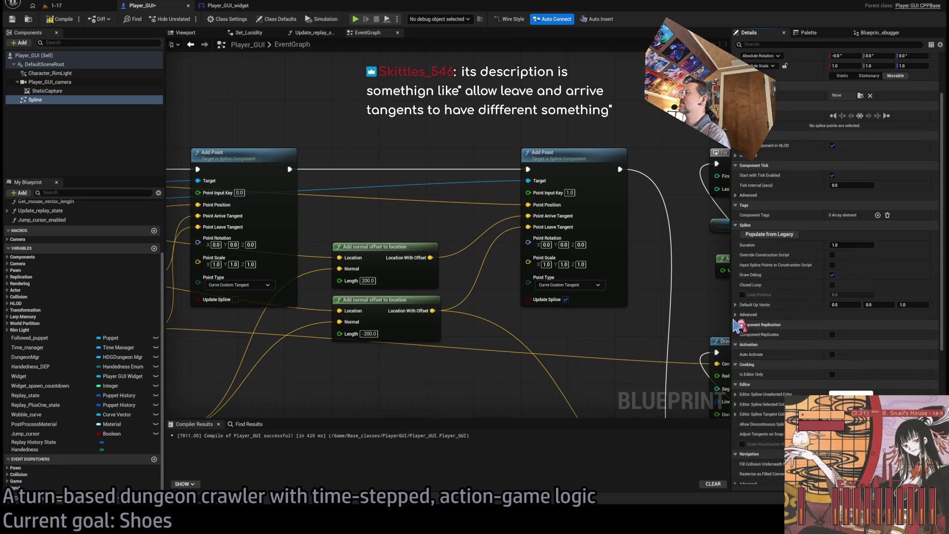
{"action": "left_click", "coordinate": [736, 315]}
{"action": "left_click", "coordinate": [735, 304]}
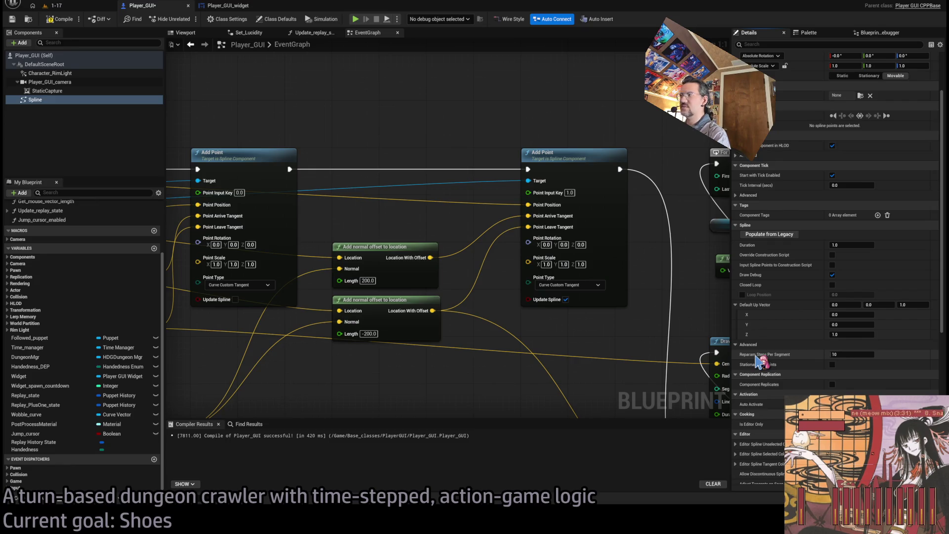
{"action": "left_click", "coordinate": [736, 344]}
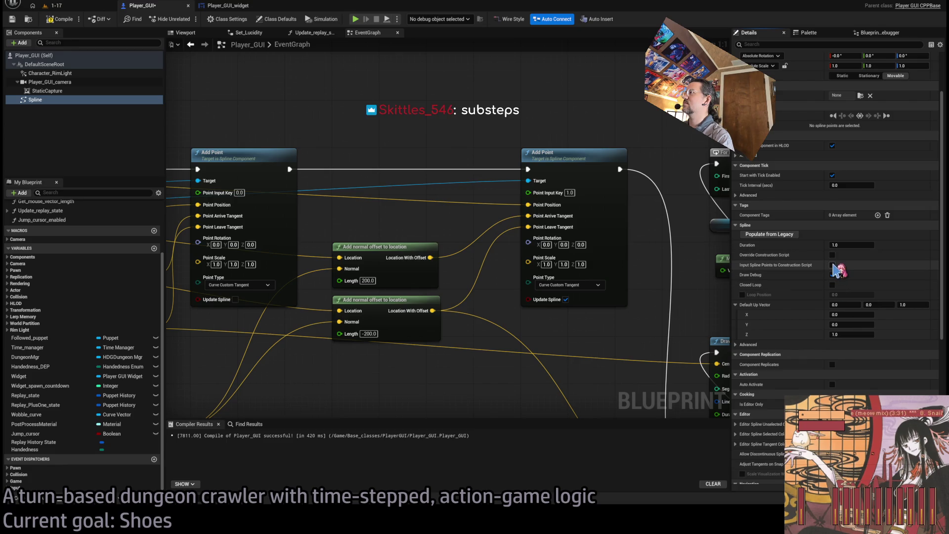
Step: Enable Draw Debug, Adjust Tangents on Snap and Allow Discontinuous Spline on the Spline component
{"action": "left_click", "coordinate": [832, 275]}
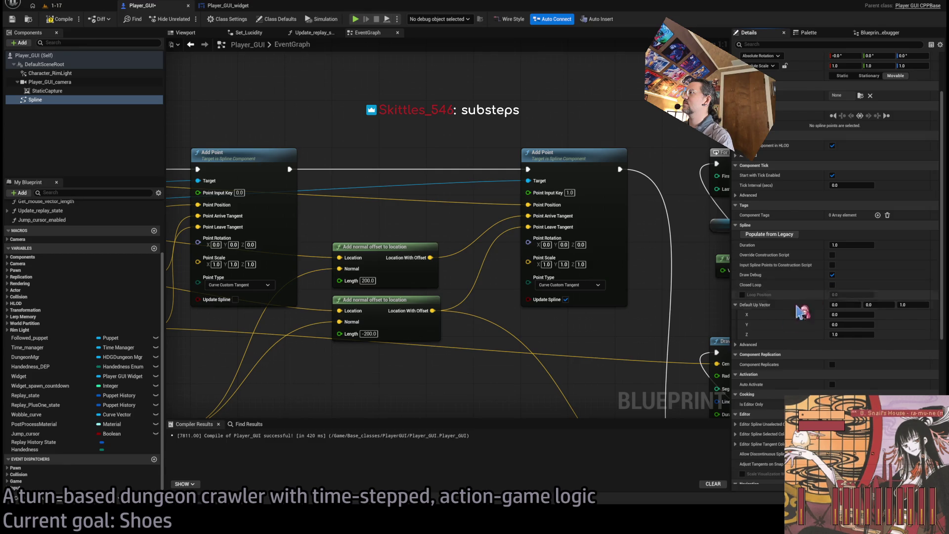
{"action": "scroll", "coordinate": [811, 291], "scroll_direction": "down", "scroll_amount": 4}
{"action": "scroll", "coordinate": [794, 288], "scroll_direction": "down", "scroll_amount": 1}
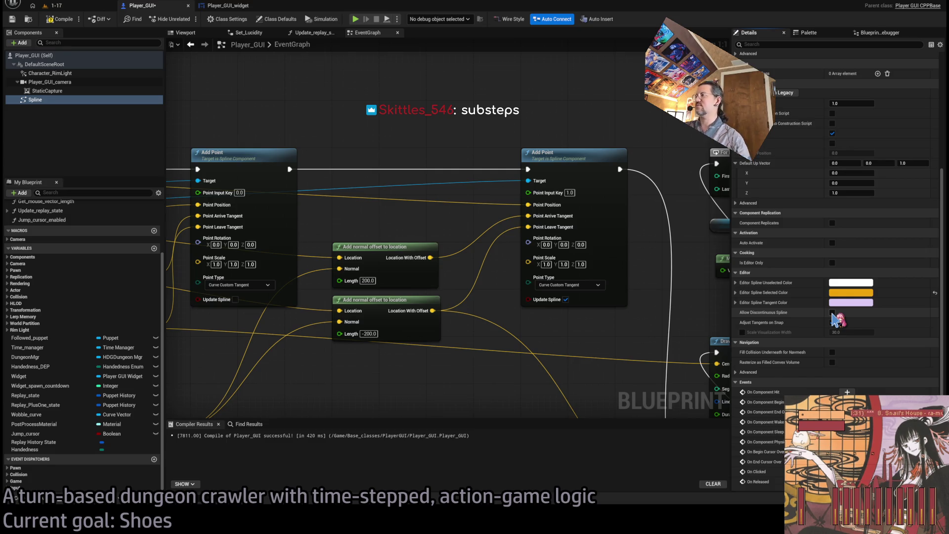
{"action": "left_click", "coordinate": [832, 322]}
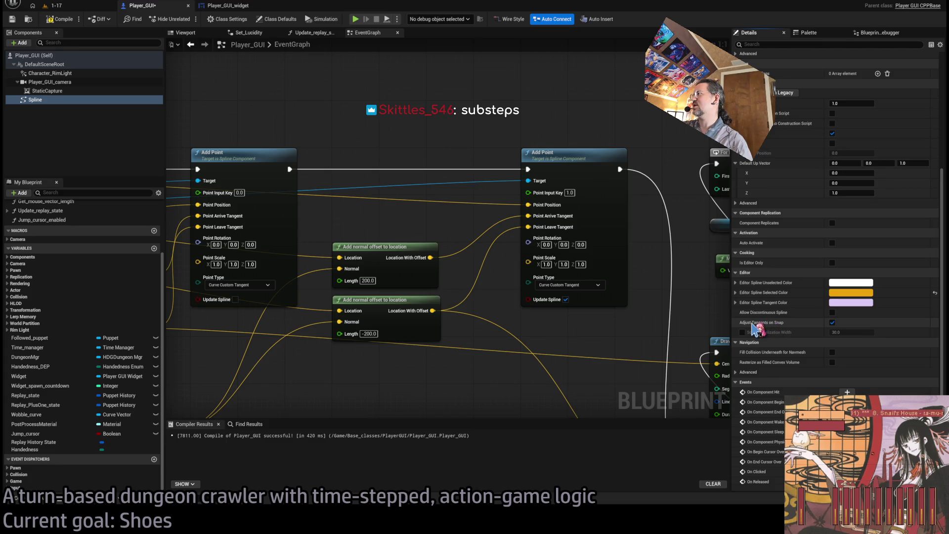
{"action": "left_click", "coordinate": [832, 312]}
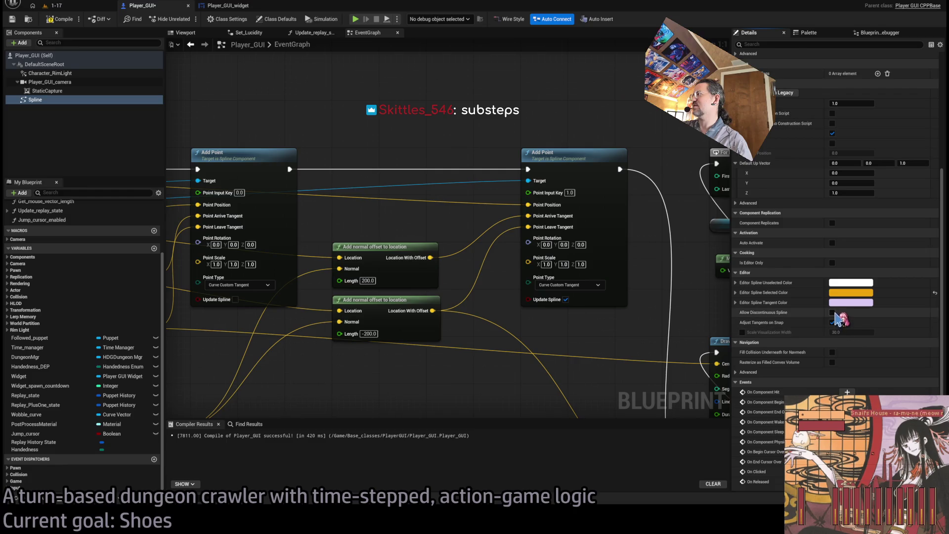
Step: Play level 1-17, trigger Debug1 to draw the debug spheres, and eject the camera with F8
{"action": "left_click", "coordinate": [79, 6]}
{"action": "left_click", "coordinate": [186, 19]}
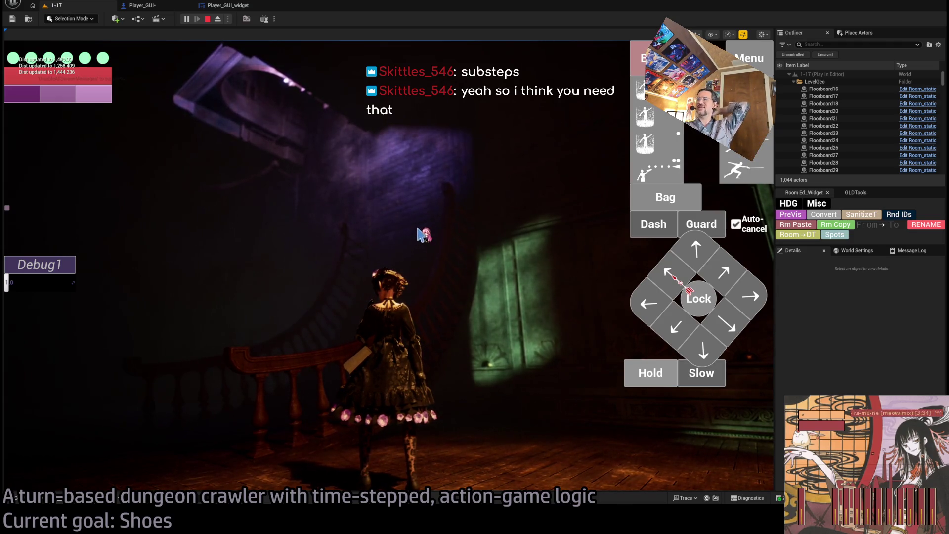
{"action": "left_click", "coordinate": [30, 267]}
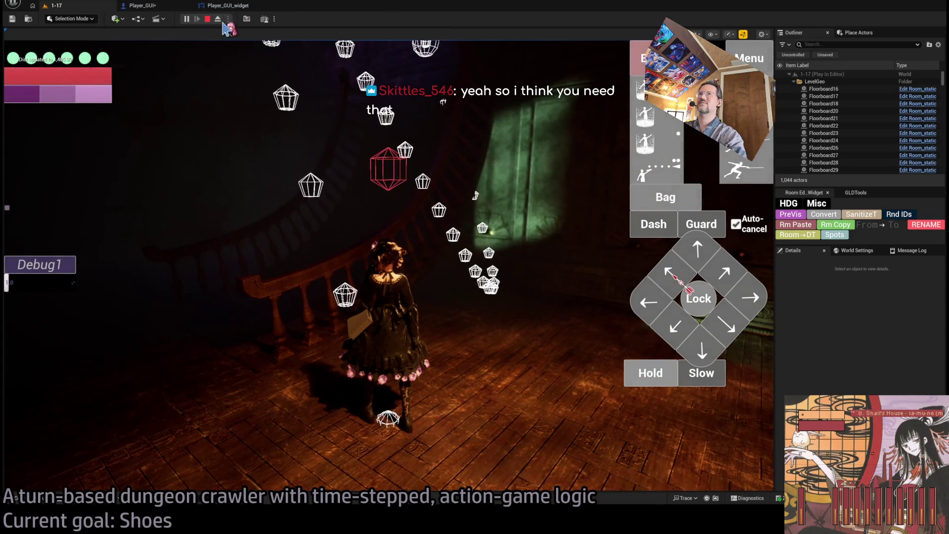
{"action": "key", "text": "F8"}
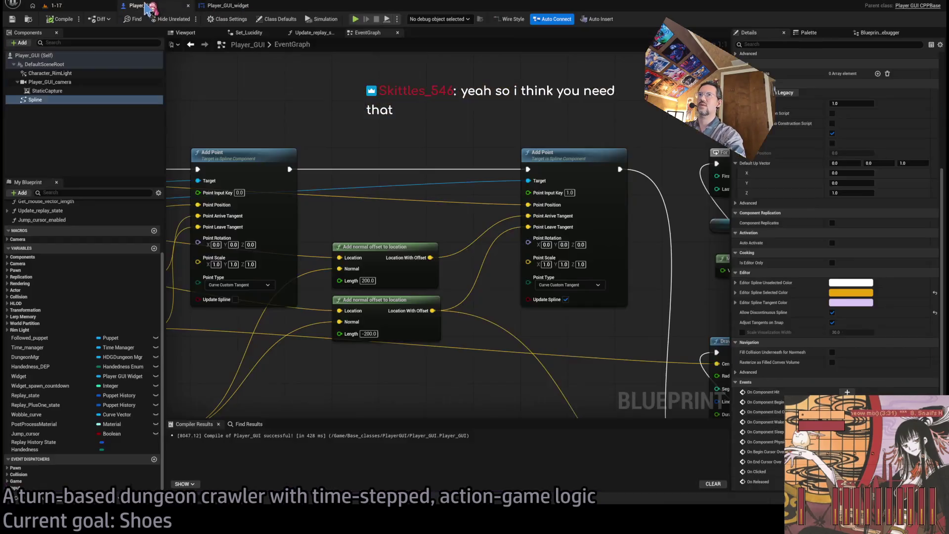
Step: Turn off Allow Discontinuous Spline on the Spline component and save Player_GUI
{"action": "left_click", "coordinate": [142, 5]}
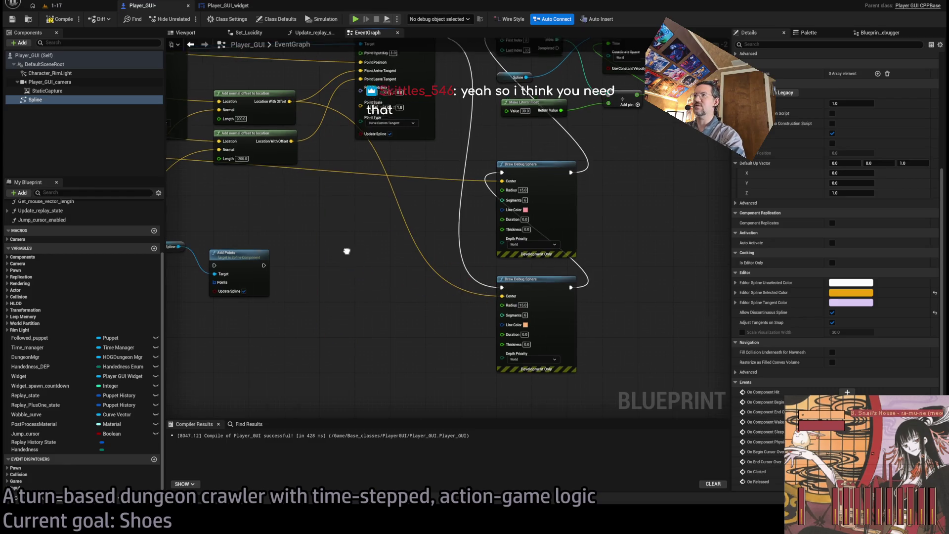
{"action": "left_click_drag", "start_coordinate": [313, 184], "coordinate": [380, 225]}
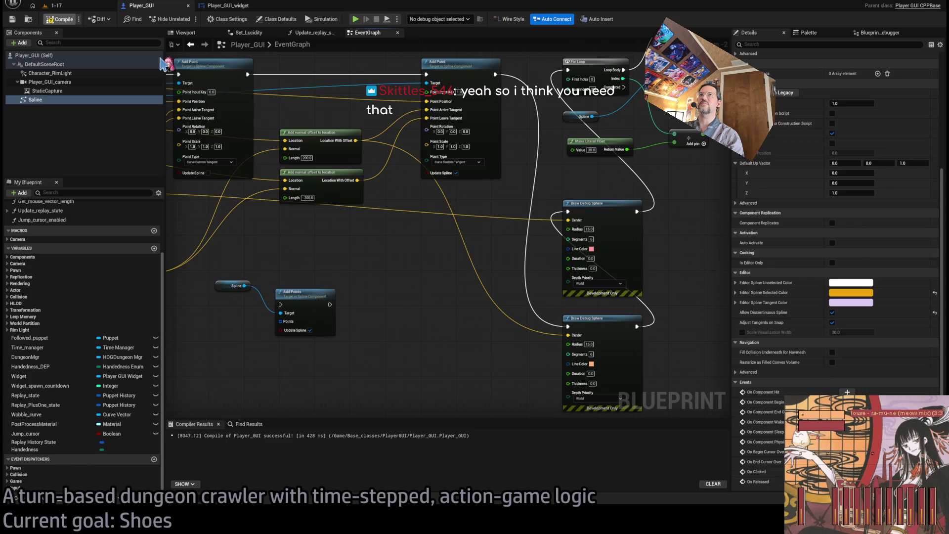
{"action": "left_click_drag", "start_coordinate": [226, 133], "coordinate": [340, 142]}
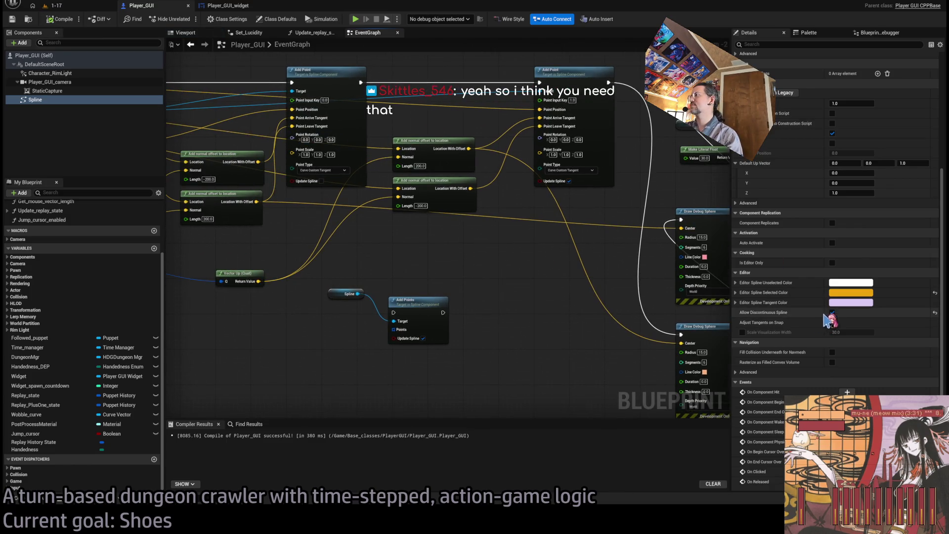
{"action": "left_click", "coordinate": [832, 312]}
{"action": "scroll", "coordinate": [766, 339], "scroll_direction": "down", "scroll_amount": 3}
{"action": "scroll", "coordinate": [766, 340], "scroll_direction": "down", "scroll_amount": 1}
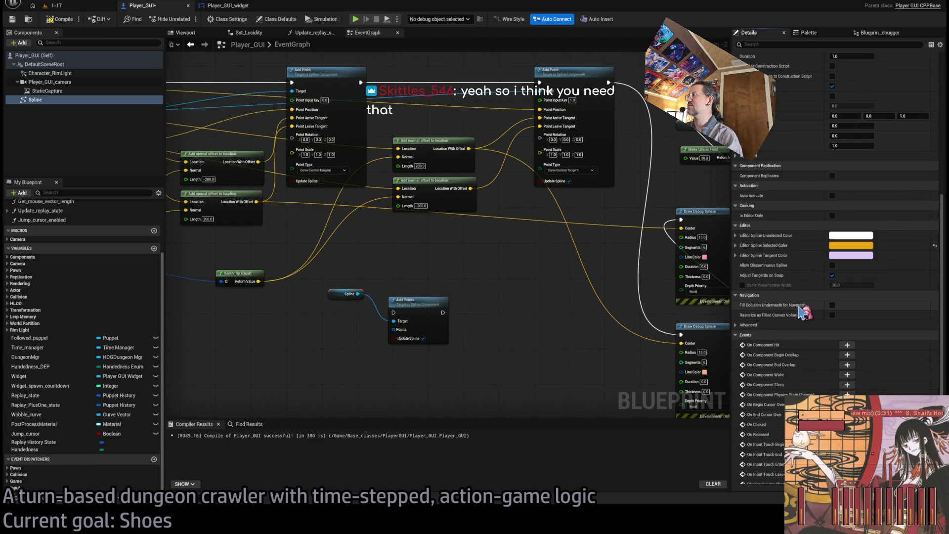
{"action": "left_click", "coordinate": [748, 325]}
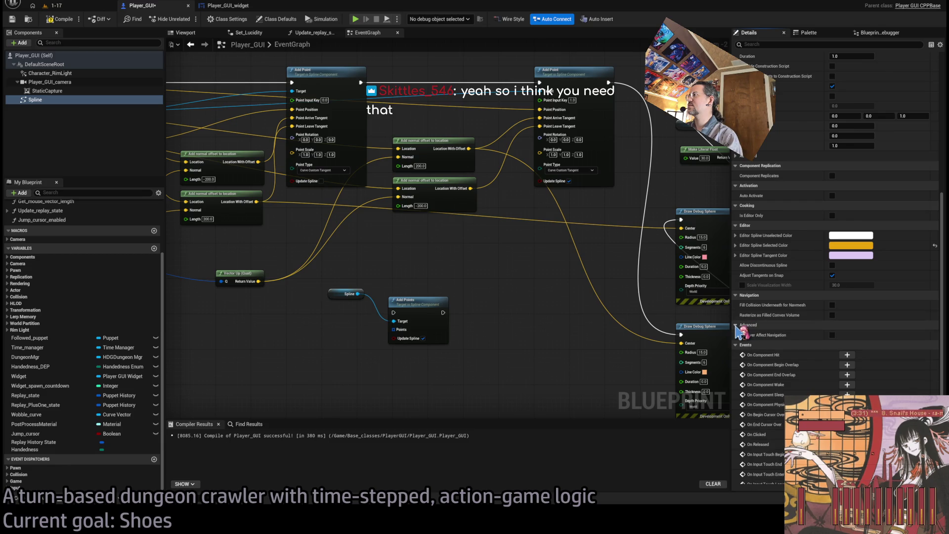
{"action": "left_click", "coordinate": [788, 325]}
{"action": "scroll", "coordinate": [791, 344], "scroll_direction": "down", "scroll_amount": 5}
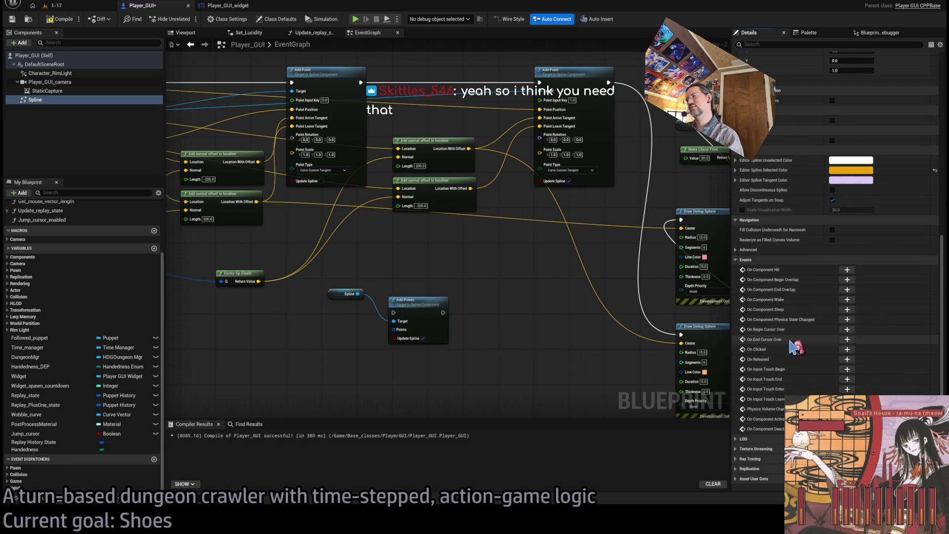
{"action": "scroll", "coordinate": [529, 258], "scroll_direction": "up", "scroll_amount": 2}
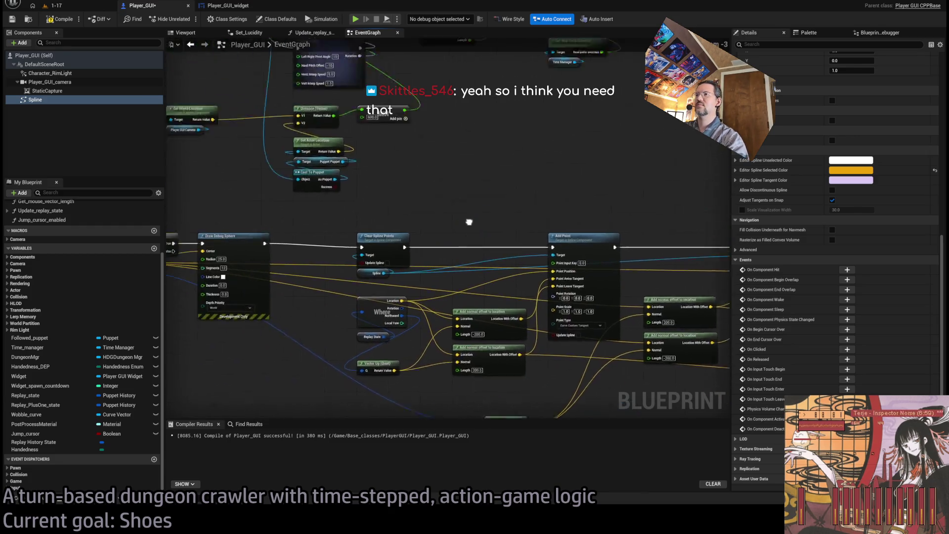
{"action": "scroll", "coordinate": [535, 194], "scroll_direction": "down", "scroll_amount": 3}
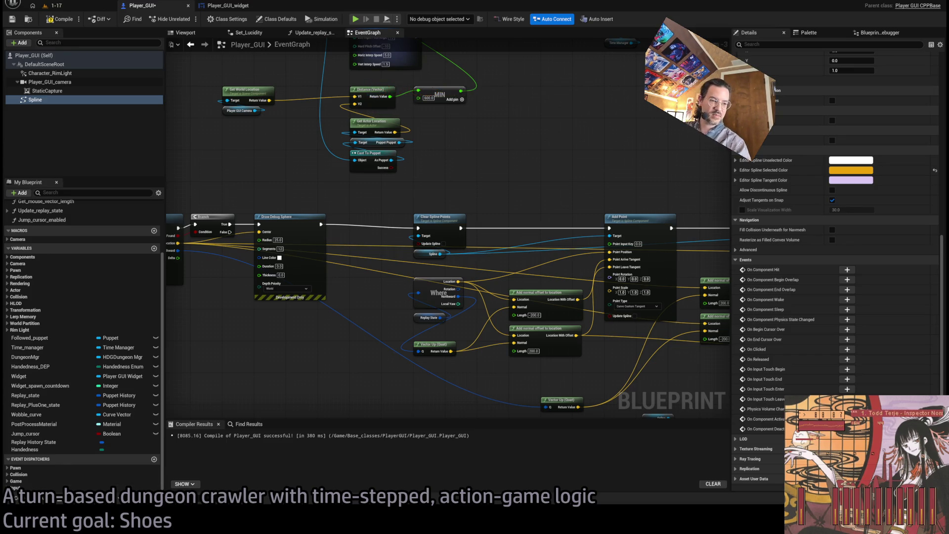
{"action": "key", "text": "ctrl+s"}
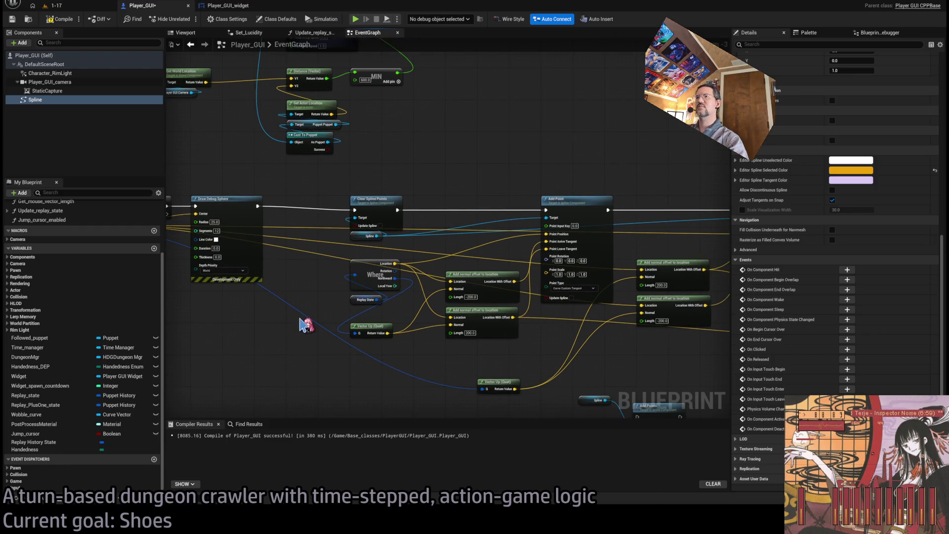
Step: Enable Update Spline on the Clear Spline Points node
{"action": "scroll", "coordinate": [381, 252], "scroll_direction": "up", "scroll_amount": 1}
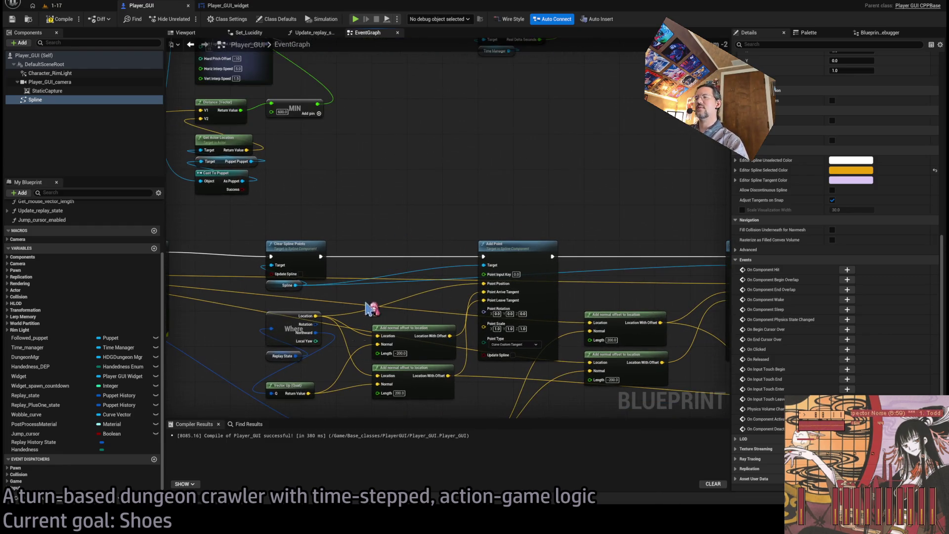
{"action": "left_click", "coordinate": [292, 248]}
{"action": "left_click", "coordinate": [301, 273]}
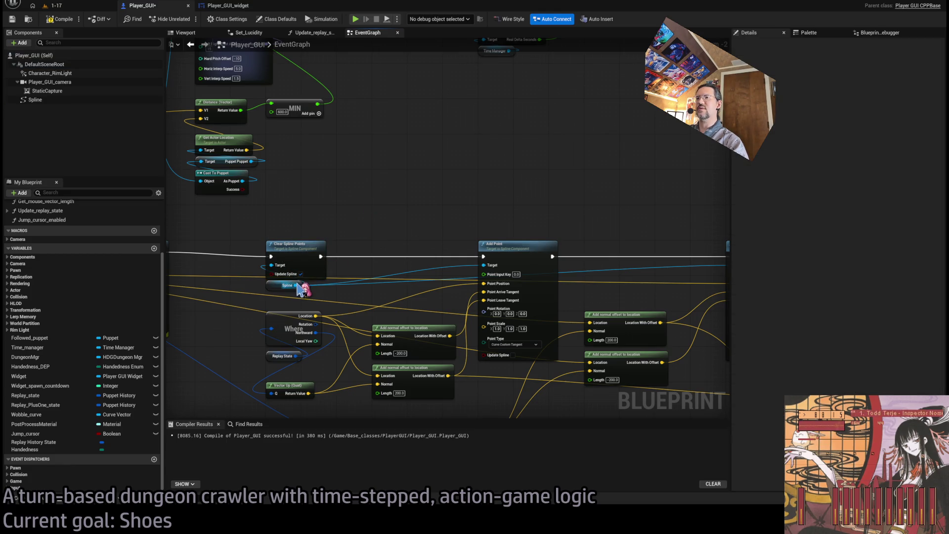
Step: Add an Add Spline Point at Index node on the Spline with World coordinate space
{"action": "left_click_drag", "start_coordinate": [295, 285], "coordinate": [458, 175]}
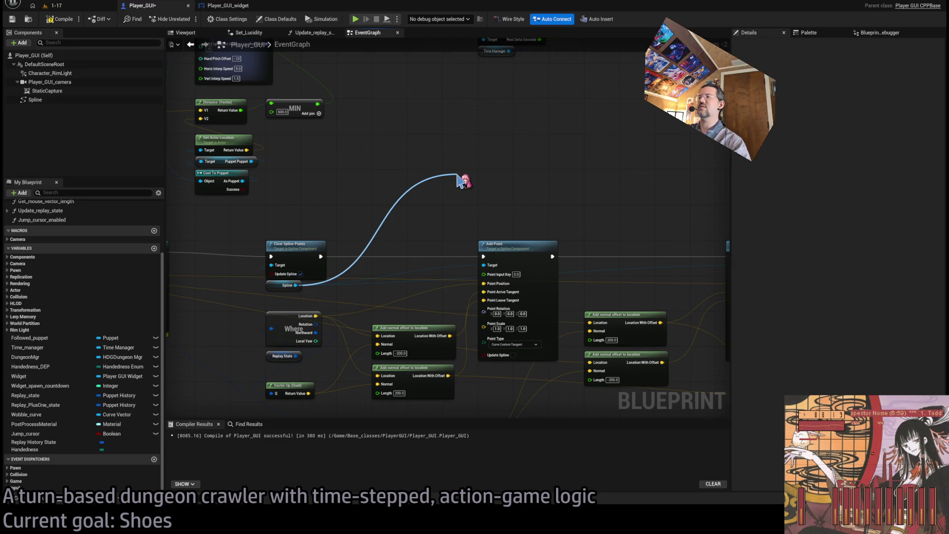
{"action": "left_click_drag", "start_coordinate": [509, 184], "coordinate": [531, 168]}
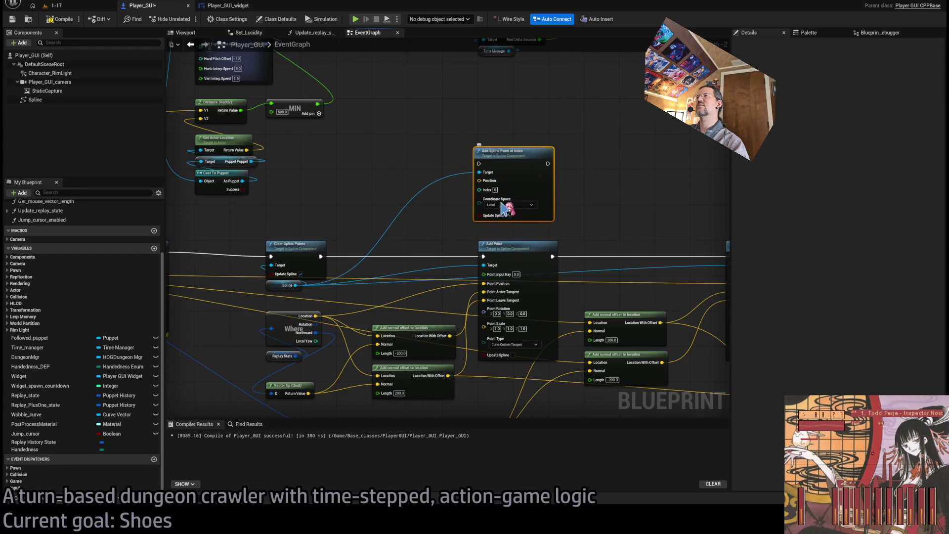
{"action": "scroll", "coordinate": [504, 210], "scroll_direction": "up", "scroll_amount": 2}
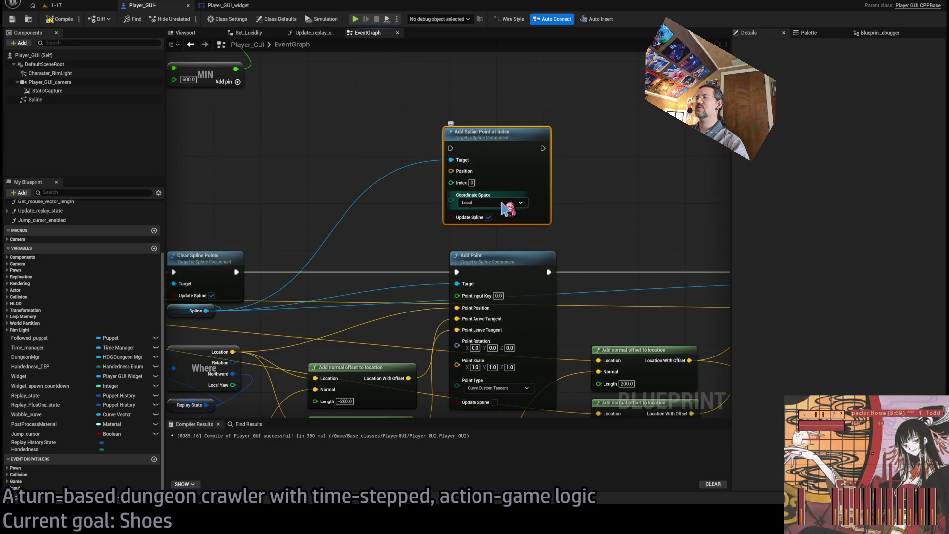
{"action": "left_click", "coordinate": [504, 208]}
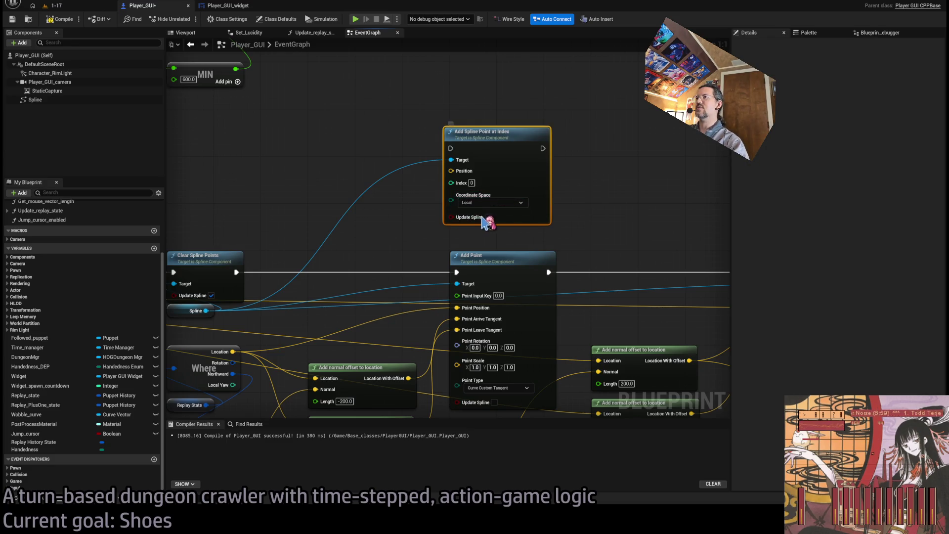
{"action": "left_click", "coordinate": [462, 178]}
{"action": "scroll", "coordinate": [414, 232], "scroll_direction": "down", "scroll_amount": 4}
{"action": "scroll", "coordinate": [395, 284], "scroll_direction": "up", "scroll_amount": 2}
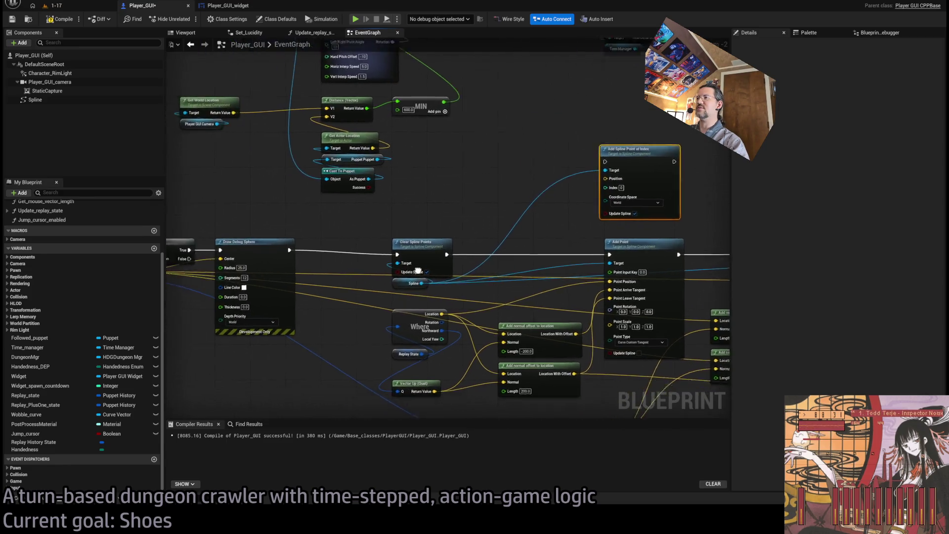
Step: Wire Where.Location to its Position and run it right after Clear Spline Points
{"action": "left_click_drag", "start_coordinate": [397, 285], "coordinate": [556, 148]}
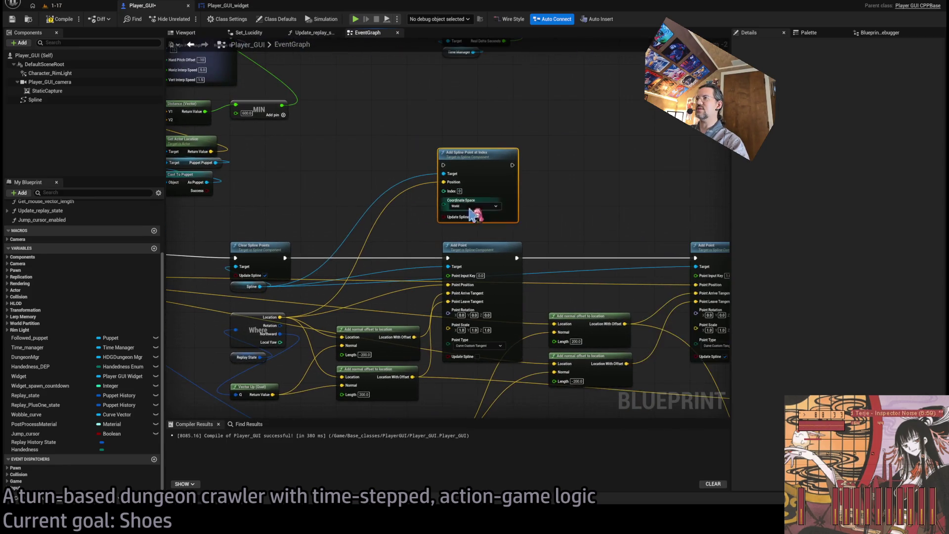
{"action": "mouse_move", "coordinate": [512, 257]}
{"action": "left_mouse_down"}
{"action": "mouse_move", "coordinate": [521, 225]}
{"action": "mouse_move", "coordinate": [514, 218]}
{"action": "left_mouse_up"}
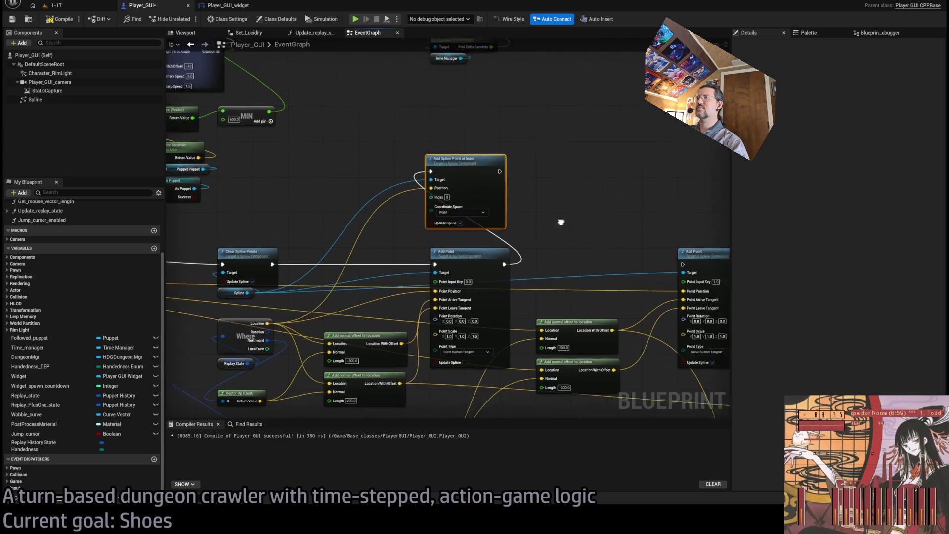
{"action": "left_click", "coordinate": [455, 270], "text": "alt"}
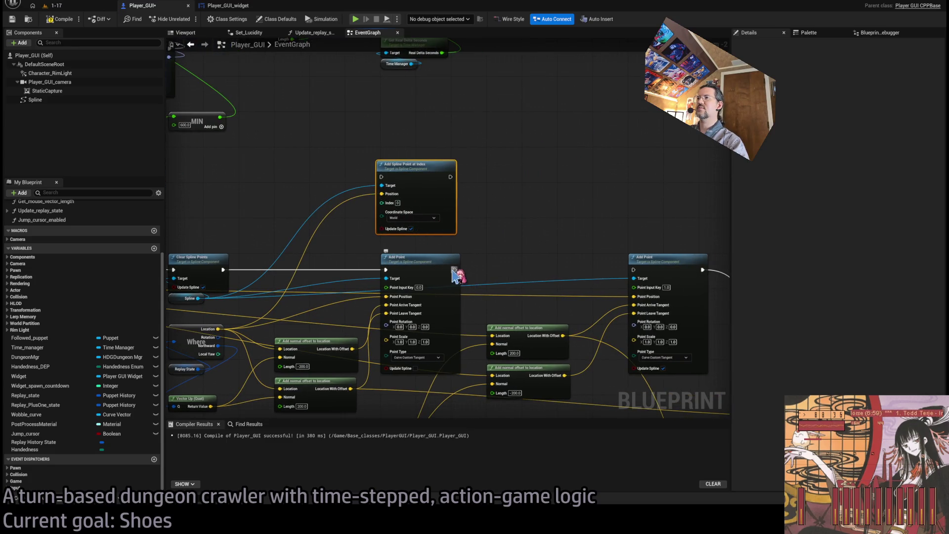
{"action": "left_click", "coordinate": [386, 268], "text": "alt"}
{"action": "left_click_drag", "start_coordinate": [223, 270], "coordinate": [381, 177]}
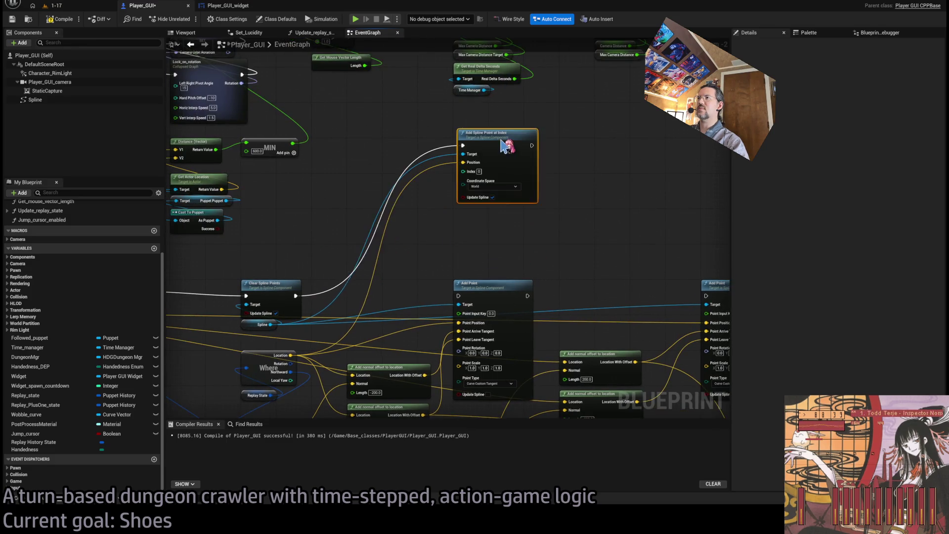
{"action": "mouse_move", "coordinate": [501, 141]}
{"action": "left_mouse_down"}
{"action": "mouse_move", "coordinate": [496, 114]}
{"action": "mouse_move", "coordinate": [483, 221]}
{"action": "mouse_move", "coordinate": [297, 303]}
{"action": "mouse_move", "coordinate": [458, 217]}
{"action": "mouse_move", "coordinate": [548, 353]}
{"action": "left_mouse_up"}
Step: Add a World-space Set Tangent at Spline Point node executed after Add Spline Point at Index
{"action": "left_click", "coordinate": [543, 351]}
{"action": "left_click_drag", "start_coordinate": [494, 228], "coordinate": [509, 190]}
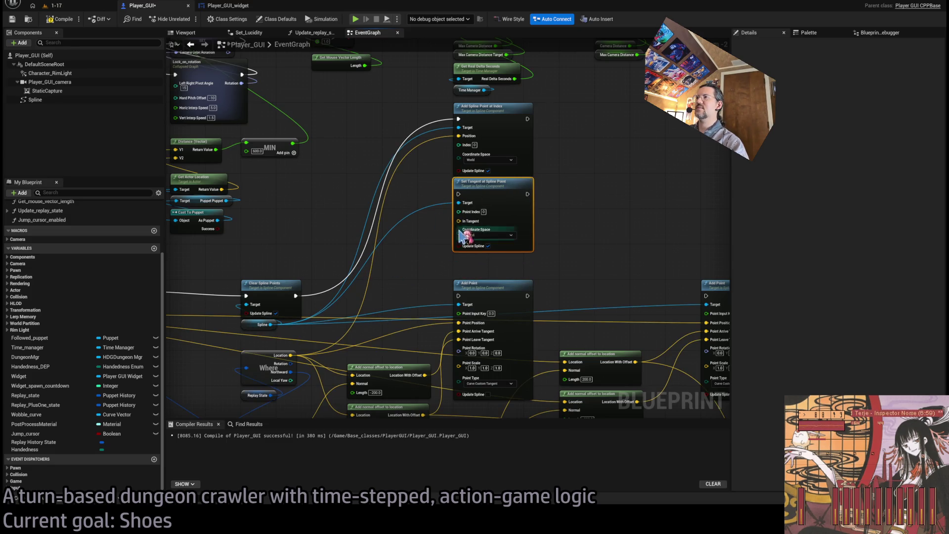
{"action": "left_click", "coordinate": [486, 235]}
{"action": "left_click", "coordinate": [482, 252]}
{"action": "mouse_move", "coordinate": [483, 254]}
{"action": "left_mouse_down"}
{"action": "mouse_move", "coordinate": [461, 243]}
{"action": "mouse_move", "coordinate": [509, 220]}
{"action": "left_mouse_up"}
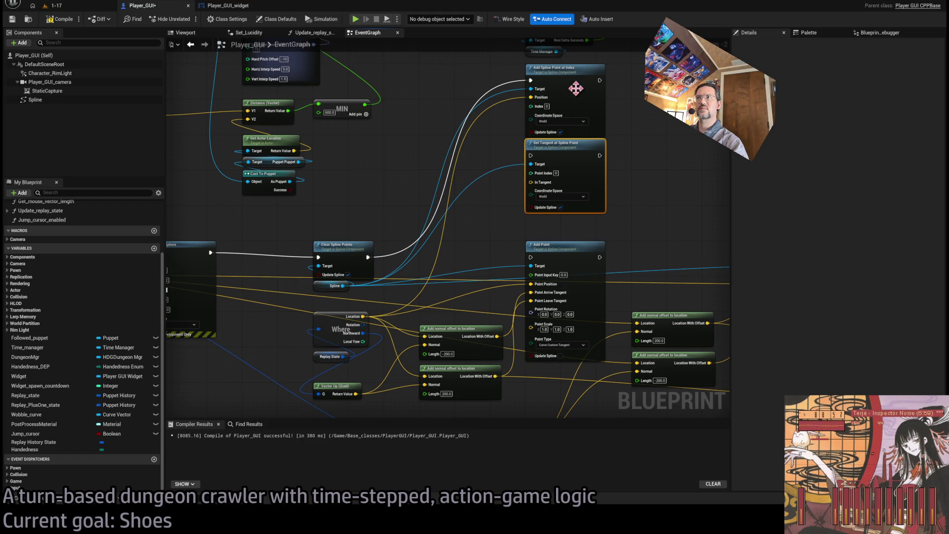
{"action": "left_click_drag", "start_coordinate": [599, 80], "coordinate": [531, 155]}
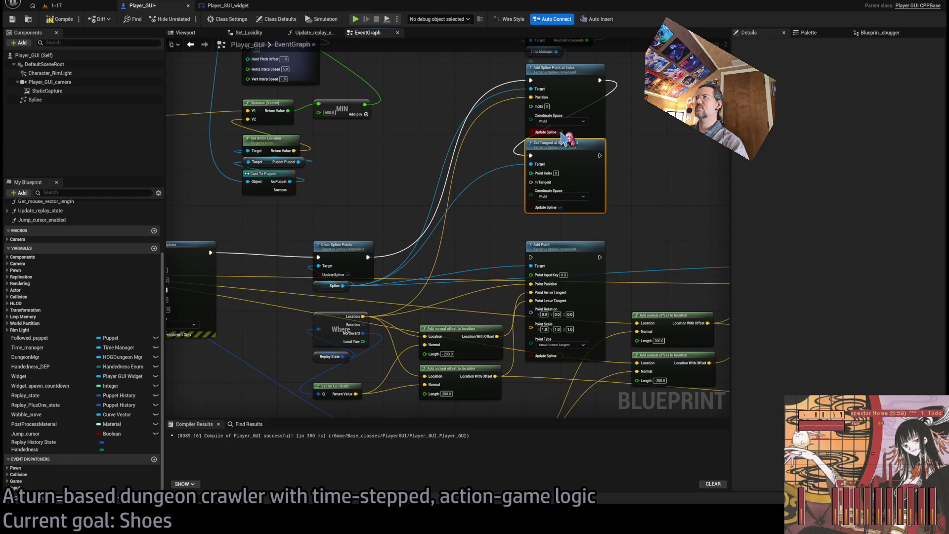
Step: Paste a second point-and-tangent pair chained after the first, with both indices set to 1
{"action": "left_click_drag", "start_coordinate": [557, 240], "coordinate": [535, 275]}
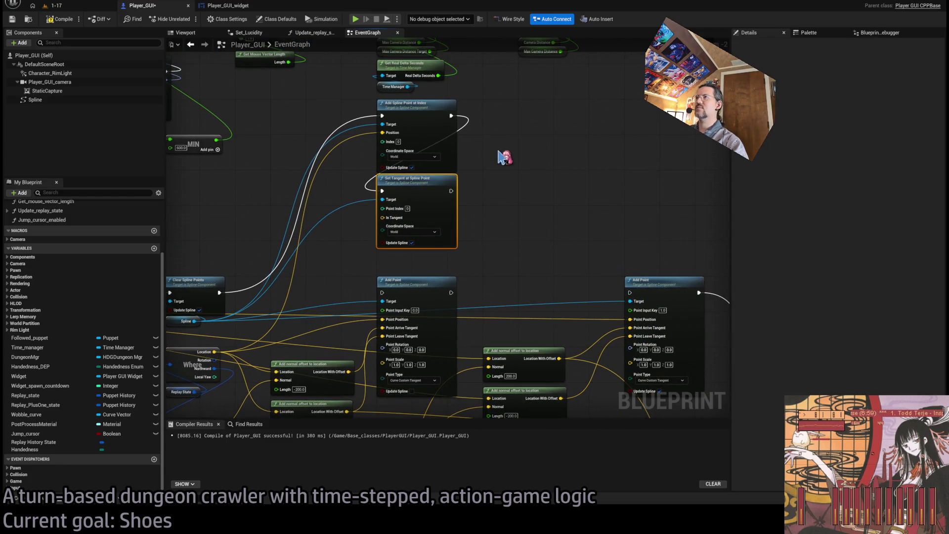
{"action": "key", "text": "ctrl+v"}
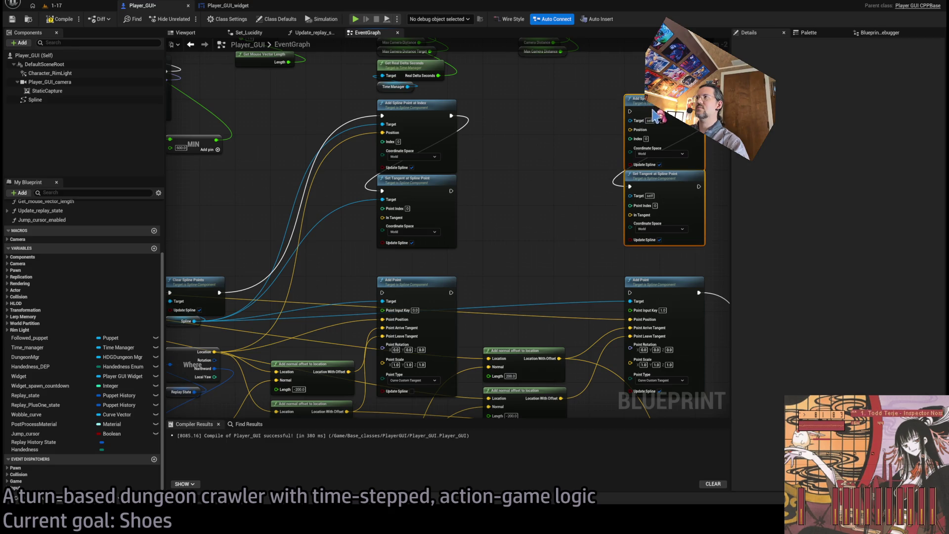
{"action": "left_click_drag", "start_coordinate": [652, 110], "coordinate": [652, 113]}
{"action": "left_click_drag", "start_coordinate": [451, 192], "coordinate": [630, 116]}
{"action": "left_click", "coordinate": [646, 143]}
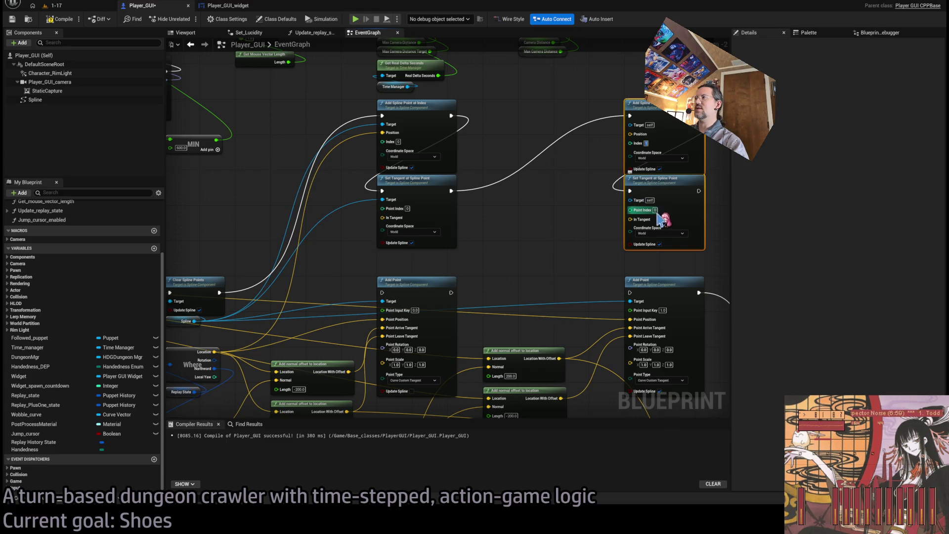
{"action": "type", "text": "1"}
{"action": "left_click", "coordinate": [656, 210]}
{"action": "type", "text": "1"}
Step: Connect the Location With Offset output to the first pair's In Tangent
{"action": "mouse_move", "coordinate": [536, 222]}
{"action": "left_mouse_down"}
{"action": "mouse_move", "coordinate": [520, 222]}
{"action": "mouse_move", "coordinate": [528, 249]}
{"action": "mouse_move", "coordinate": [533, 208]}
{"action": "left_mouse_up"}
{"action": "mouse_move", "coordinate": [573, 255]}
{"action": "left_mouse_down"}
{"action": "mouse_move", "coordinate": [585, 211]}
{"action": "mouse_move", "coordinate": [525, 243]}
{"action": "left_mouse_up"}
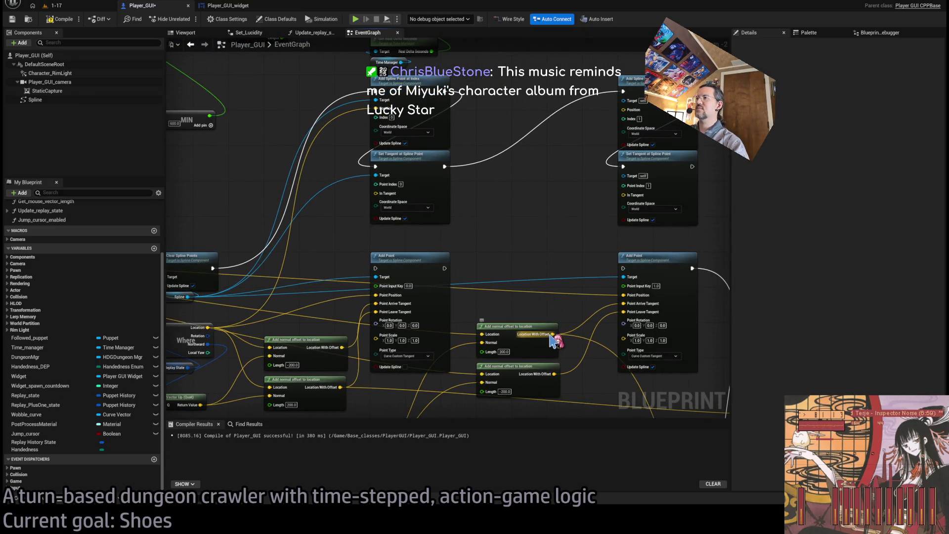
{"action": "mouse_move", "coordinate": [476, 291]}
{"action": "left_mouse_down"}
{"action": "mouse_move", "coordinate": [468, 233]}
{"action": "mouse_move", "coordinate": [680, 289]}
{"action": "left_mouse_up"}
{"action": "mouse_move", "coordinate": [218, 264]}
{"action": "left_mouse_down"}
{"action": "mouse_move", "coordinate": [269, 277]}
{"action": "mouse_move", "coordinate": [445, 197]}
{"action": "mouse_move", "coordinate": [520, 95]}
{"action": "left_mouse_up"}
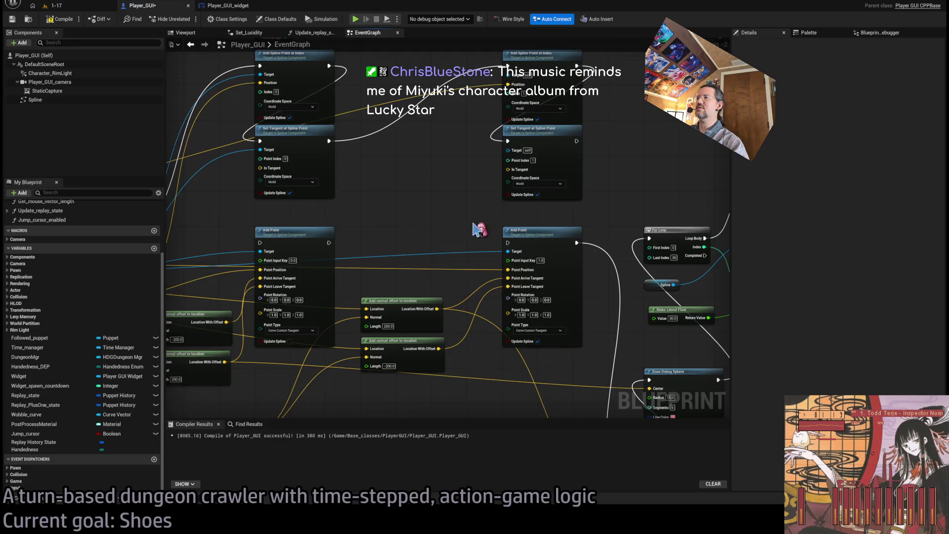
{"action": "left_click_drag", "start_coordinate": [478, 227], "coordinate": [543, 300]}
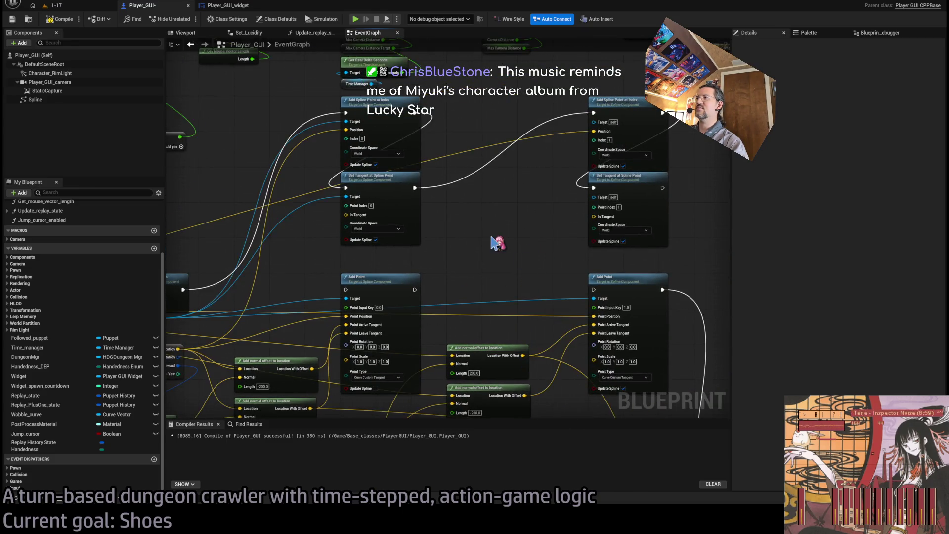
{"action": "left_click_drag", "start_coordinate": [492, 243], "coordinate": [524, 200]}
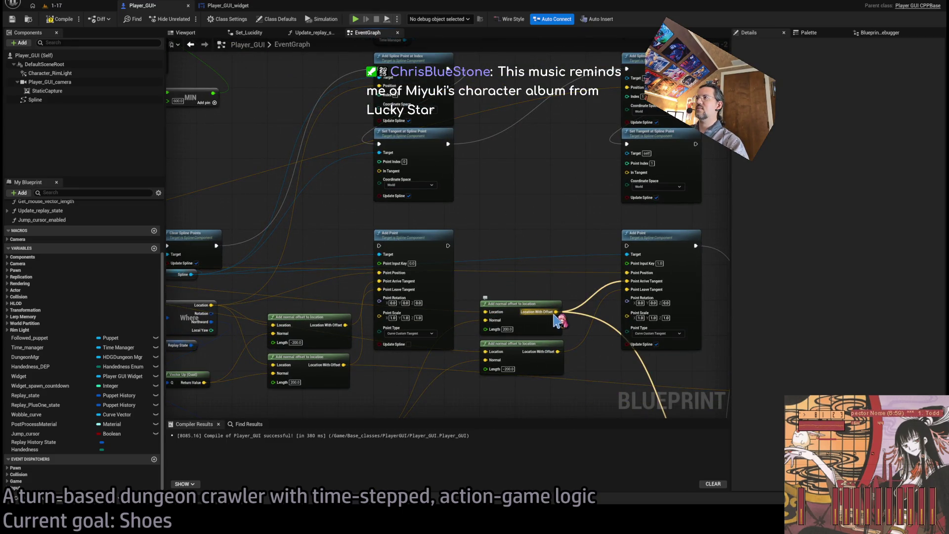
{"action": "mouse_move", "coordinate": [559, 314]}
{"action": "left_mouse_down"}
{"action": "mouse_move", "coordinate": [561, 269]}
{"action": "mouse_move", "coordinate": [634, 175]}
{"action": "left_mouse_up"}
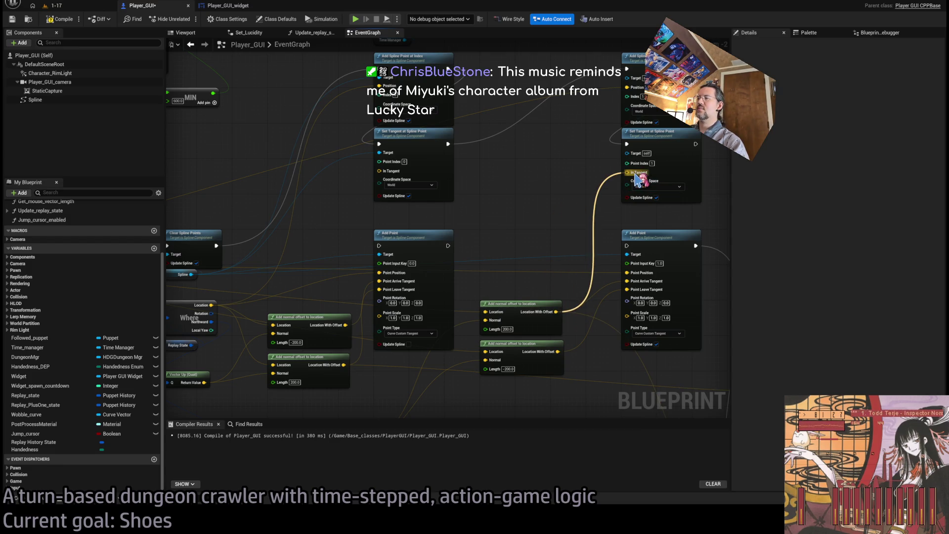
Step: Set the offset Length values to -200 (upper) and 200 (lower)
{"action": "mouse_move", "coordinate": [507, 324]}
{"action": "left_mouse_down"}
{"action": "mouse_move", "coordinate": [557, 255]}
{"action": "mouse_move", "coordinate": [587, 259]}
{"action": "left_mouse_up"}
{"action": "type", "text": "-200"}
{"action": "key", "text": "Return"}
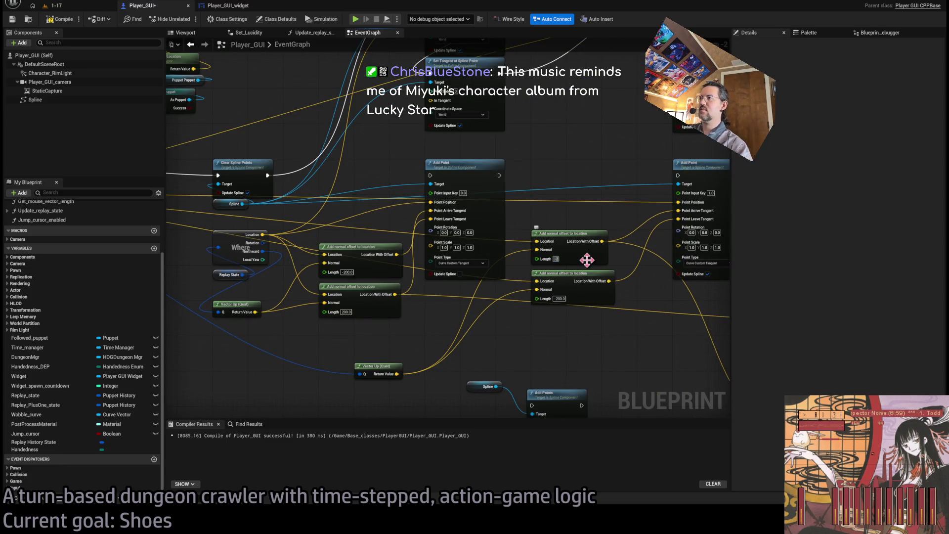
{"action": "left_click", "coordinate": [557, 300]}
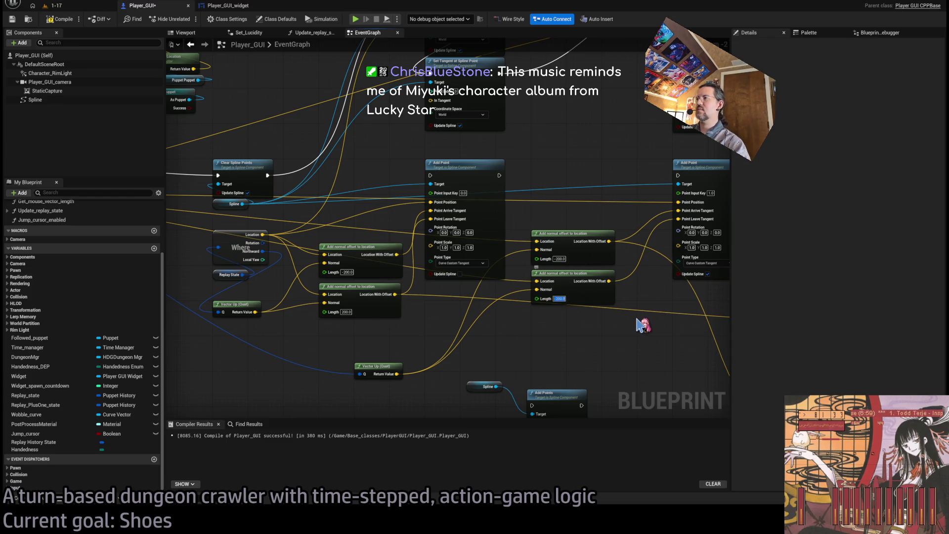
{"action": "type", "text": "200"}
{"action": "key", "text": "Return"}
Step: Feed the lower offset location into the second In Tangent and run the For Loop afterwards
{"action": "left_click_drag", "start_coordinate": [390, 183], "coordinate": [410, 260]}
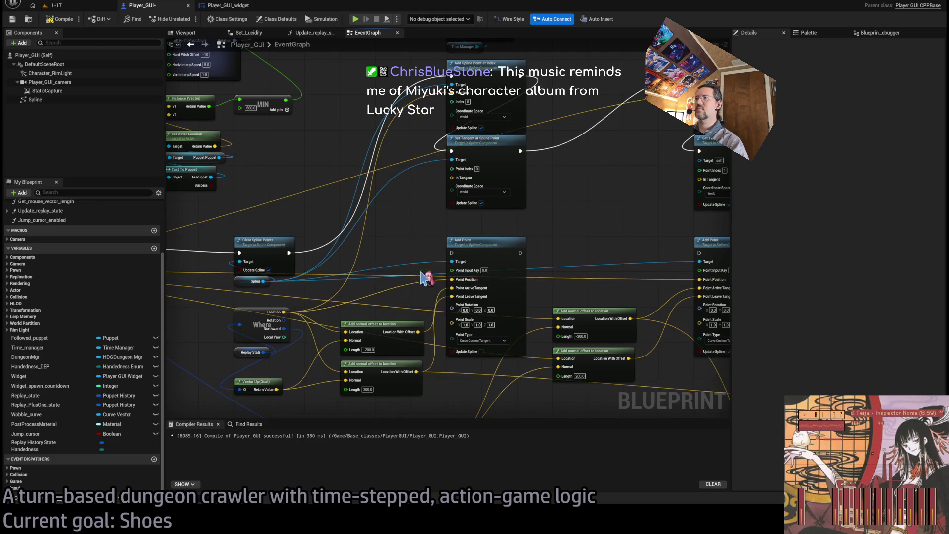
{"action": "left_click_drag", "start_coordinate": [430, 296], "coordinate": [430, 302]}
{"action": "mouse_move", "coordinate": [416, 377]}
{"action": "left_mouse_down"}
{"action": "mouse_move", "coordinate": [471, 195]}
{"action": "mouse_move", "coordinate": [465, 329]}
{"action": "left_mouse_up"}
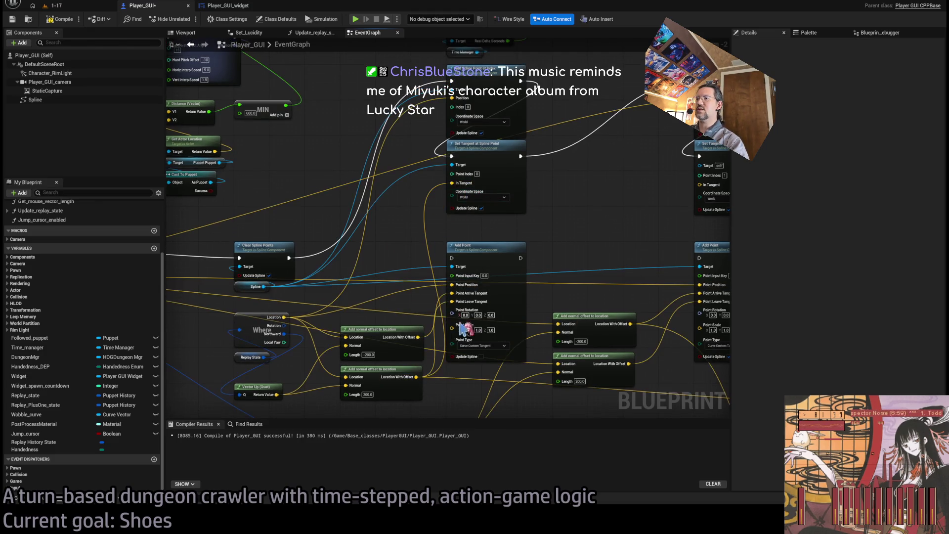
{"action": "mouse_move", "coordinate": [630, 363]}
{"action": "left_mouse_down"}
{"action": "mouse_move", "coordinate": [620, 269]}
{"action": "mouse_move", "coordinate": [699, 185]}
{"action": "left_mouse_up"}
{"action": "left_click_drag", "start_coordinate": [604, 241], "coordinate": [468, 218]}
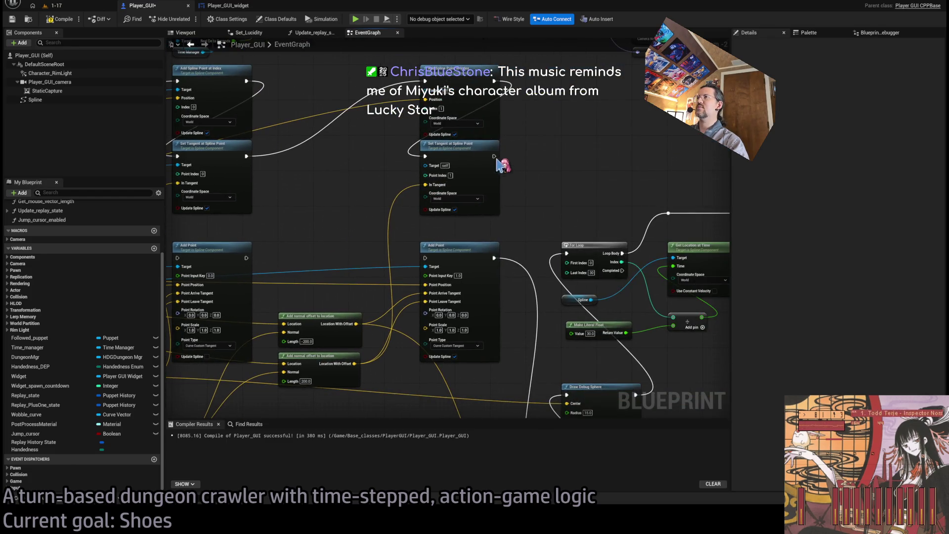
{"action": "mouse_move", "coordinate": [494, 156]}
{"action": "left_mouse_down"}
{"action": "mouse_move", "coordinate": [578, 253]}
{"action": "mouse_move", "coordinate": [572, 396]}
{"action": "mouse_move", "coordinate": [547, 340]}
{"action": "mouse_move", "coordinate": [577, 334]}
{"action": "mouse_move", "coordinate": [568, 324]}
{"action": "left_mouse_up"}
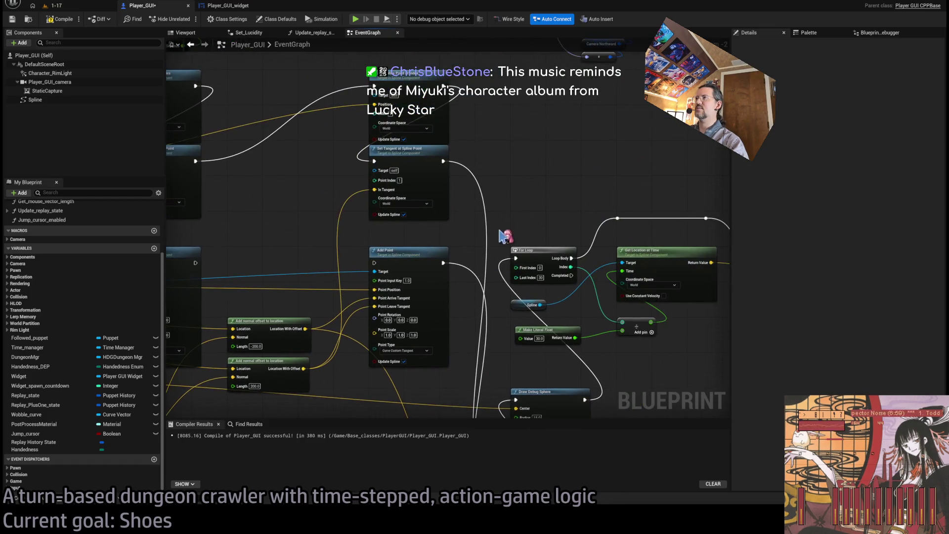
Step: Compile Player_GUI and connect the Spline to the second Set Tangent's Target
{"action": "left_click", "coordinate": [72, 19]}
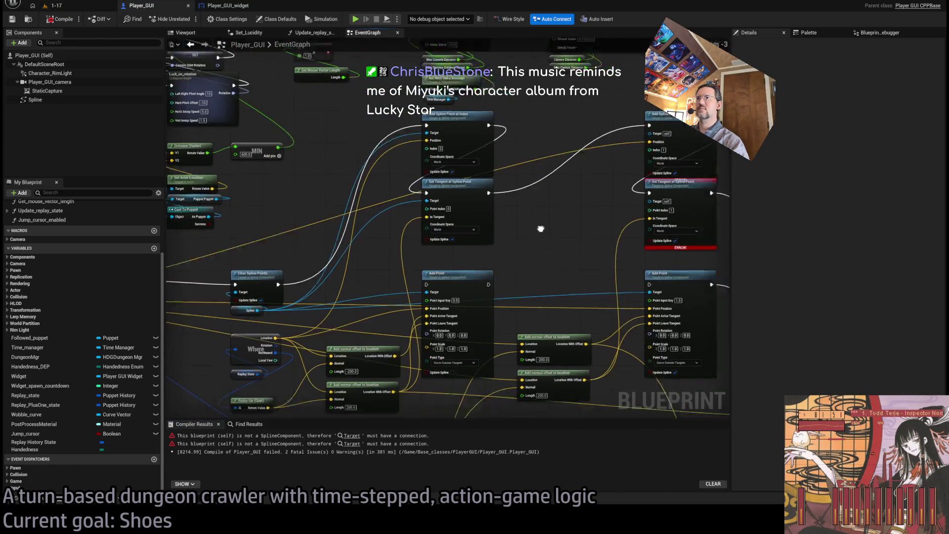
{"action": "scroll", "coordinate": [221, 300], "scroll_direction": "down", "scroll_amount": 1}
{"action": "mouse_move", "coordinate": [213, 284]}
{"action": "left_mouse_down"}
{"action": "mouse_move", "coordinate": [583, 119]}
{"action": "mouse_move", "coordinate": [616, 116]}
{"action": "mouse_move", "coordinate": [620, 180]}
{"action": "mouse_move", "coordinate": [604, 174]}
{"action": "left_mouse_up"}
Step: Play-test level 1-17, eject with F8 to view the curved sphere arcs, then stop
{"action": "left_click", "coordinate": [71, 6]}
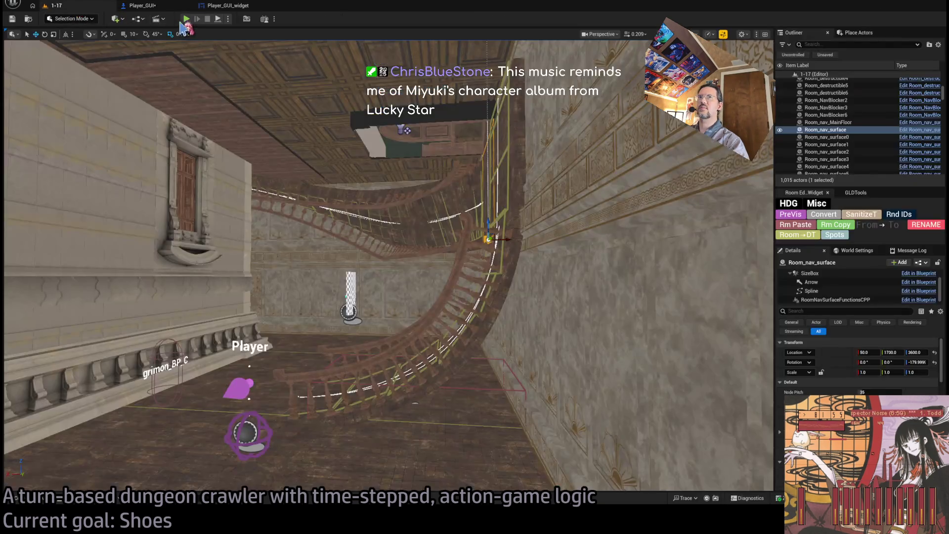
{"action": "key", "text": "alt+p"}
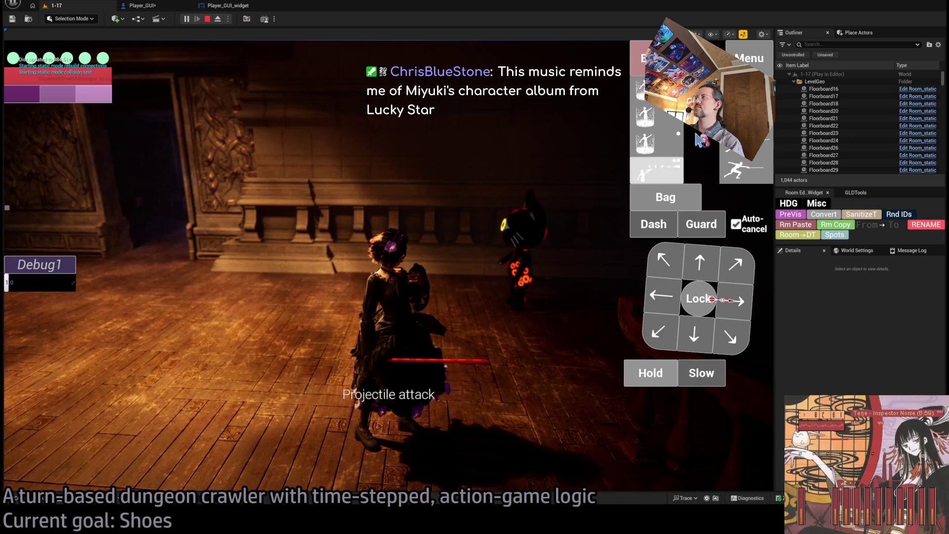
{"action": "left_click", "coordinate": [46, 270]}
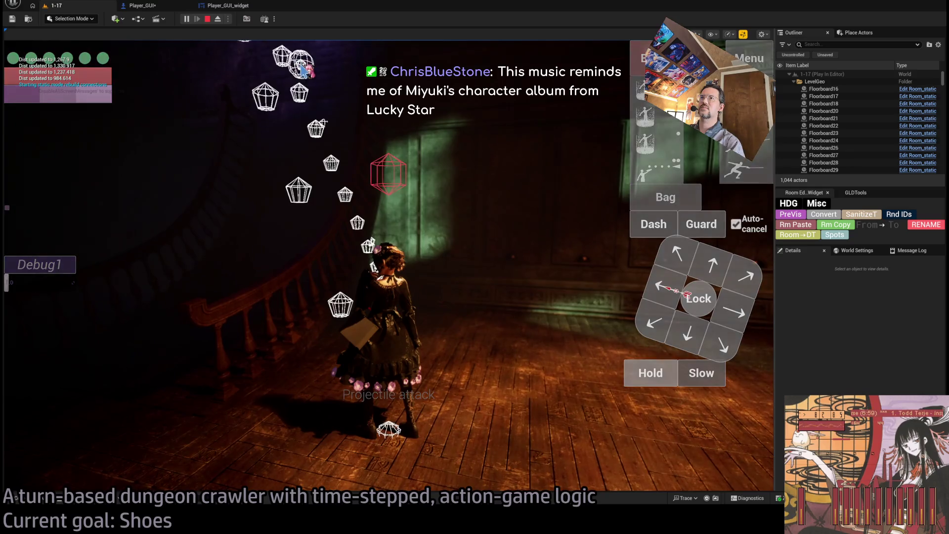
{"action": "key", "text": "F8"}
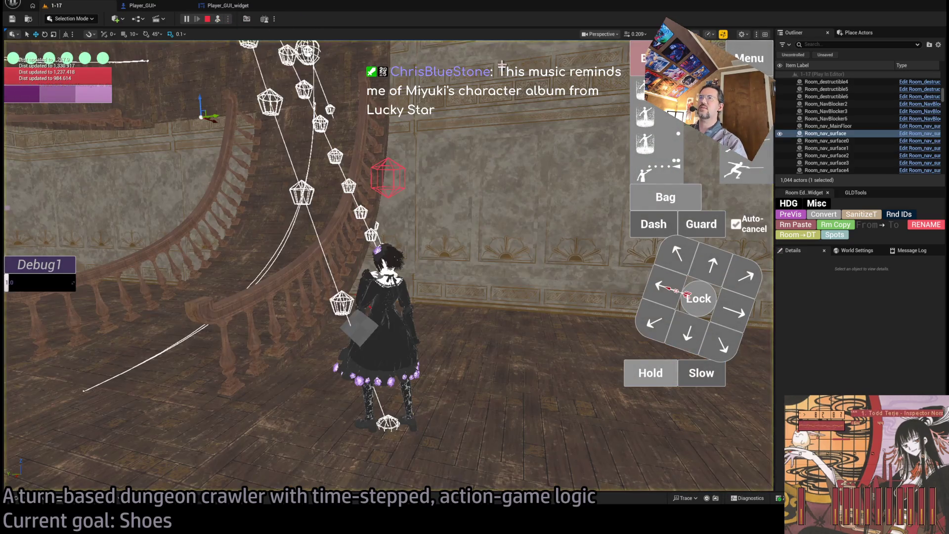
{"action": "left_click_drag", "start_coordinate": [354, 105], "coordinate": [488, 123]}
{"action": "left_click", "coordinate": [207, 18]}
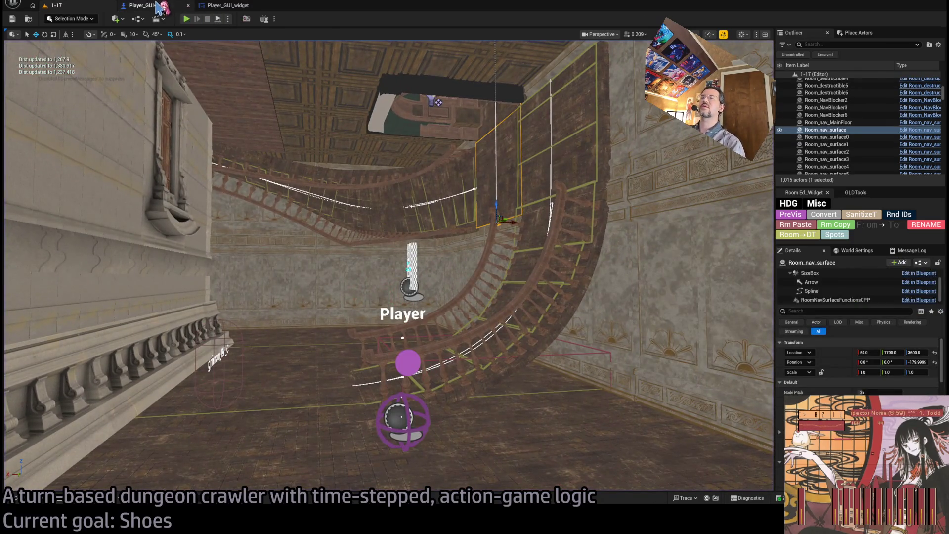
Step: Add a Curve Custom Tangent Set Spline Point Type node from the Spline for point 0
{"action": "left_click", "coordinate": [157, 5]}
{"action": "scroll", "coordinate": [441, 208], "scroll_direction": "up", "scroll_amount": 4}
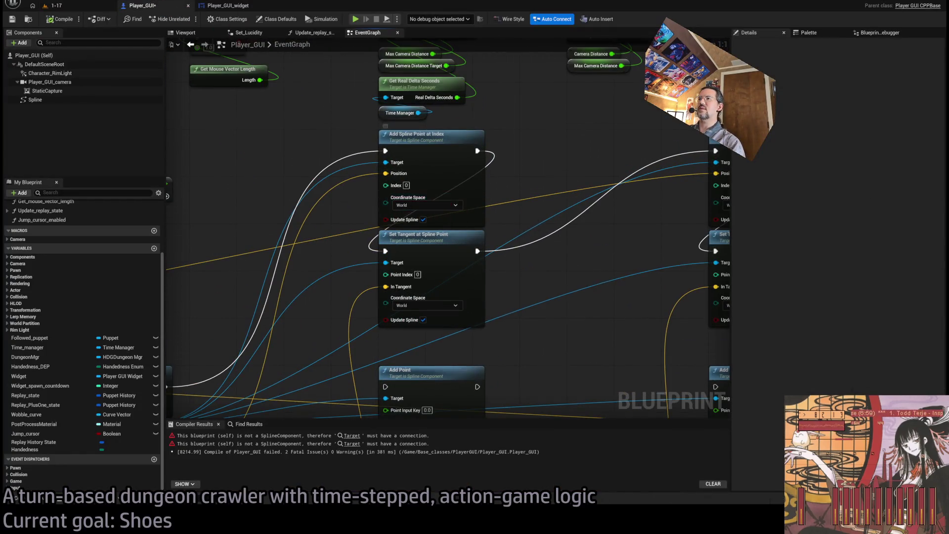
{"action": "scroll", "coordinate": [424, 262], "scroll_direction": "down", "scroll_amount": 2}
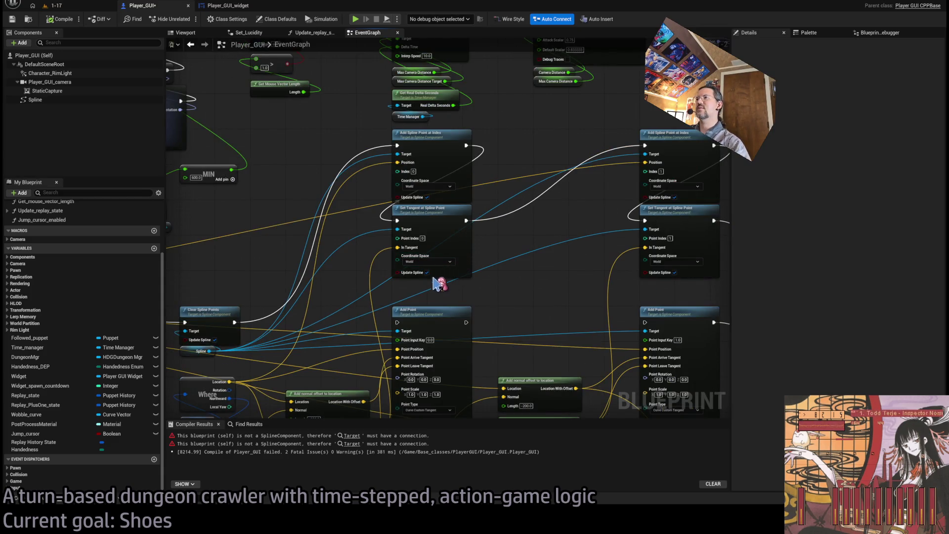
{"action": "left_click_drag", "start_coordinate": [388, 236], "coordinate": [396, 239]}
{"action": "mouse_move", "coordinate": [326, 352]}
{"action": "left_mouse_down"}
{"action": "mouse_move", "coordinate": [385, 195]}
{"action": "mouse_move", "coordinate": [404, 179]}
{"action": "left_mouse_up"}
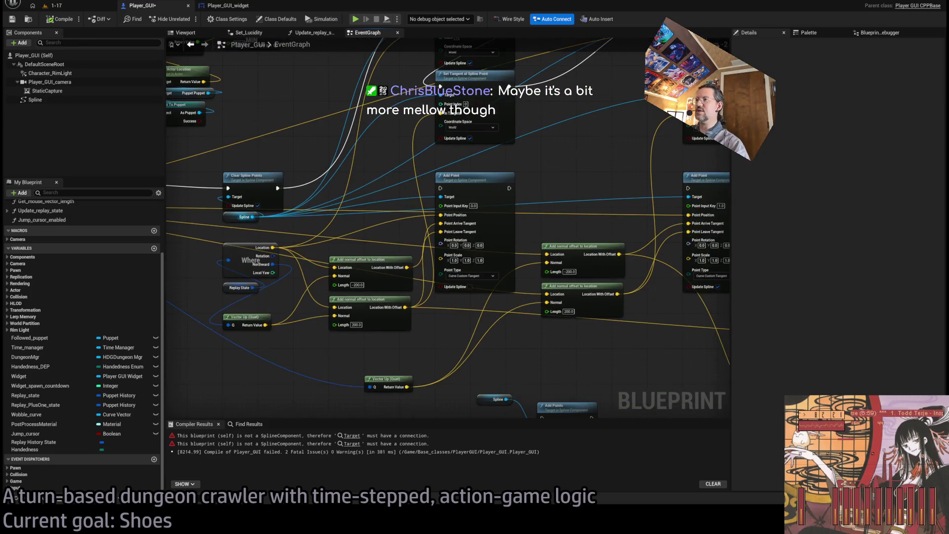
{"action": "left_click_drag", "start_coordinate": [336, 310], "coordinate": [400, 183]}
{"action": "key", "text": "Return"}
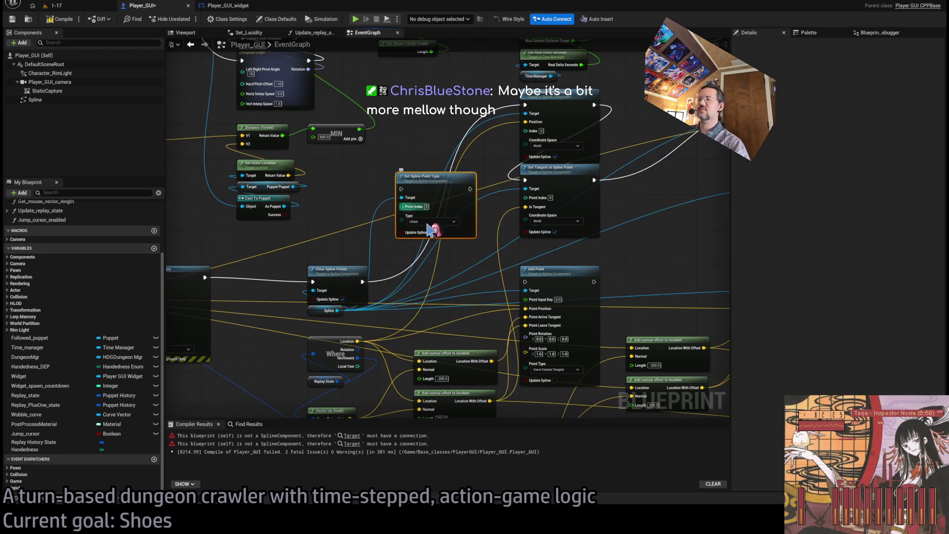
{"action": "scroll", "coordinate": [414, 198], "scroll_direction": "up", "scroll_amount": 2}
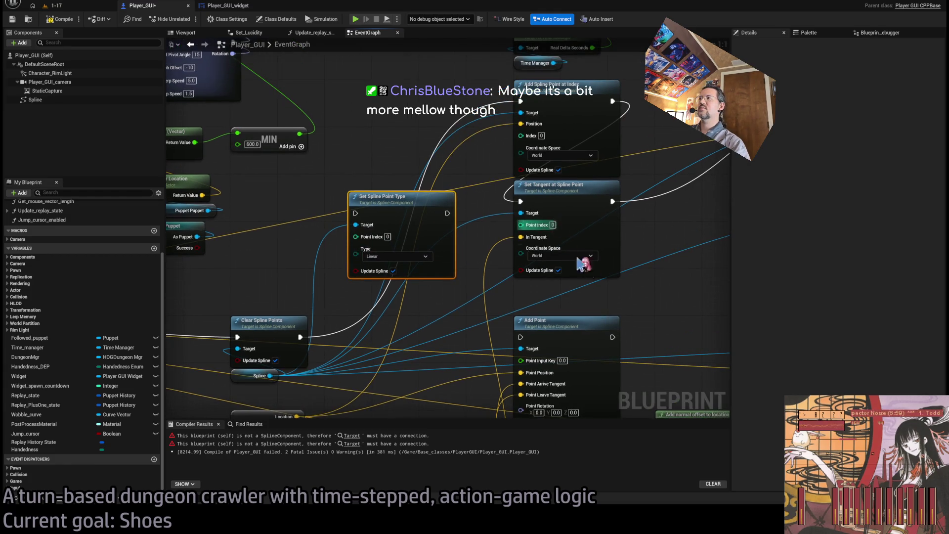
{"action": "scroll", "coordinate": [578, 260], "scroll_direction": "down", "scroll_amount": 8}
Step: Rearrange the nodes, placing Set Spline Point Type beneath the first Set Tangent at Spline Point
{"action": "mouse_move", "coordinate": [663, 384]}
{"action": "left_mouse_down"}
{"action": "mouse_move", "coordinate": [442, 267]}
{"action": "mouse_move", "coordinate": [474, 268]}
{"action": "left_mouse_up"}
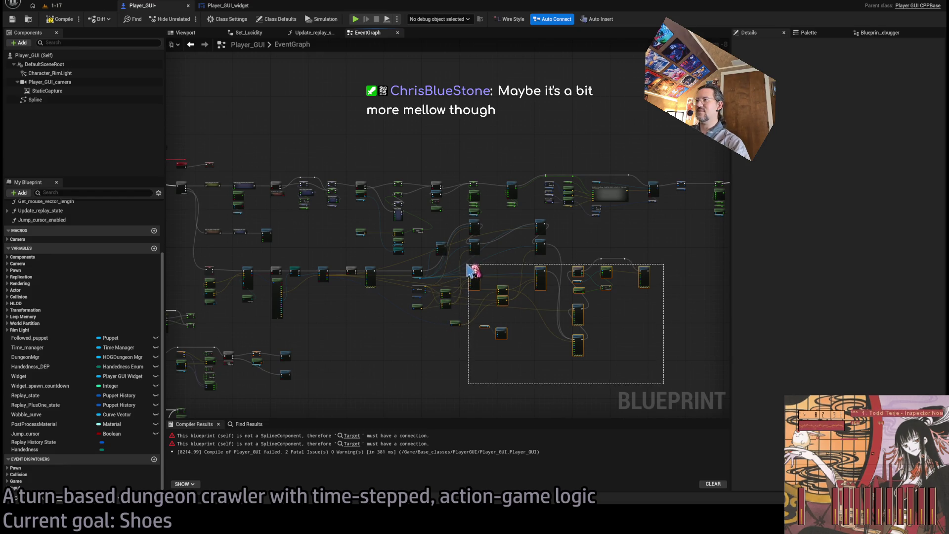
{"action": "scroll", "coordinate": [474, 268], "scroll_direction": "up", "scroll_amount": 7}
{"action": "left_click_drag", "start_coordinate": [507, 385], "coordinate": [507, 395]}
{"action": "left_click_drag", "start_coordinate": [572, 341], "coordinate": [519, 341]}
{"action": "left_click", "coordinate": [341, 195]}
{"action": "left_click_drag", "start_coordinate": [341, 195], "coordinate": [480, 277]}
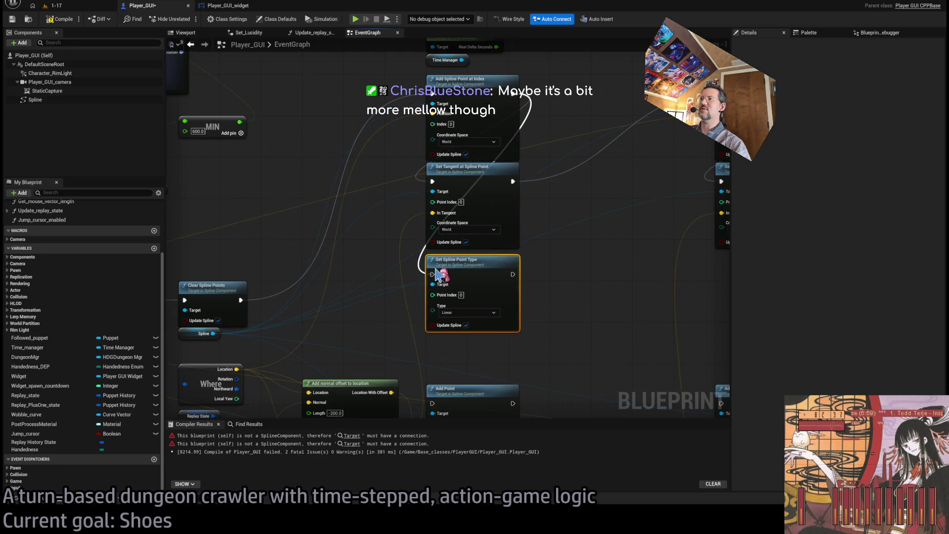
Step: Paste a copy for point 1 under the second tangent, wire its Spline target and execution, then show 1-17
{"action": "left_click_drag", "start_coordinate": [583, 257], "coordinate": [454, 248]}
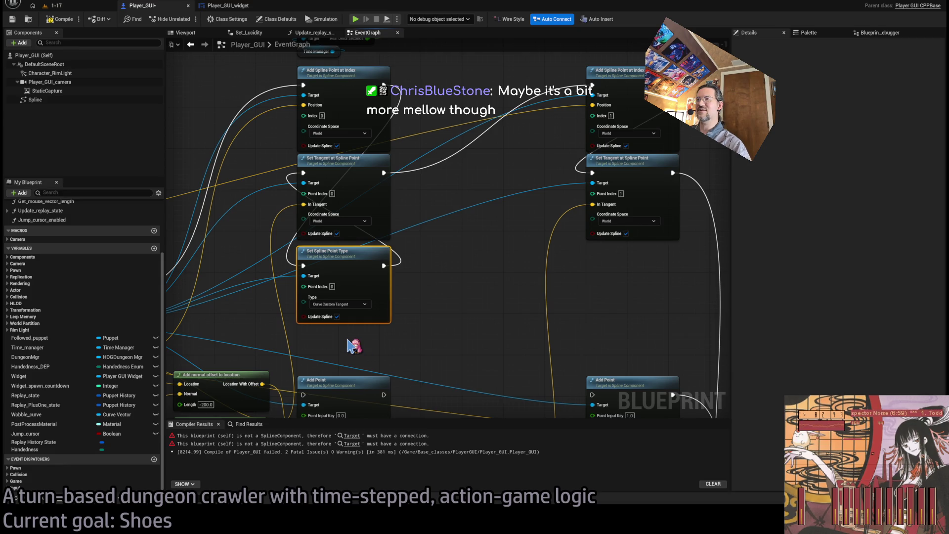
{"action": "left_click_drag", "start_coordinate": [400, 309], "coordinate": [393, 305]}
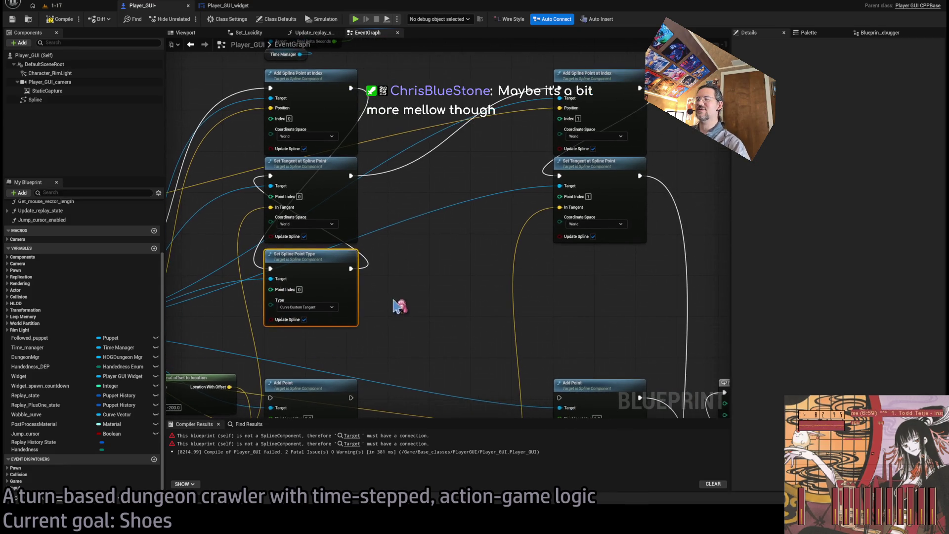
{"action": "key", "text": "ctrl+v"}
{"action": "left_click_drag", "start_coordinate": [606, 280], "coordinate": [593, 259]}
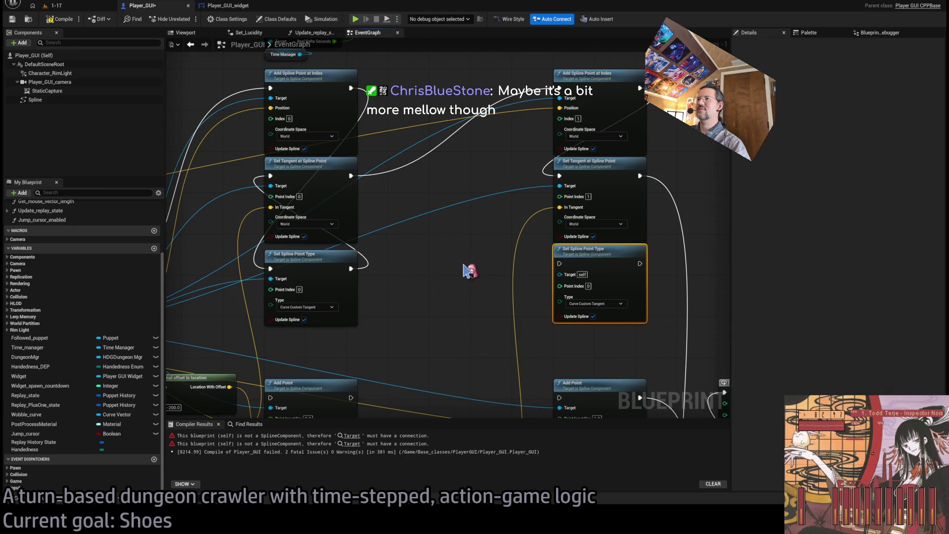
{"action": "scroll", "coordinate": [466, 269], "scroll_direction": "down", "scroll_amount": 1}
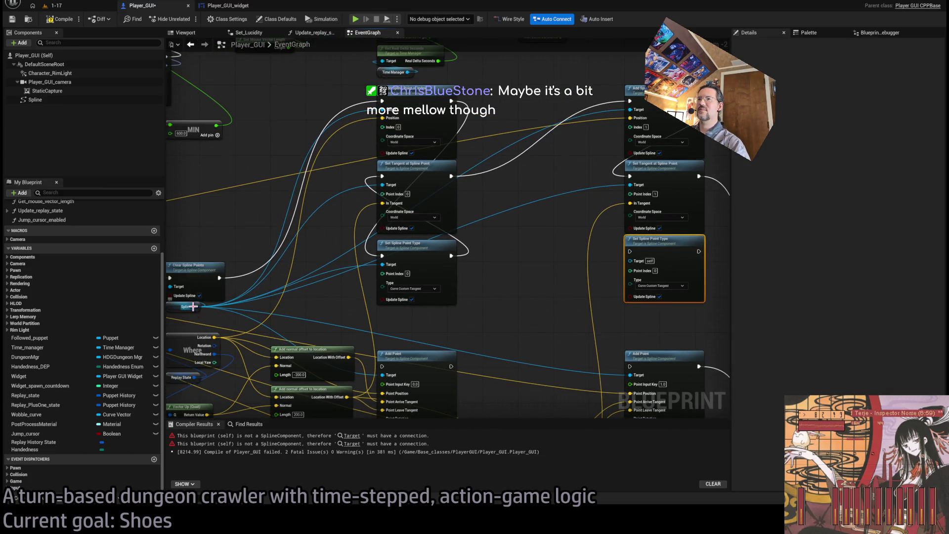
{"action": "left_click_drag", "start_coordinate": [193, 307], "coordinate": [631, 260]}
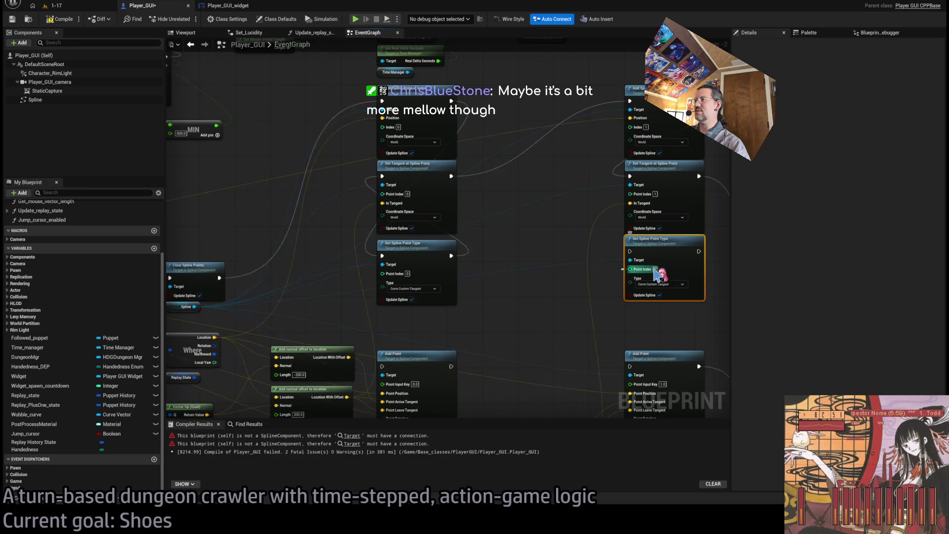
{"action": "left_click_drag", "start_coordinate": [602, 312], "coordinate": [500, 303]}
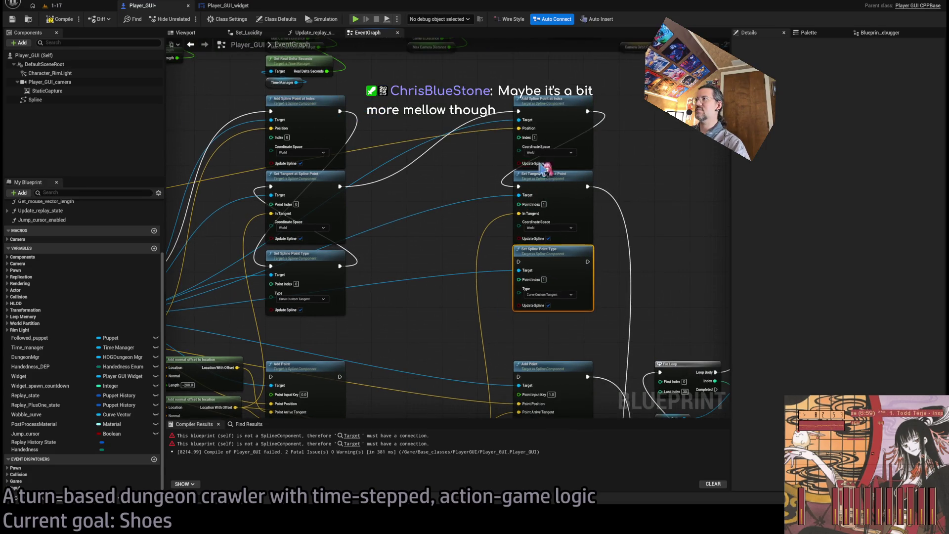
{"action": "mouse_move", "coordinate": [587, 111]}
{"action": "left_mouse_down"}
{"action": "mouse_move", "coordinate": [583, 258]}
{"action": "mouse_move", "coordinate": [595, 272]}
{"action": "mouse_move", "coordinate": [519, 187]}
{"action": "left_mouse_up"}
{"action": "scroll", "coordinate": [578, 289], "scroll_direction": "up", "scroll_amount": 2}
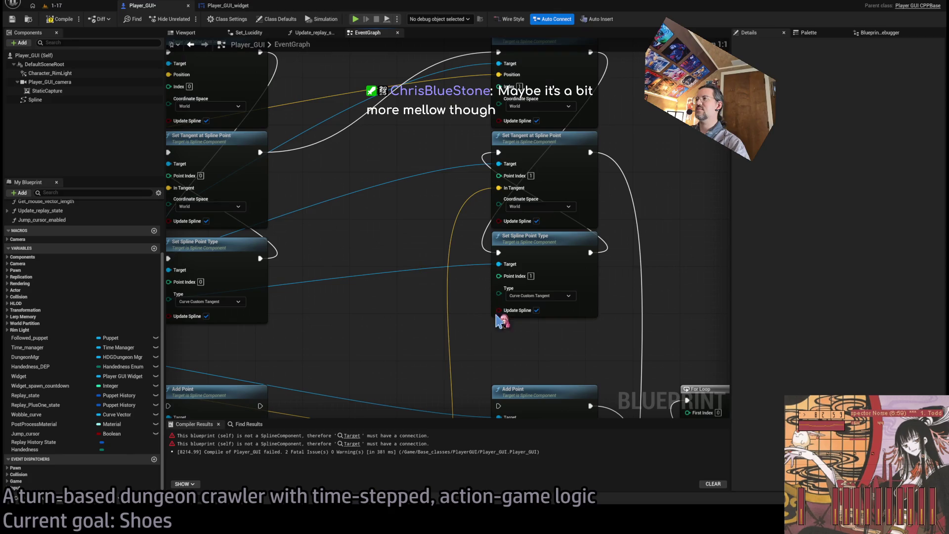
{"action": "left_click", "coordinate": [54, 5]}
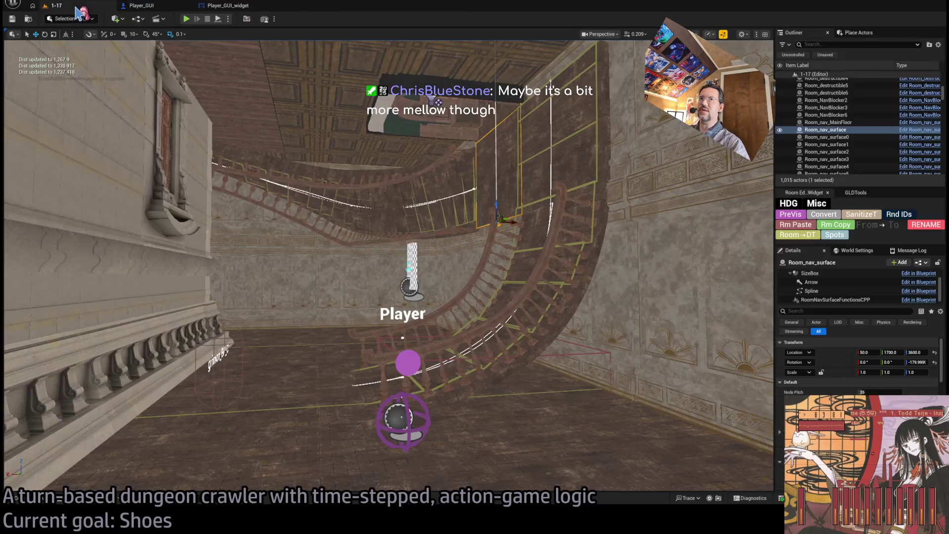
{"action": "key", "text": "alt+p"}
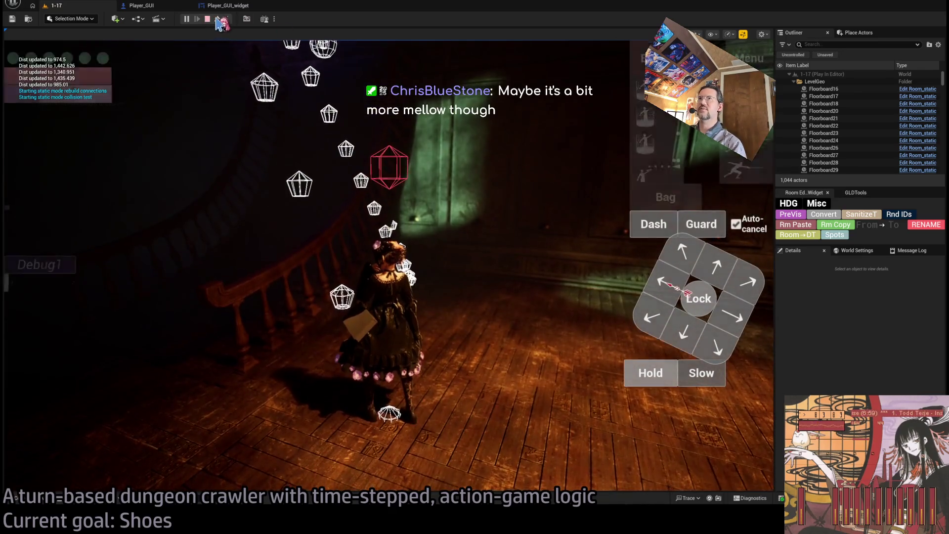
{"action": "key", "text": "F8"}
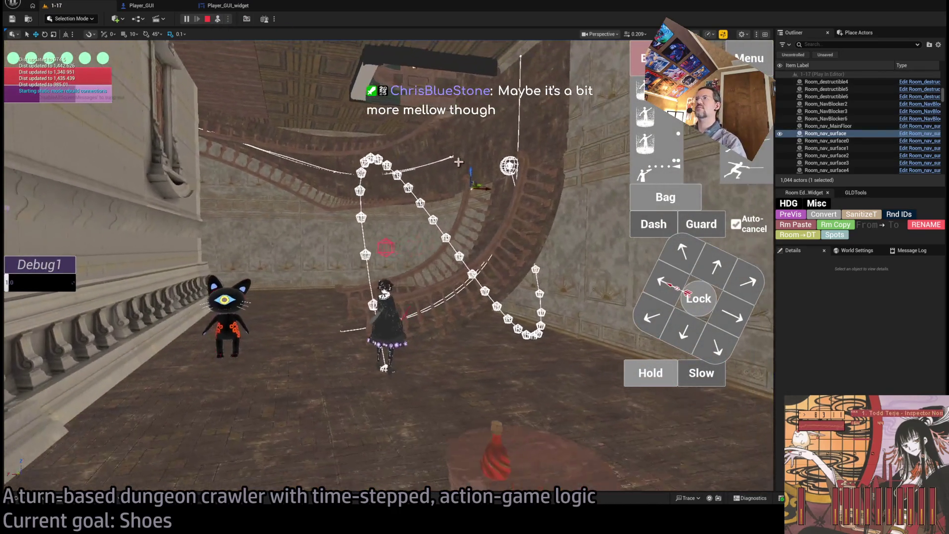
{"action": "key", "text": "Escape"}
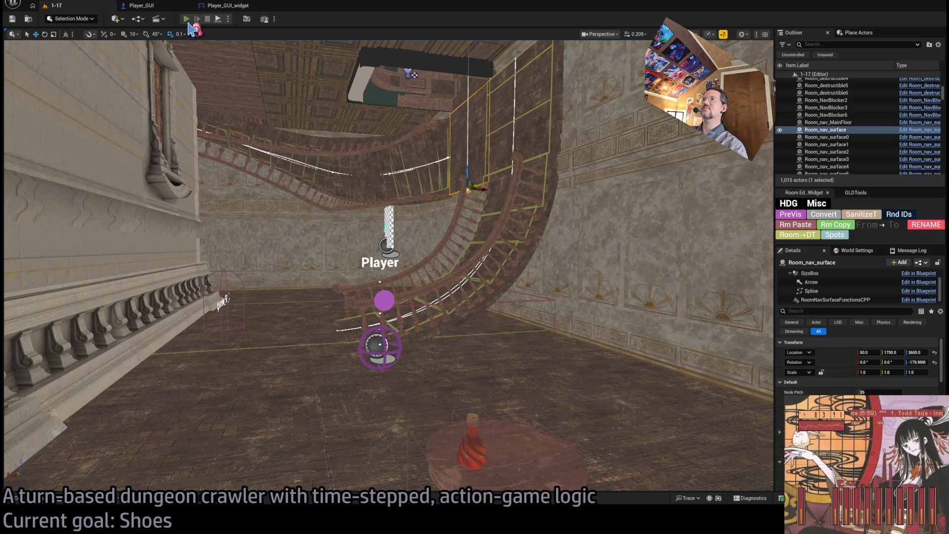
{"action": "left_click", "coordinate": [187, 21]}
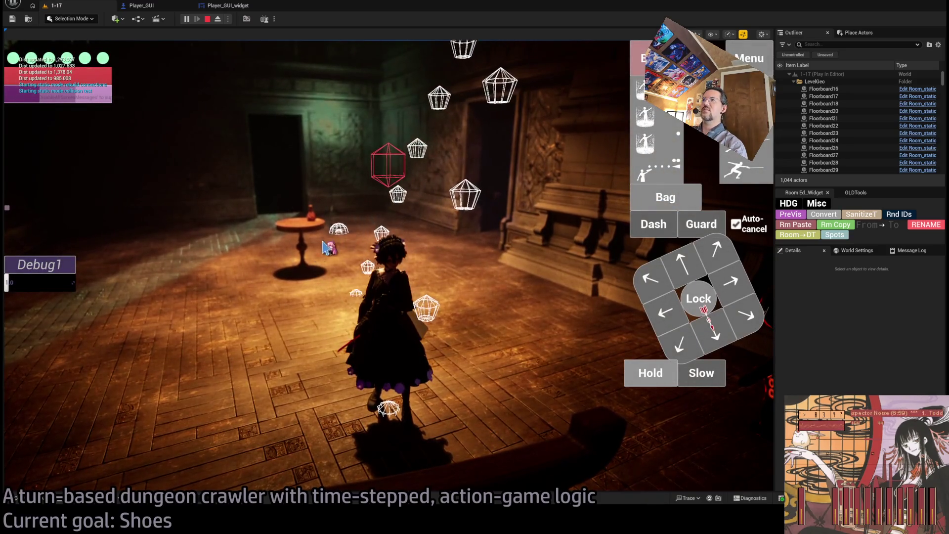
{"action": "left_click", "coordinate": [326, 247]}
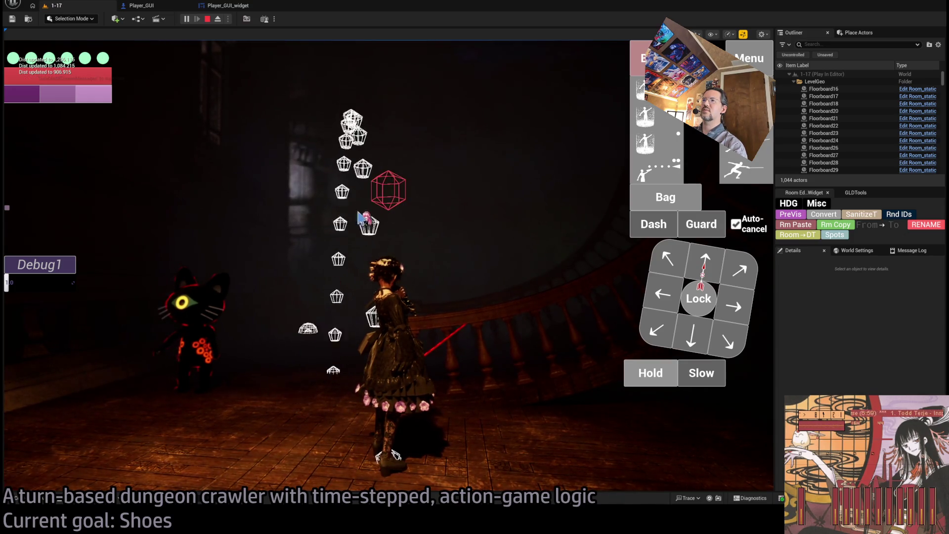
{"action": "left_click", "coordinate": [208, 18]}
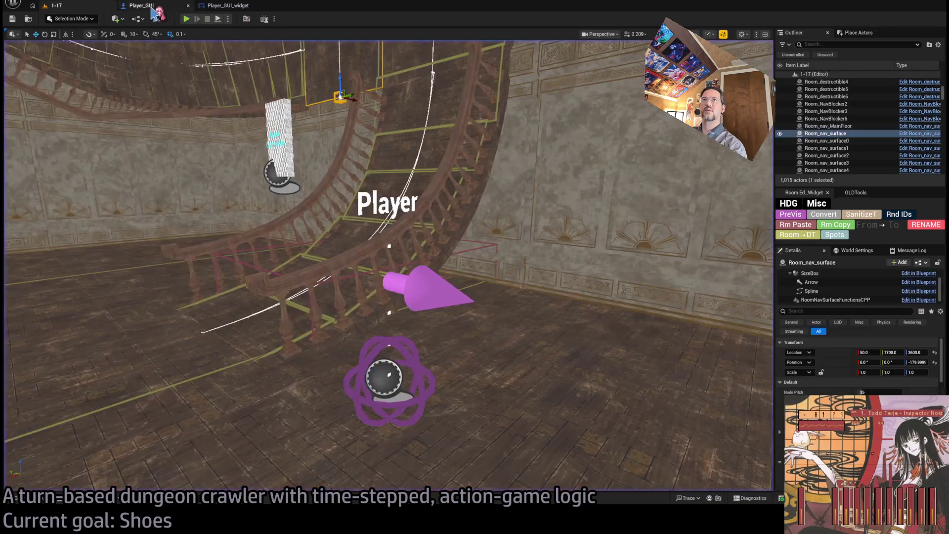
Step: Glance at the Player_GUI_widget graph, then go back to the Player_GUI EventGraph
{"action": "left_click", "coordinate": [227, 7]}
{"action": "left_click", "coordinate": [176, 9]}
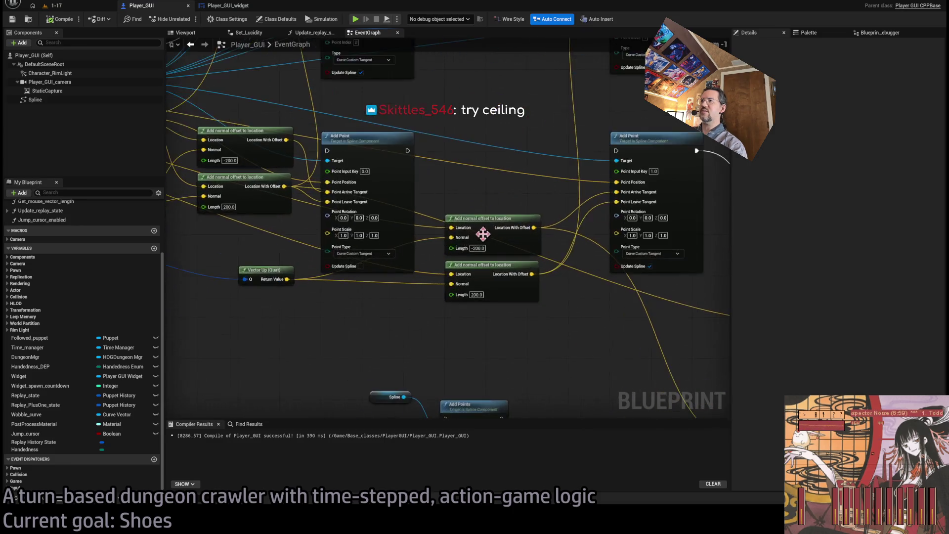
{"action": "scroll", "coordinate": [487, 251], "scroll_direction": "down", "scroll_amount": 2}
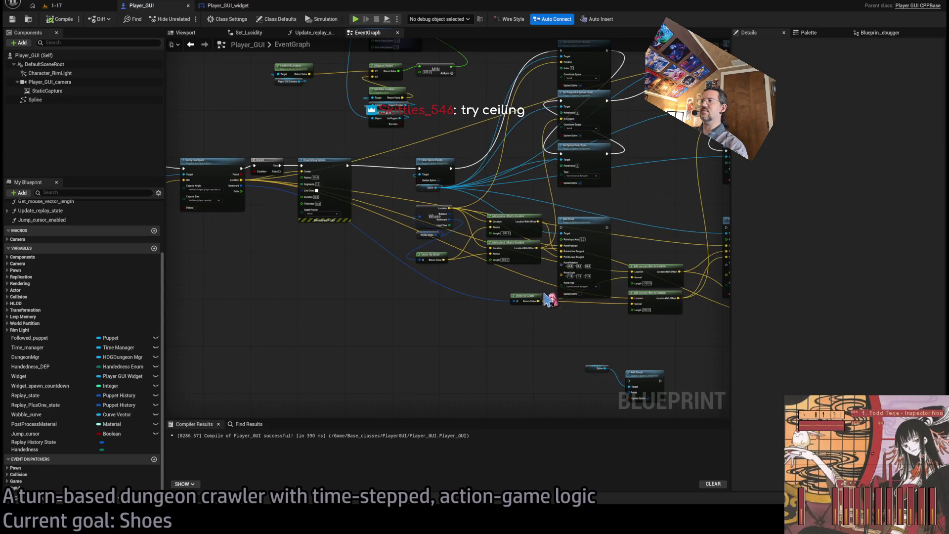
{"action": "scroll", "coordinate": [483, 291], "scroll_direction": "up", "scroll_amount": 4}
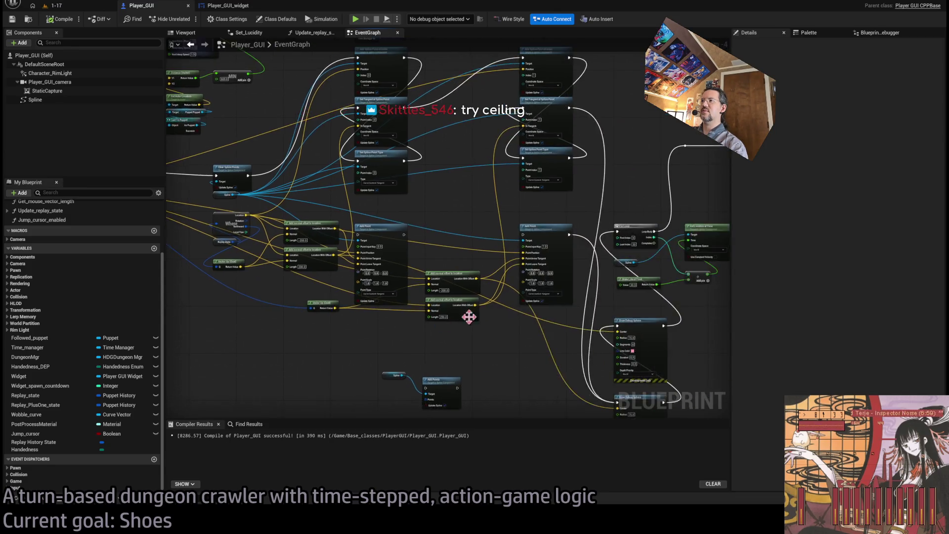
{"action": "scroll", "coordinate": [482, 355], "scroll_direction": "down", "scroll_amount": 3}
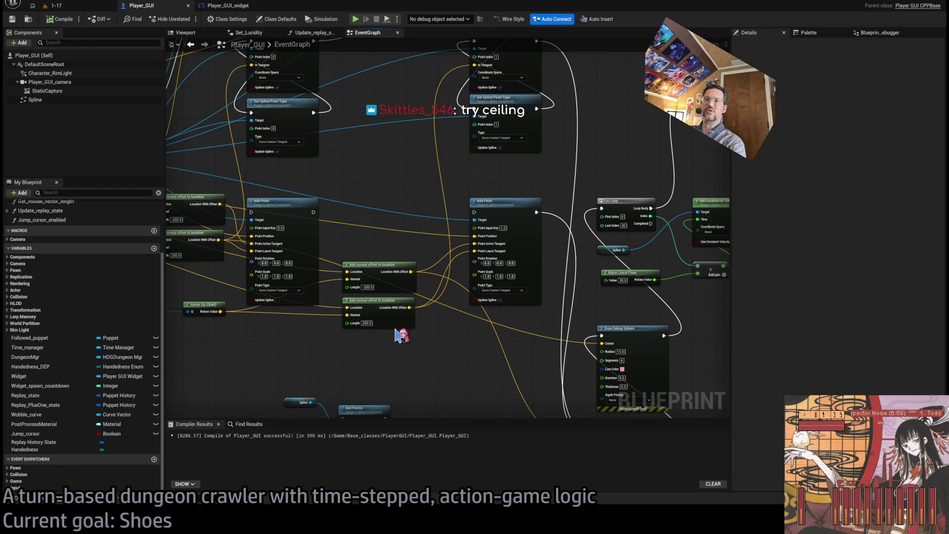
Step: Review the spline-building and Draw Debug Sphere nodes, then return to 1-17 with the view tilted upward
{"action": "mouse_move", "coordinate": [398, 335]}
{"action": "left_mouse_down"}
{"action": "mouse_move", "coordinate": [512, 289]}
{"action": "mouse_move", "coordinate": [565, 345]}
{"action": "left_mouse_up"}
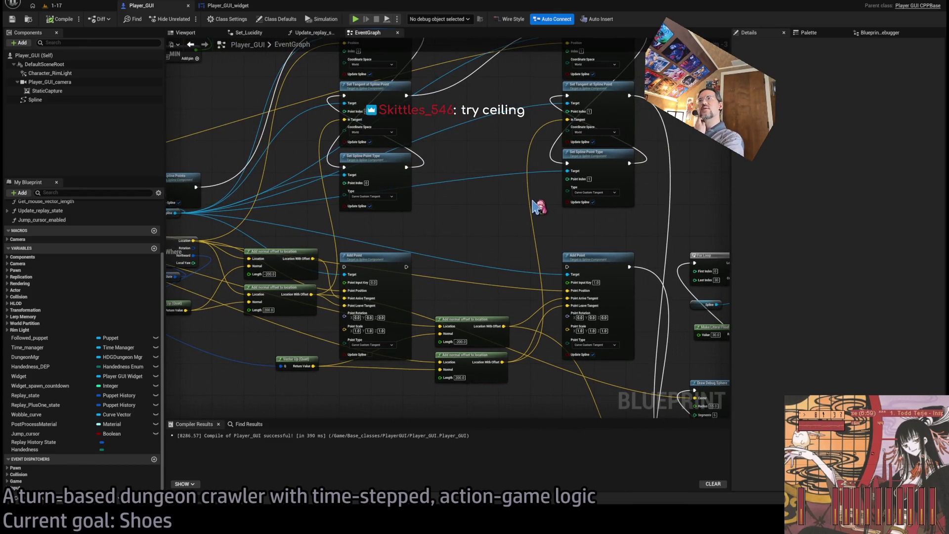
{"action": "left_click_drag", "start_coordinate": [503, 260], "coordinate": [585, 207]}
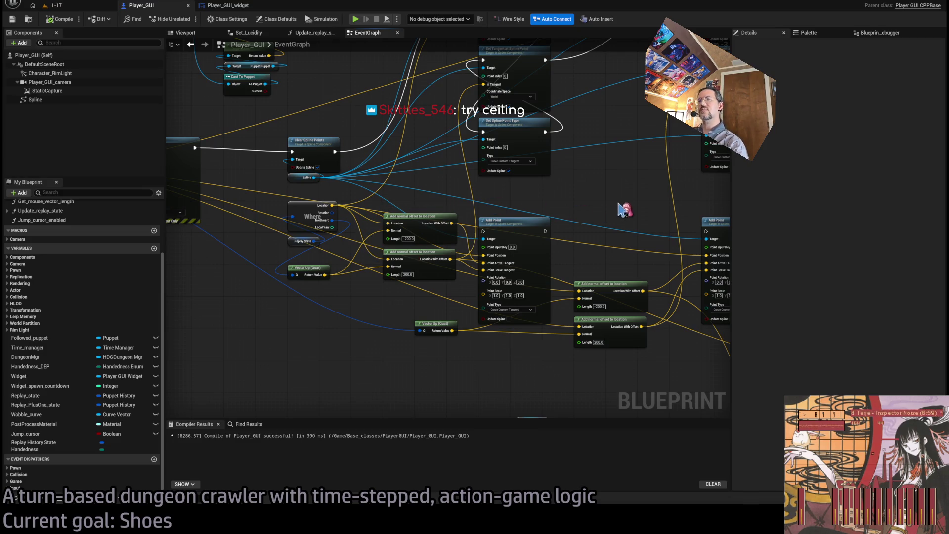
{"action": "mouse_move", "coordinate": [625, 210]}
{"action": "left_mouse_down"}
{"action": "mouse_move", "coordinate": [564, 218]}
{"action": "mouse_move", "coordinate": [565, 192]}
{"action": "mouse_move", "coordinate": [298, 106]}
{"action": "mouse_move", "coordinate": [325, 98]}
{"action": "left_mouse_up"}
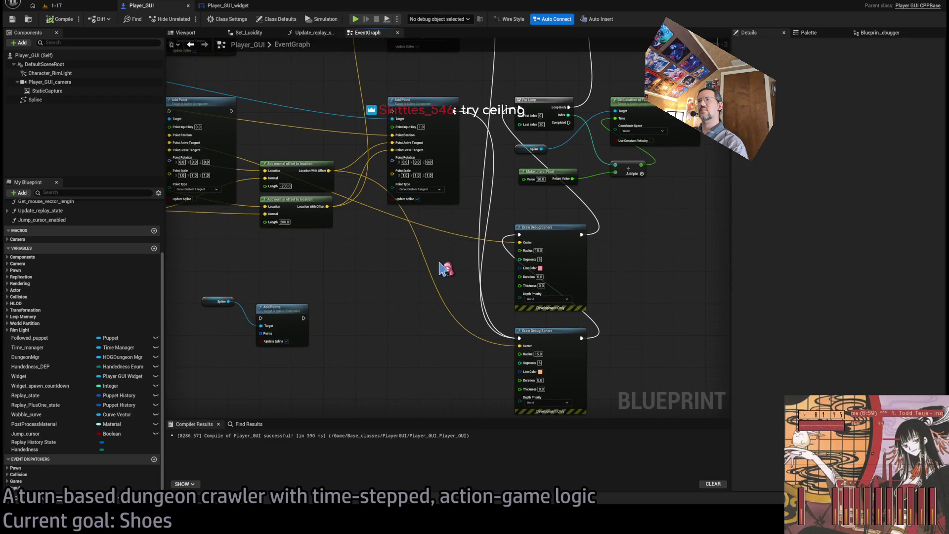
{"action": "left_click_drag", "start_coordinate": [444, 268], "coordinate": [416, 230]}
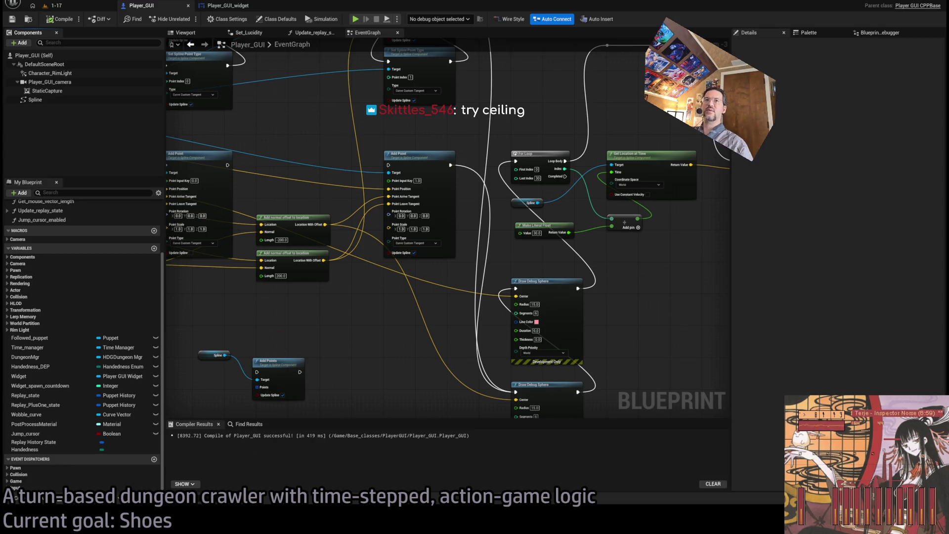
{"action": "left_click", "coordinate": [51, 6]}
{"action": "left_click_drag", "start_coordinate": [313, 144], "coordinate": [388, 263]}
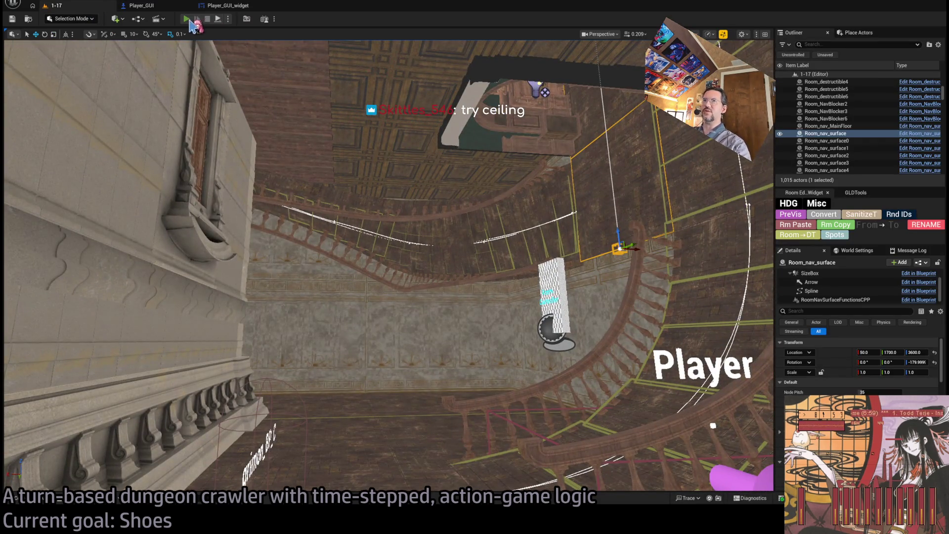
Step: Play level 1-17, queue a half-second backward step and projectile attack, run the turns, then stop
{"action": "key", "text": "alt+p"}
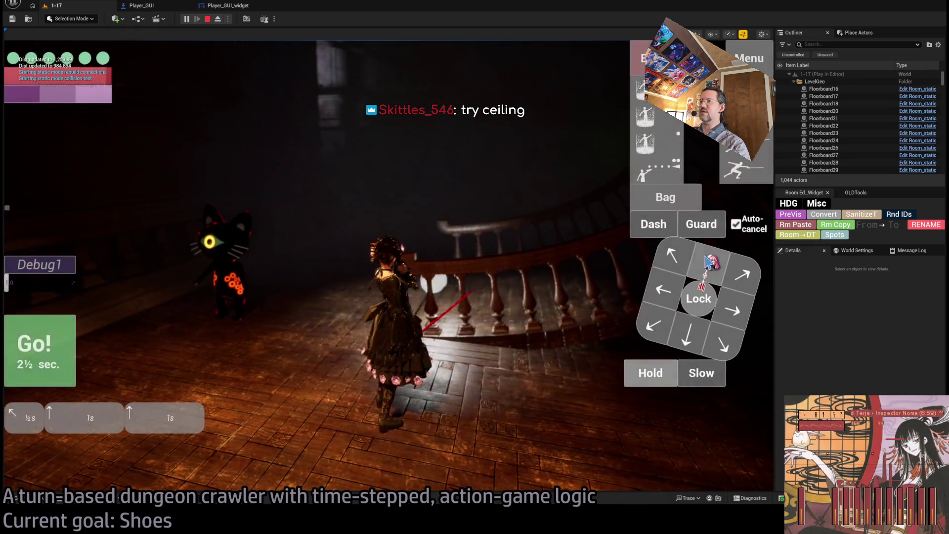
{"action": "left_click", "coordinate": [74, 344]}
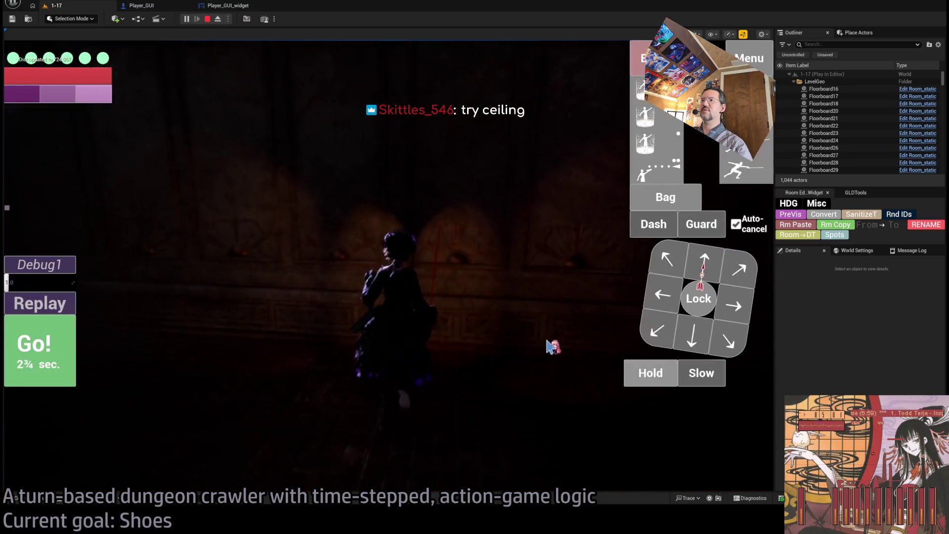
{"action": "left_click", "coordinate": [701, 385]}
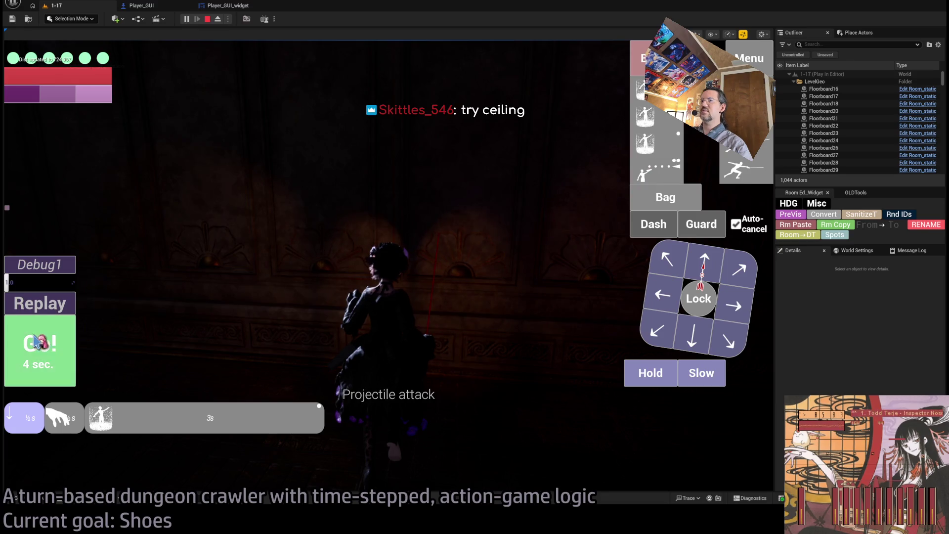
{"action": "left_click", "coordinate": [657, 170]}
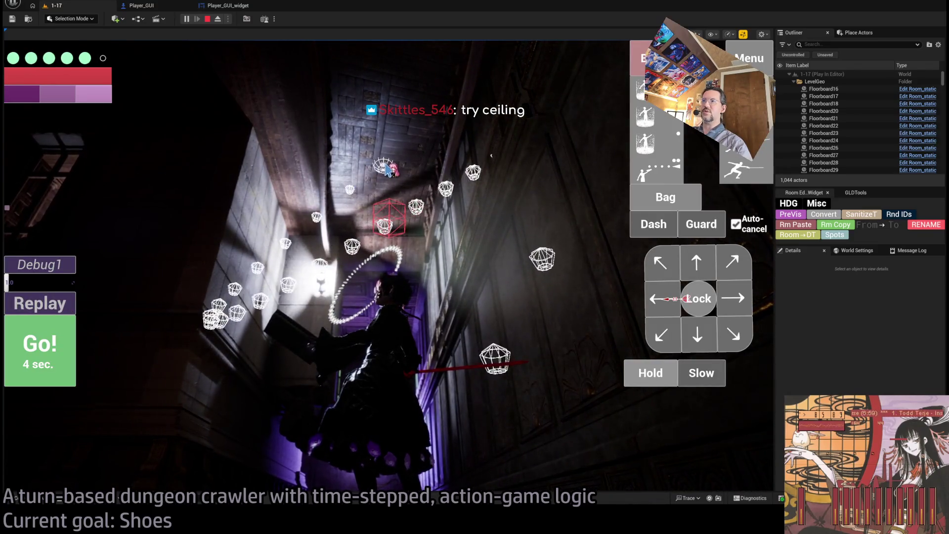
{"action": "left_click", "coordinate": [378, 167]}
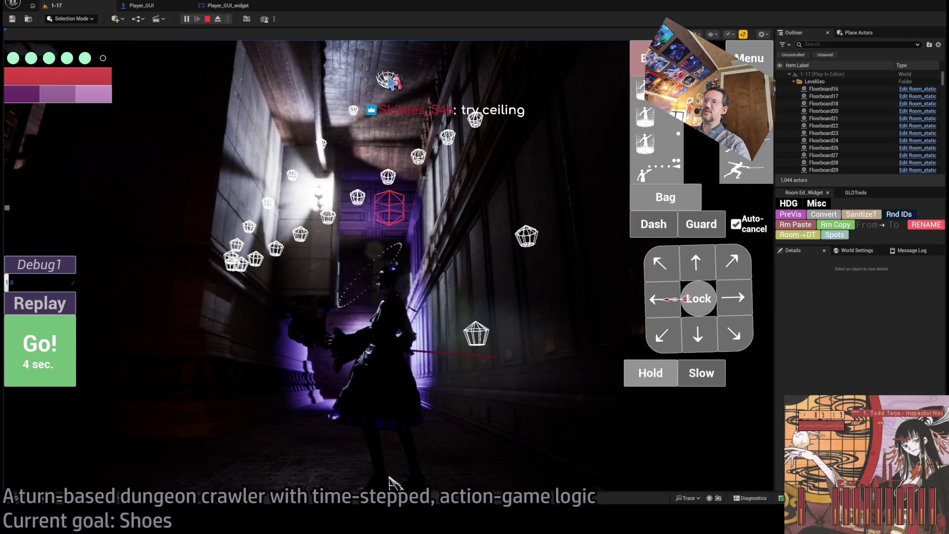
{"action": "scroll", "coordinate": [481, 232], "scroll_direction": "down", "scroll_amount": 2}
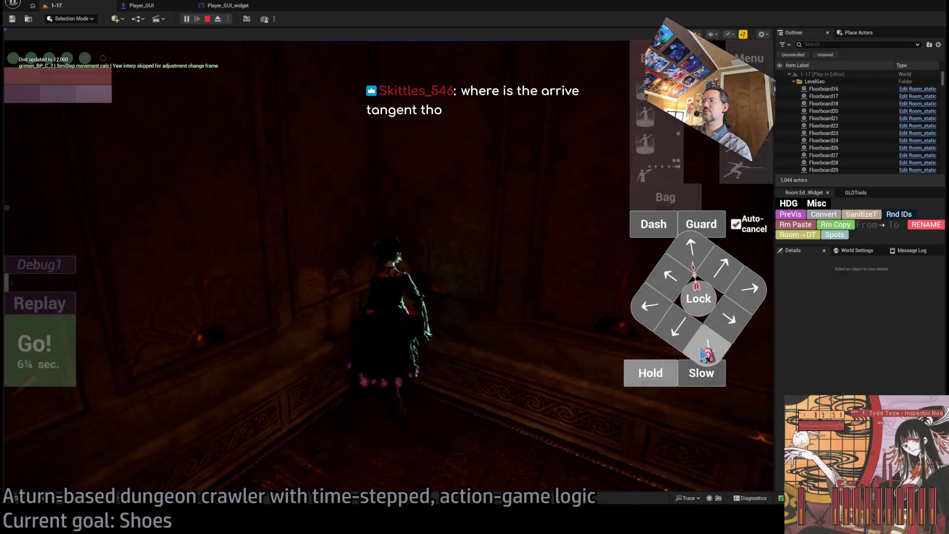
{"action": "left_click", "coordinate": [650, 373]}
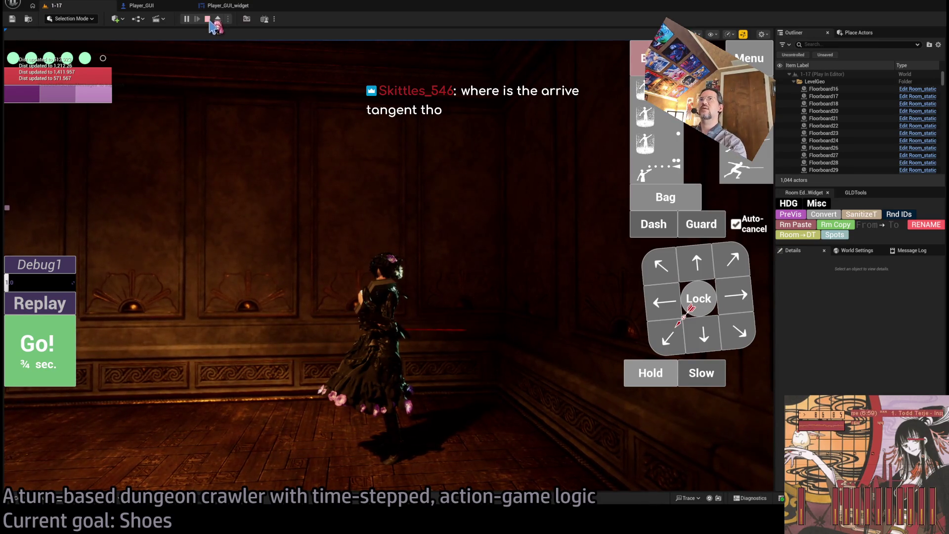
{"action": "left_click", "coordinate": [208, 20]}
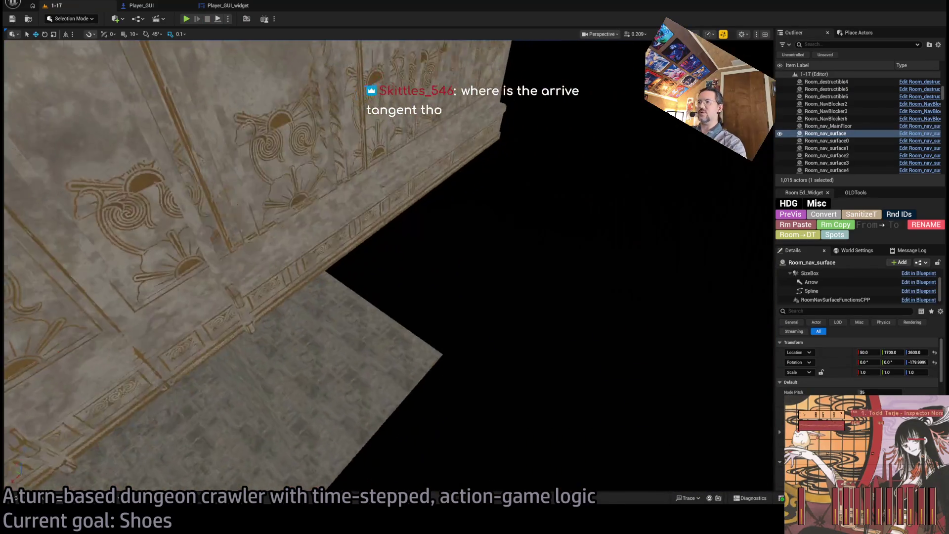
Step: Select the SM_Floor_F_4x4 floor tile, orbit around it, then bring up the Player_GUI_widget graph
{"action": "left_click", "coordinate": [428, 350]}
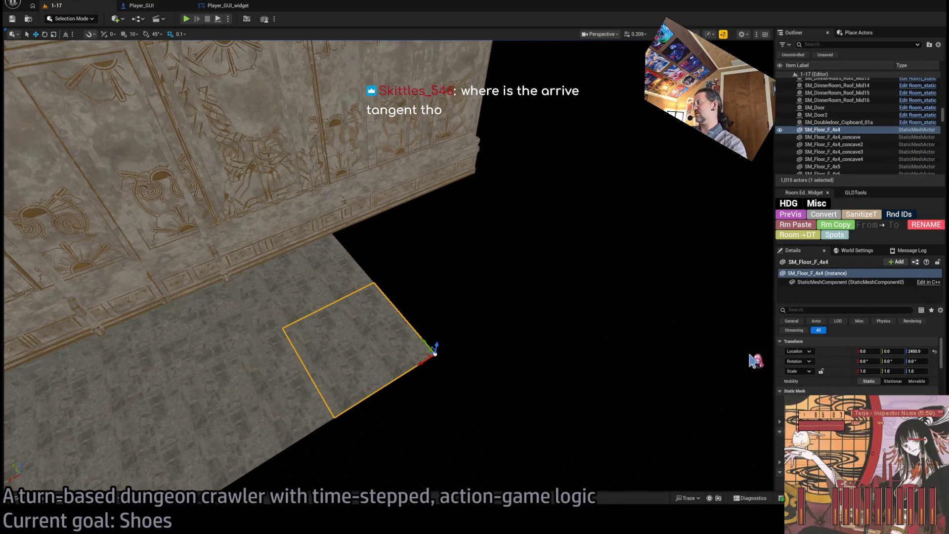
{"action": "left_click_drag", "start_coordinate": [684, 318], "coordinate": [702, 346]}
{"action": "left_click_drag", "start_coordinate": [346, 299], "coordinate": [341, 303]}
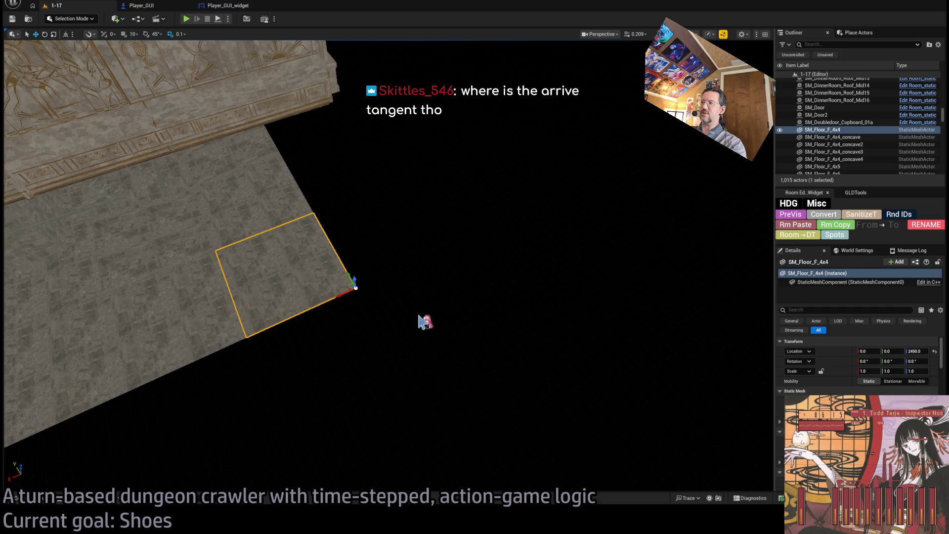
{"action": "left_click_drag", "start_coordinate": [420, 320], "coordinate": [420, 301]}
{"action": "left_click", "coordinate": [217, 5]}
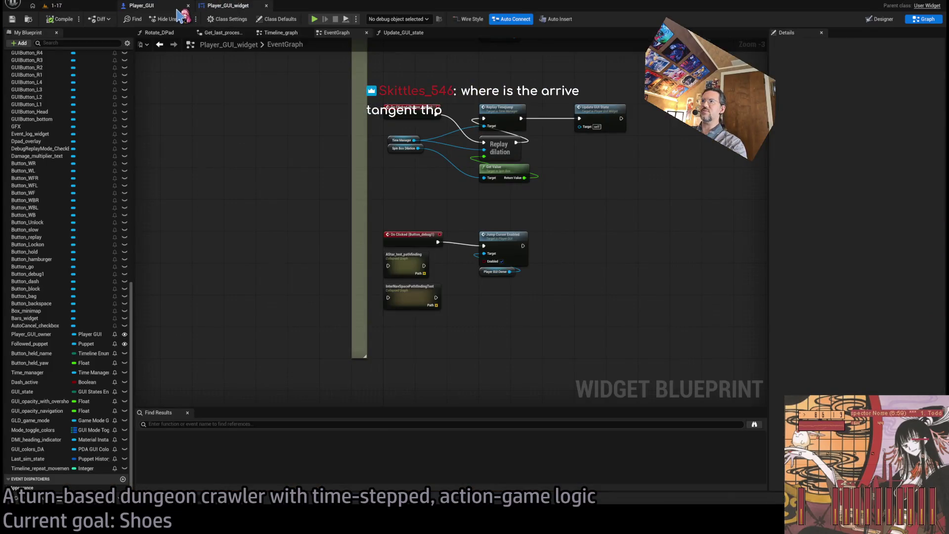
Step: Switch to the Player_GUI graph and inspect the Where, Replay State and Query Nav Space nodes
{"action": "left_click", "coordinate": [177, 8]}
{"action": "scroll", "coordinate": [516, 303], "scroll_direction": "up", "scroll_amount": 2}
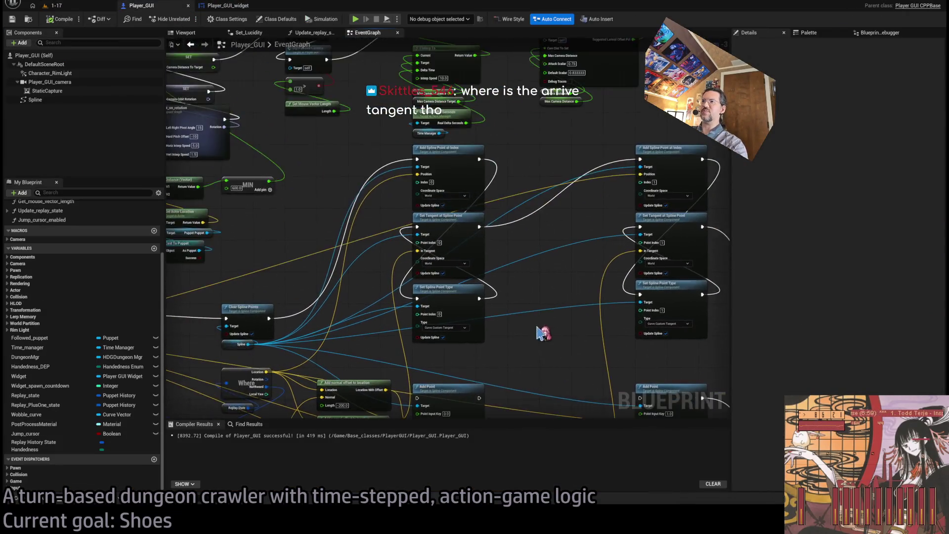
{"action": "scroll", "coordinate": [543, 334], "scroll_direction": "up", "scroll_amount": 2}
{"action": "scroll", "coordinate": [439, 271], "scroll_direction": "up", "scroll_amount": 1}
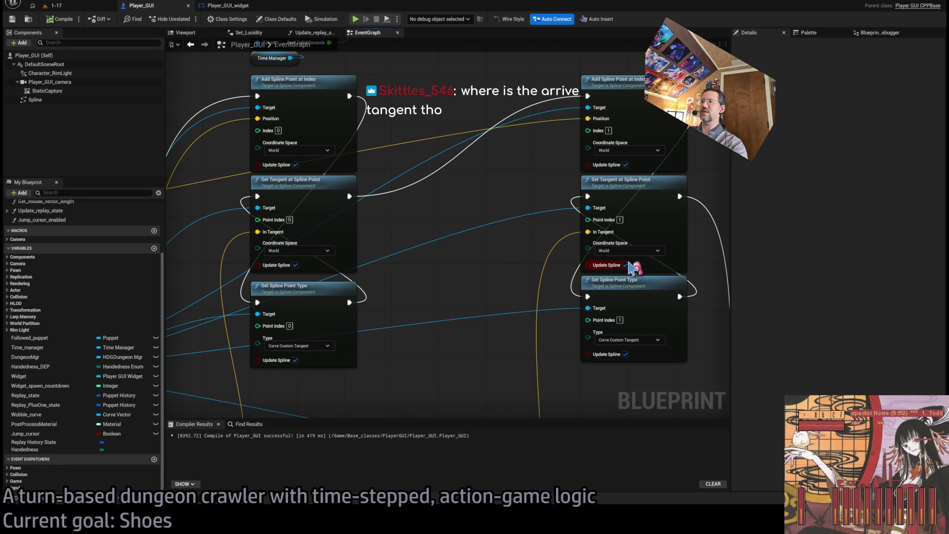
{"action": "scroll", "coordinate": [567, 263], "scroll_direction": "down", "scroll_amount": 3}
{"action": "scroll", "coordinate": [500, 277], "scroll_direction": "down", "scroll_amount": 1}
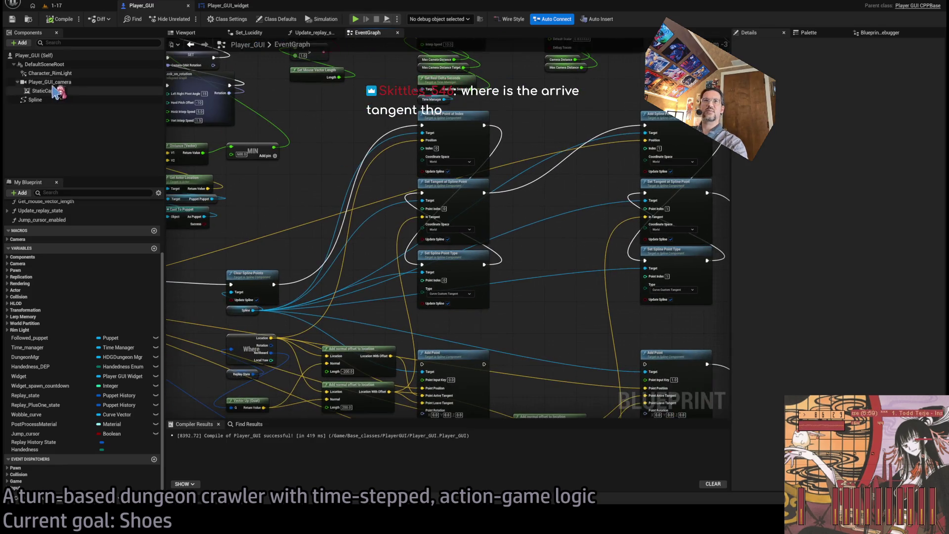
{"action": "scroll", "coordinate": [315, 260], "scroll_direction": "up", "scroll_amount": 2}
{"action": "scroll", "coordinate": [316, 260], "scroll_direction": "up", "scroll_amount": 1}
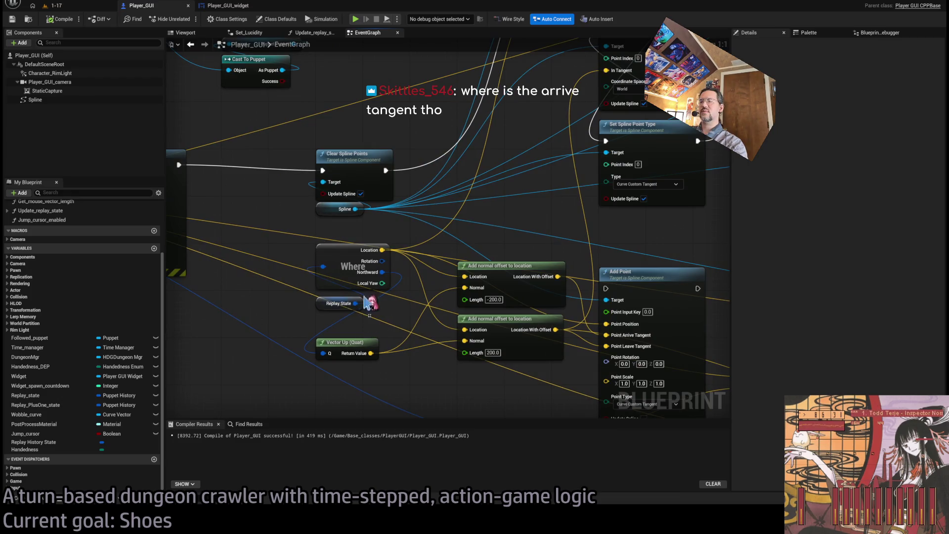
{"action": "left_click_drag", "start_coordinate": [367, 302], "coordinate": [328, 261]}
{"action": "mouse_move", "coordinate": [408, 320]}
{"action": "left_mouse_down"}
{"action": "mouse_move", "coordinate": [648, 317]}
{"action": "mouse_move", "coordinate": [497, 329]}
{"action": "left_mouse_up"}
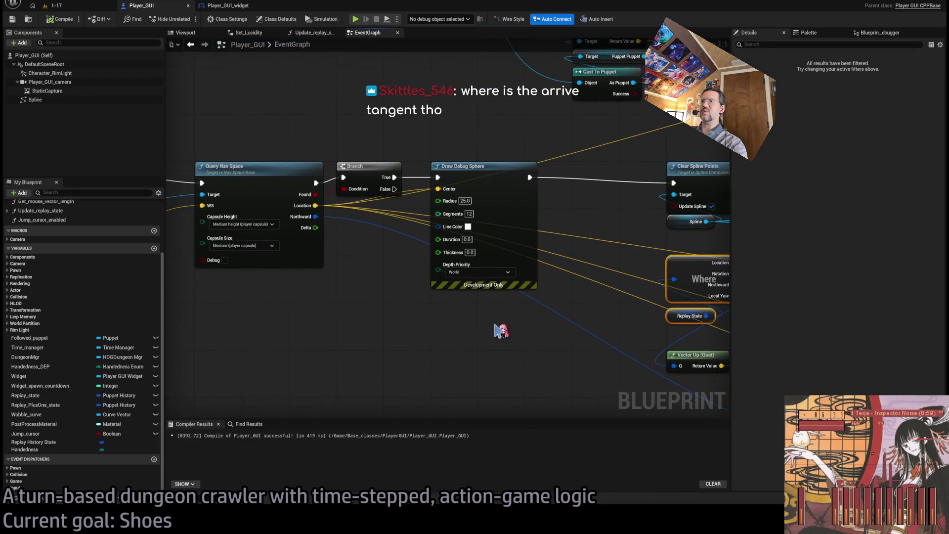
{"action": "left_click", "coordinate": [279, 242]}
{"action": "left_click", "coordinate": [366, 354]}
{"action": "key", "text": "ctrl+z"}
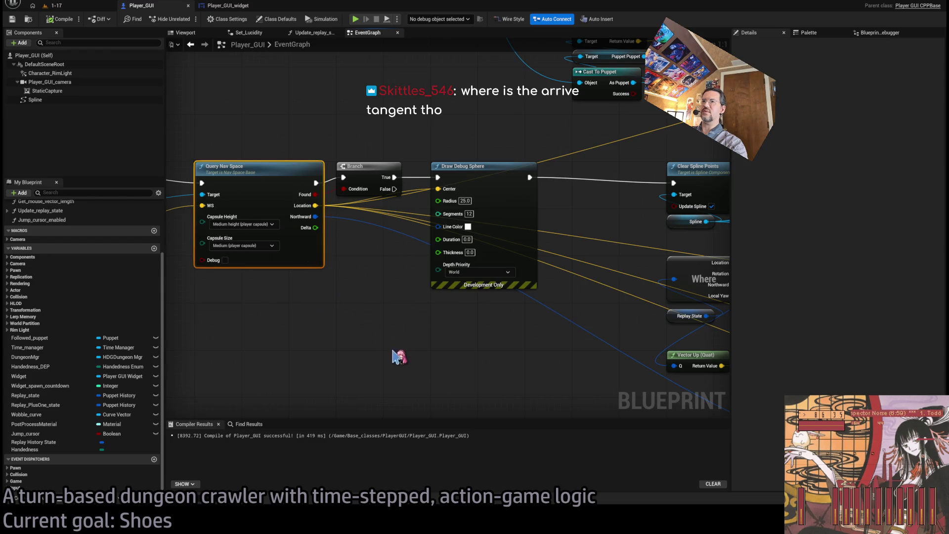
{"action": "mouse_move", "coordinate": [491, 246]}
{"action": "left_mouse_down"}
{"action": "mouse_move", "coordinate": [613, 327]}
{"action": "mouse_move", "coordinate": [420, 316]}
{"action": "left_mouse_up"}
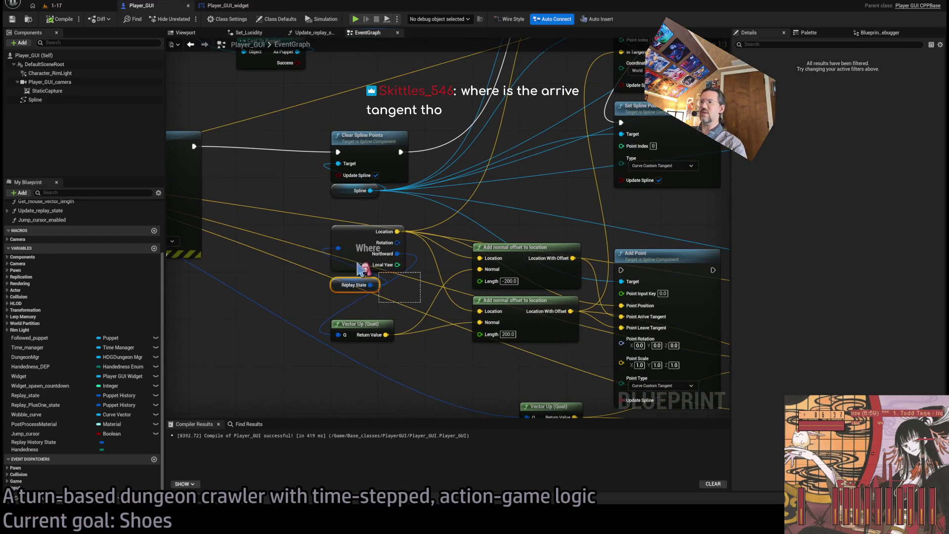
{"action": "mouse_move", "coordinate": [297, 210]}
{"action": "left_mouse_down"}
{"action": "mouse_move", "coordinate": [341, 237]}
{"action": "mouse_move", "coordinate": [424, 318]}
{"action": "mouse_move", "coordinate": [346, 296]}
{"action": "left_mouse_up"}
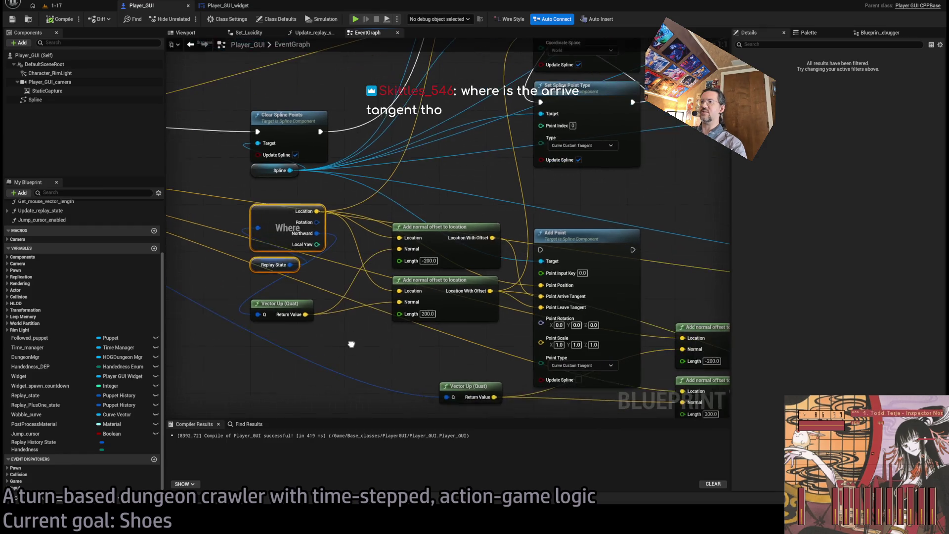
{"action": "left_click", "coordinate": [339, 227]}
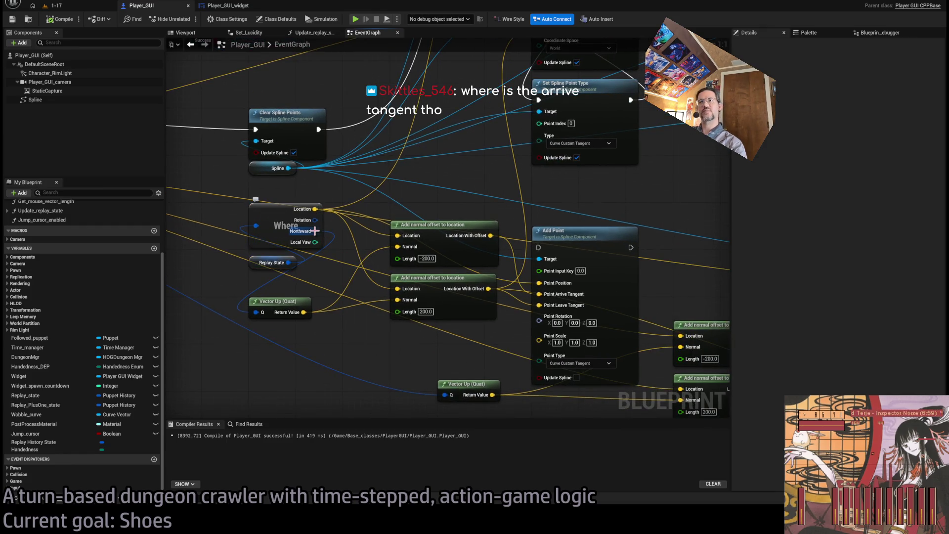
Step: Look over the Add Point, For Loop, debug sphere, tangent and point-type nodes
{"action": "mouse_move", "coordinate": [314, 231]}
{"action": "left_mouse_down"}
{"action": "mouse_move", "coordinate": [313, 264]}
{"action": "mouse_move", "coordinate": [529, 331]}
{"action": "mouse_move", "coordinate": [376, 346]}
{"action": "mouse_move", "coordinate": [342, 268]}
{"action": "left_mouse_up"}
{"action": "scroll", "coordinate": [514, 322], "scroll_direction": "down", "scroll_amount": 2}
{"action": "left_click_drag", "start_coordinate": [514, 322], "coordinate": [376, 274]}
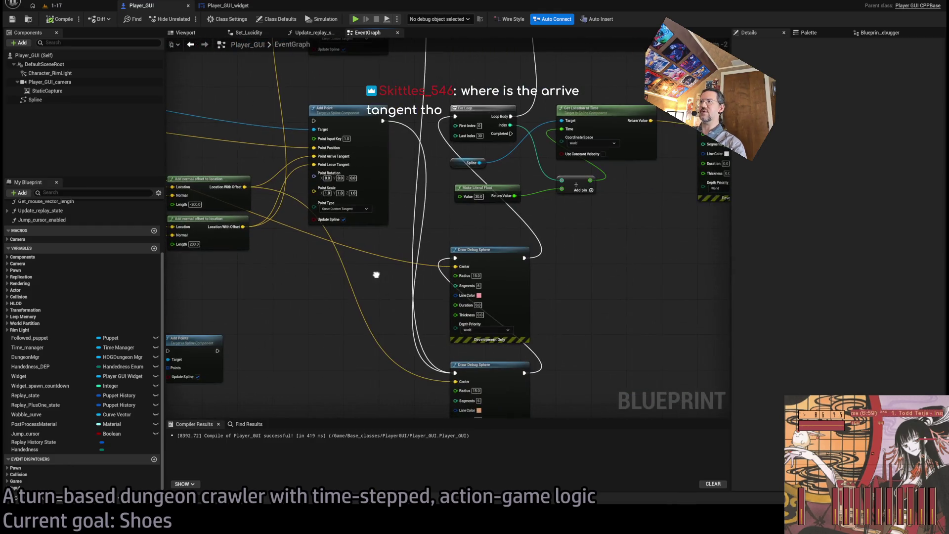
{"action": "left_click_drag", "start_coordinate": [554, 270], "coordinate": [546, 268]}
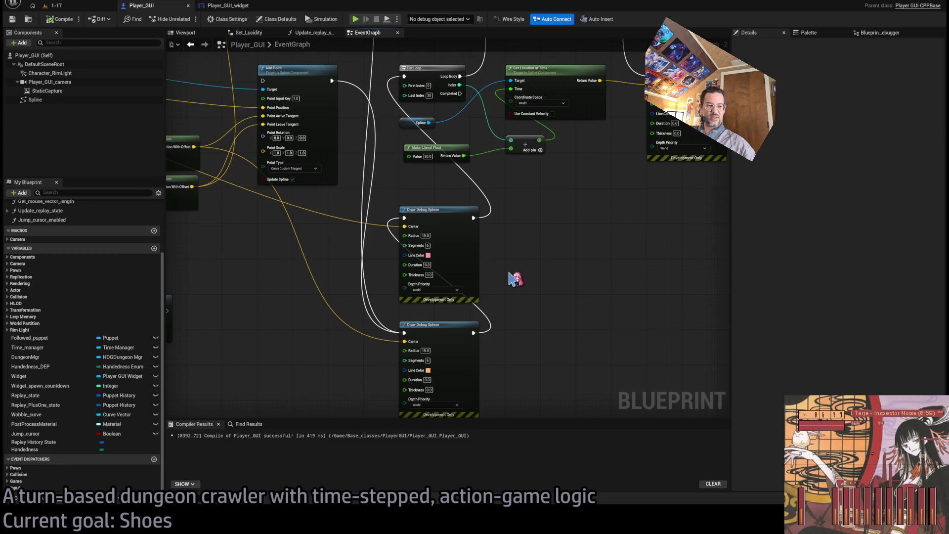
{"action": "scroll", "coordinate": [434, 295], "scroll_direction": "down", "scroll_amount": 3}
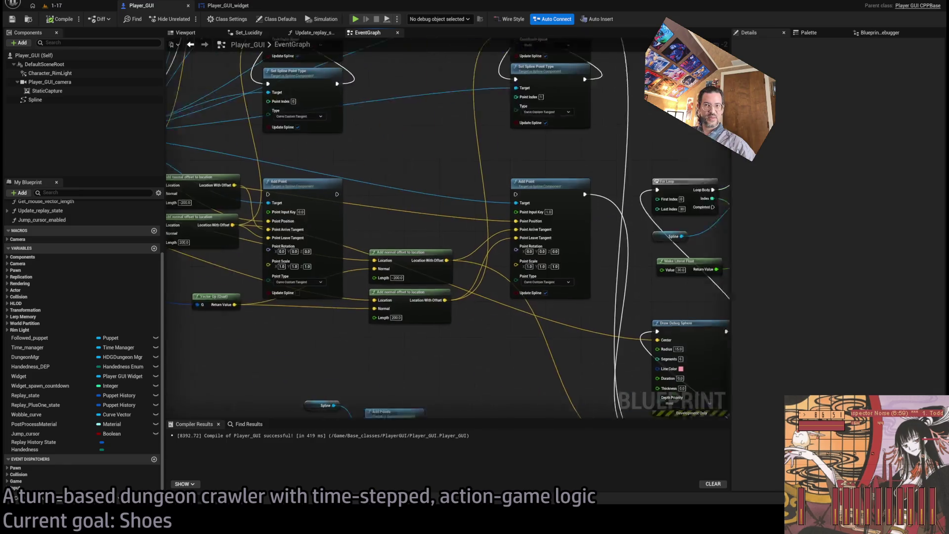
{"action": "left_click_drag", "start_coordinate": [531, 388], "coordinate": [501, 313]}
{"action": "scroll", "coordinate": [458, 210], "scroll_direction": "up", "scroll_amount": 3}
{"action": "left_click_drag", "start_coordinate": [459, 209], "coordinate": [369, 350]}
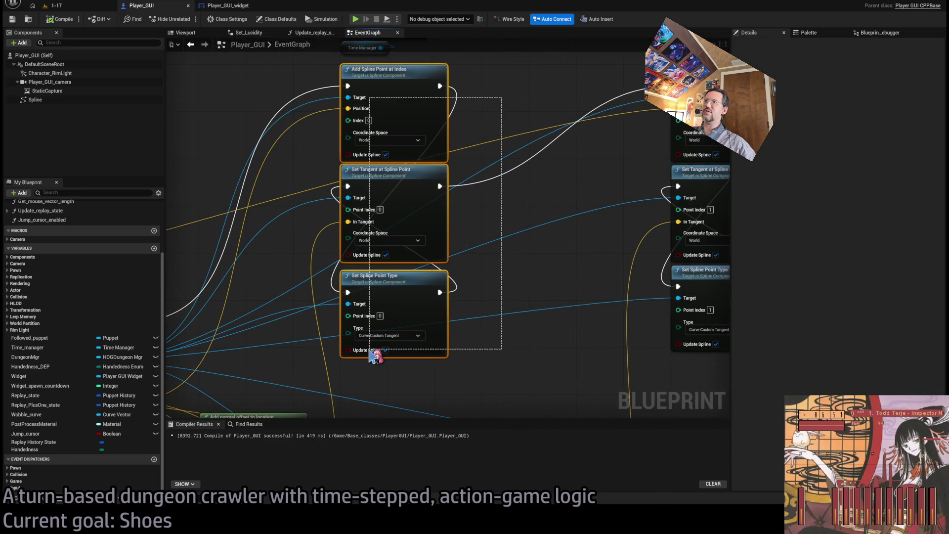
{"action": "left_click", "coordinate": [511, 256]}
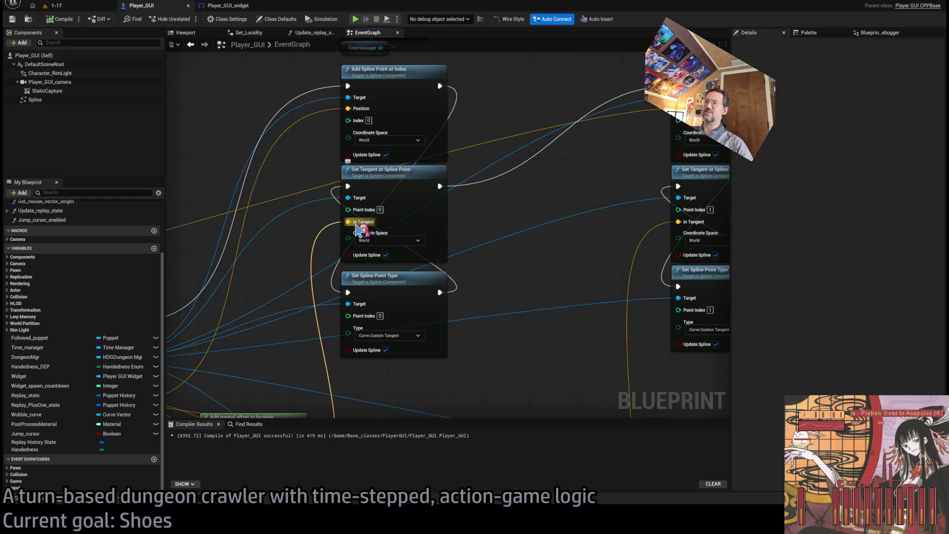
Step: Review the upper spline nodes, the second debug sphere, Query Nav Space and Clear Spline Points
{"action": "scroll", "coordinate": [484, 279], "scroll_direction": "down", "scroll_amount": 2}
{"action": "left_click_drag", "start_coordinate": [481, 270], "coordinate": [511, 221]}
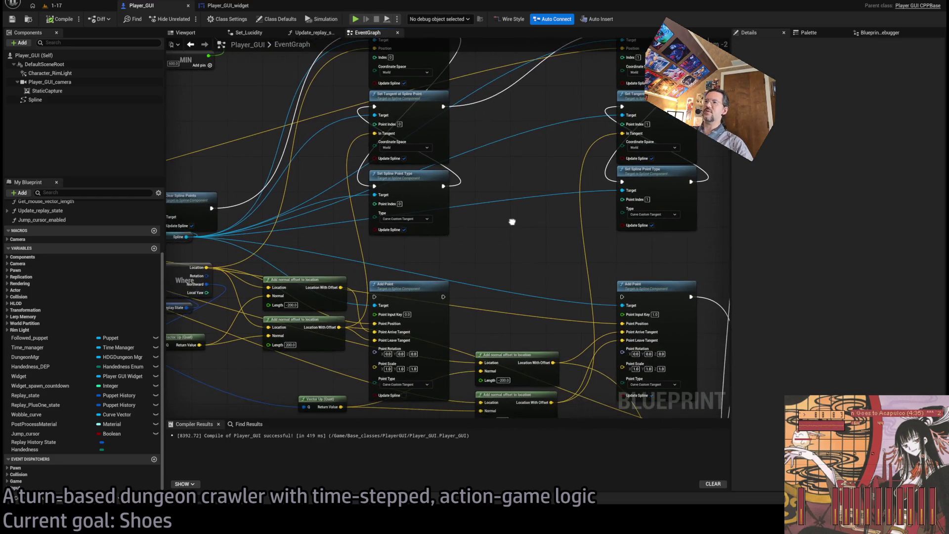
{"action": "scroll", "coordinate": [521, 227], "scroll_direction": "up", "scroll_amount": 2}
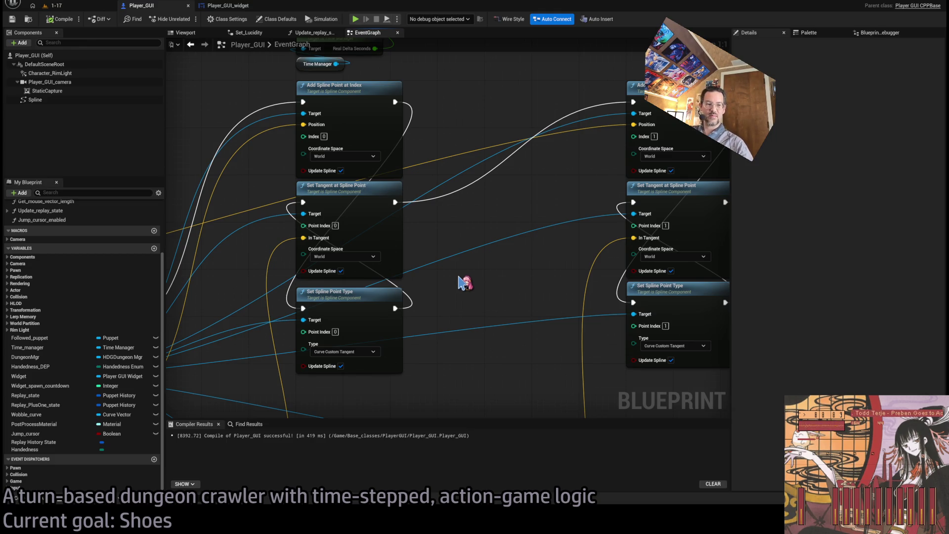
{"action": "scroll", "coordinate": [563, 236], "scroll_direction": "down", "scroll_amount": 1}
{"action": "scroll", "coordinate": [476, 345], "scroll_direction": "down", "scroll_amount": 5}
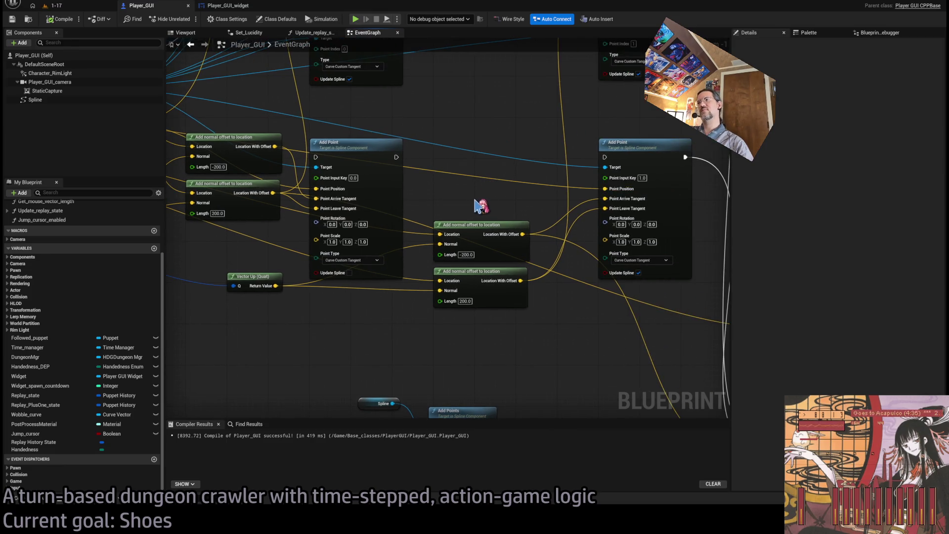
{"action": "mouse_move", "coordinate": [486, 199]}
{"action": "left_mouse_down"}
{"action": "mouse_move", "coordinate": [339, 223]}
{"action": "mouse_move", "coordinate": [362, 247]}
{"action": "mouse_move", "coordinate": [338, 354]}
{"action": "left_mouse_up"}
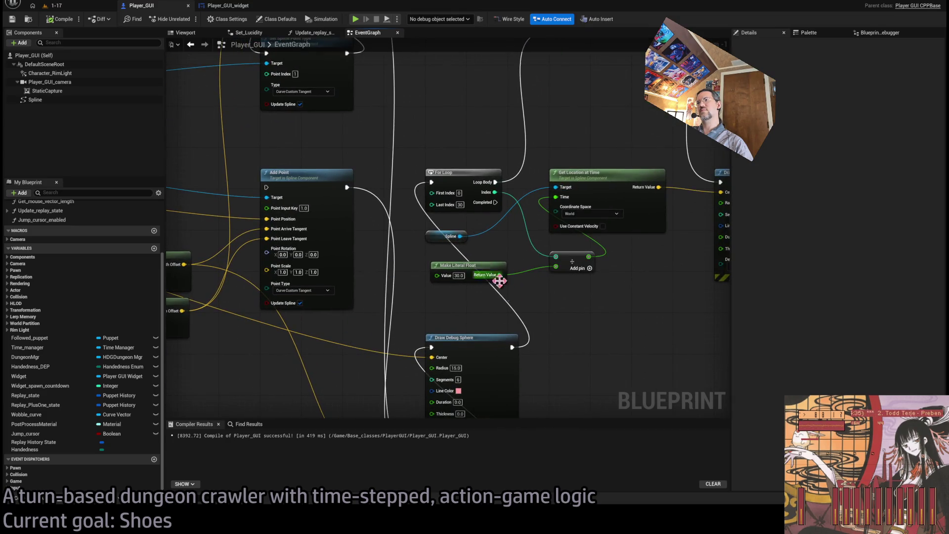
{"action": "left_click_drag", "start_coordinate": [499, 281], "coordinate": [341, 285]}
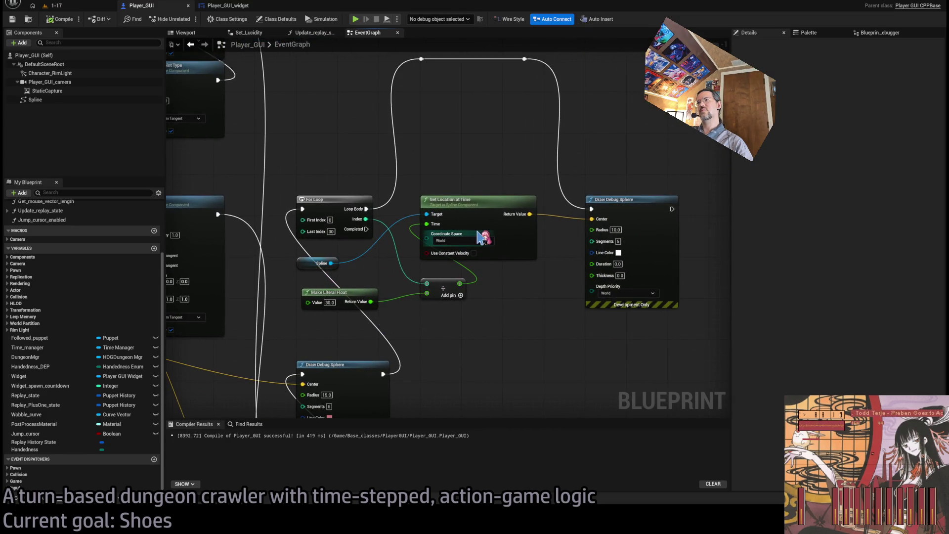
{"action": "mouse_move", "coordinate": [490, 297]}
{"action": "left_mouse_down"}
{"action": "mouse_move", "coordinate": [600, 271]}
{"action": "mouse_move", "coordinate": [625, 320]}
{"action": "left_mouse_up"}
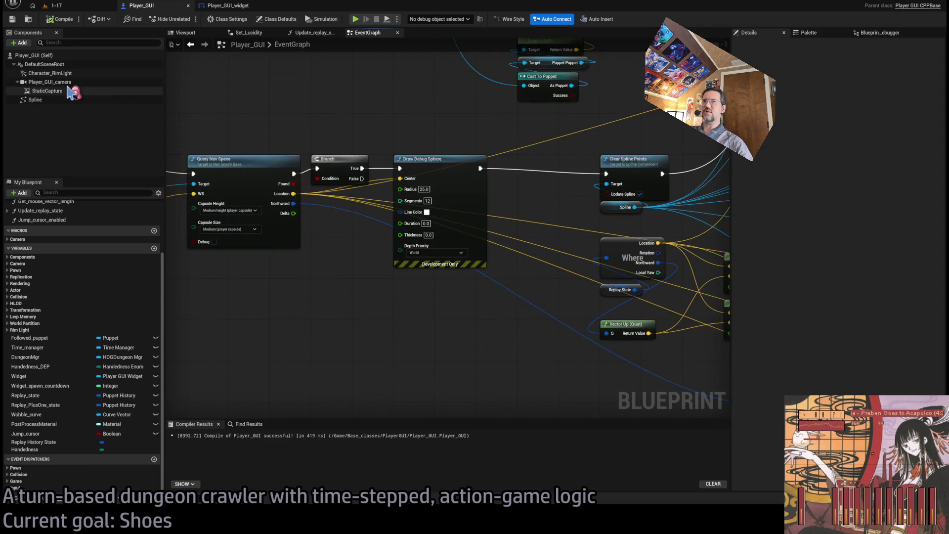
Step: Show the Spline component's properties and locate the Add Spline Point at Index and tangent nodes
{"action": "left_click", "coordinate": [36, 99]}
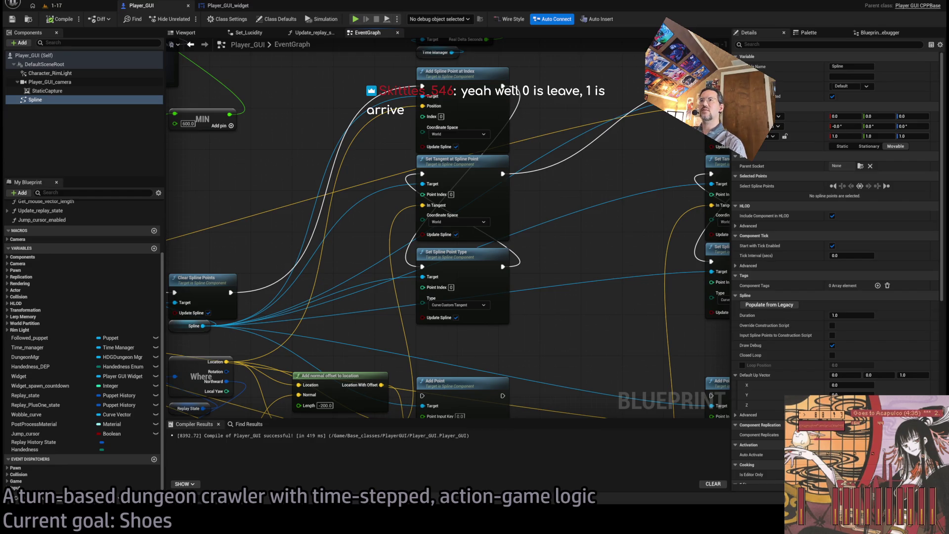
{"action": "scroll", "coordinate": [316, 173], "scroll_direction": "up", "scroll_amount": 1}
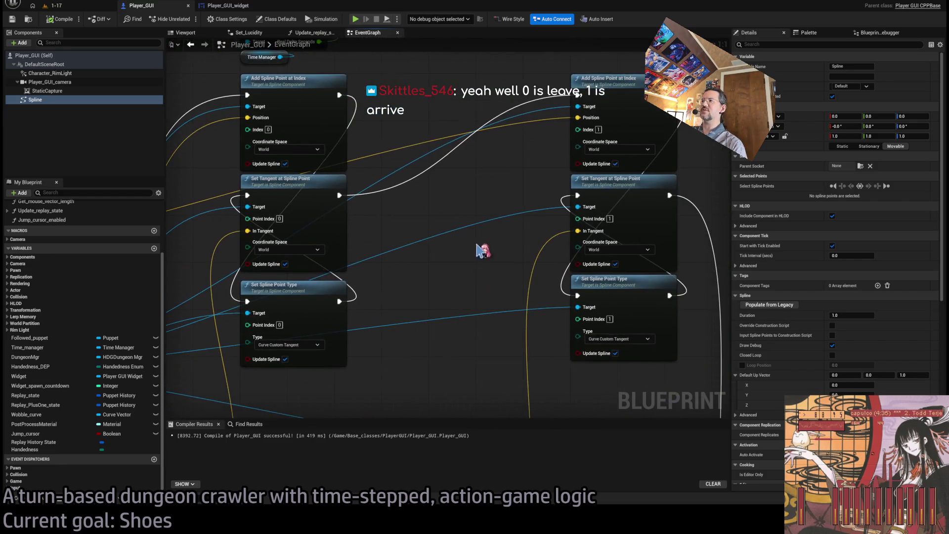
{"action": "scroll", "coordinate": [477, 146], "scroll_direction": "down", "scroll_amount": 3}
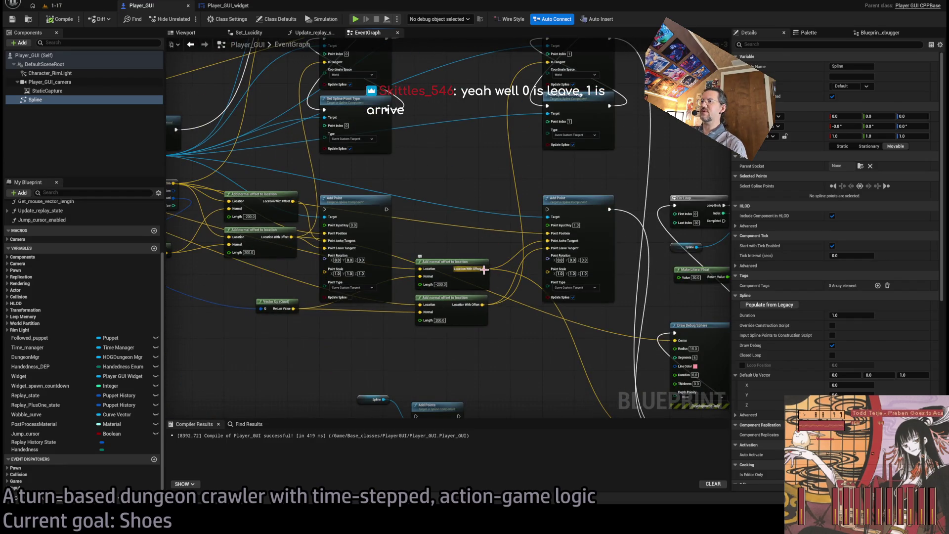
{"action": "mouse_move", "coordinate": [488, 206]}
{"action": "left_mouse_down"}
{"action": "mouse_move", "coordinate": [489, 294]}
{"action": "mouse_move", "coordinate": [483, 223]}
{"action": "left_mouse_up"}
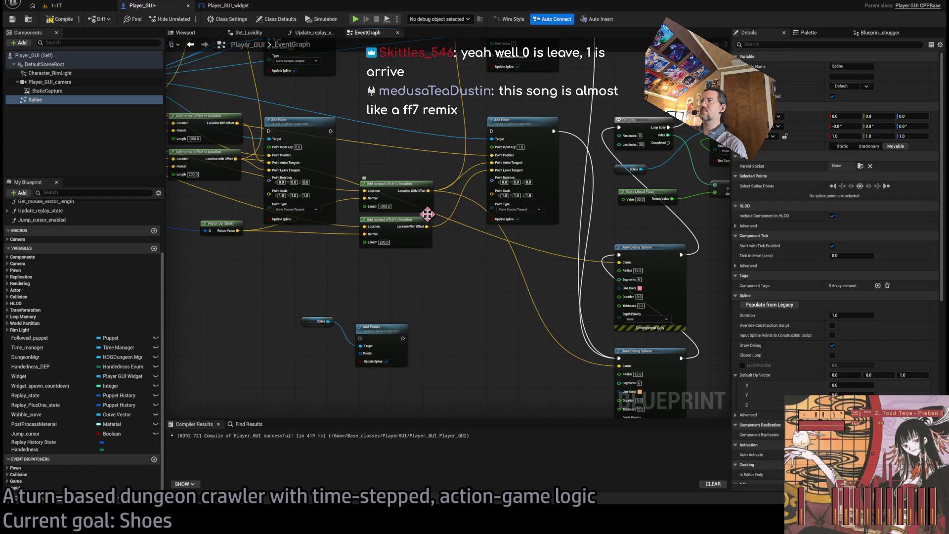
{"action": "mouse_move", "coordinate": [427, 226]}
{"action": "left_mouse_down"}
{"action": "mouse_move", "coordinate": [474, 368]}
{"action": "mouse_move", "coordinate": [489, 237]}
{"action": "mouse_move", "coordinate": [522, 117]}
{"action": "left_mouse_up"}
Step: Connect Location With Offset to the Set Tangent input, compile Player_GUI, and return to 1-17
{"action": "mouse_move", "coordinate": [310, 185]}
{"action": "left_mouse_down"}
{"action": "mouse_move", "coordinate": [206, 38]}
{"action": "mouse_move", "coordinate": [177, 30]}
{"action": "left_mouse_up"}
{"action": "left_click", "coordinate": [64, 20]}
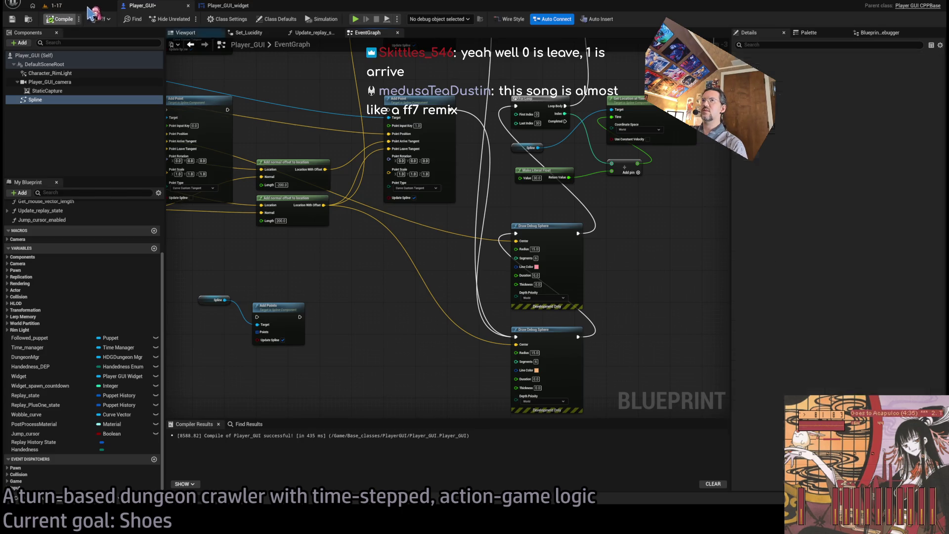
{"action": "left_click", "coordinate": [83, 7]}
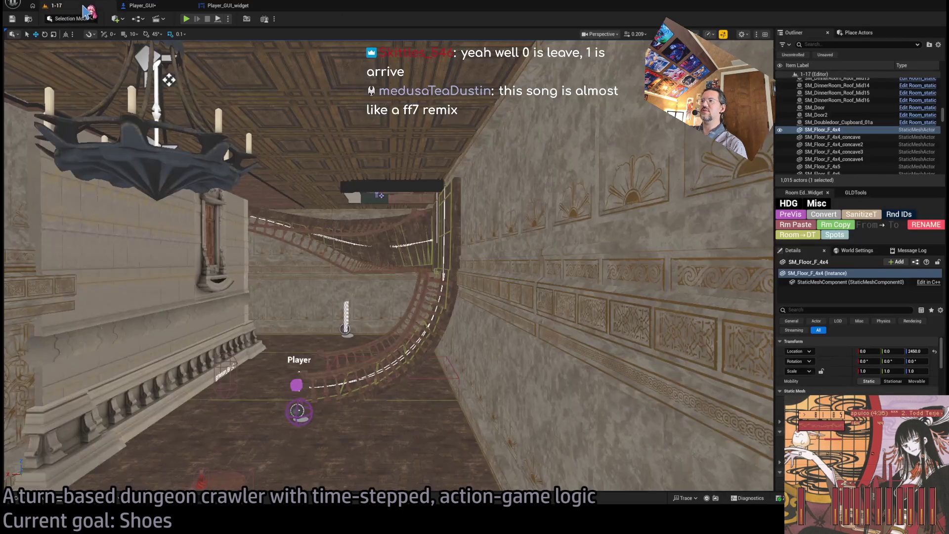
Step: Play-test the level, eject with F8 to view the debug-sphere arcs, then stop
{"action": "key", "text": "alt+p"}
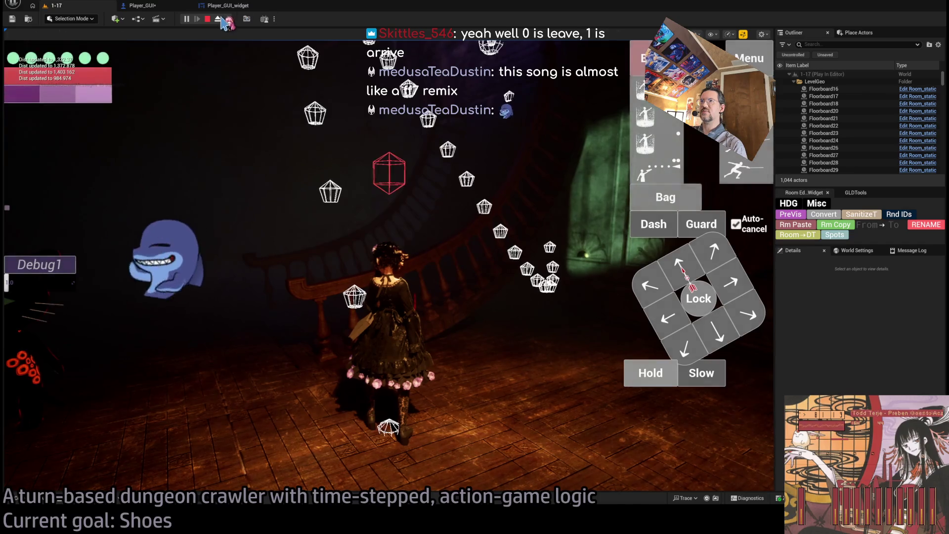
{"action": "key", "text": "F8"}
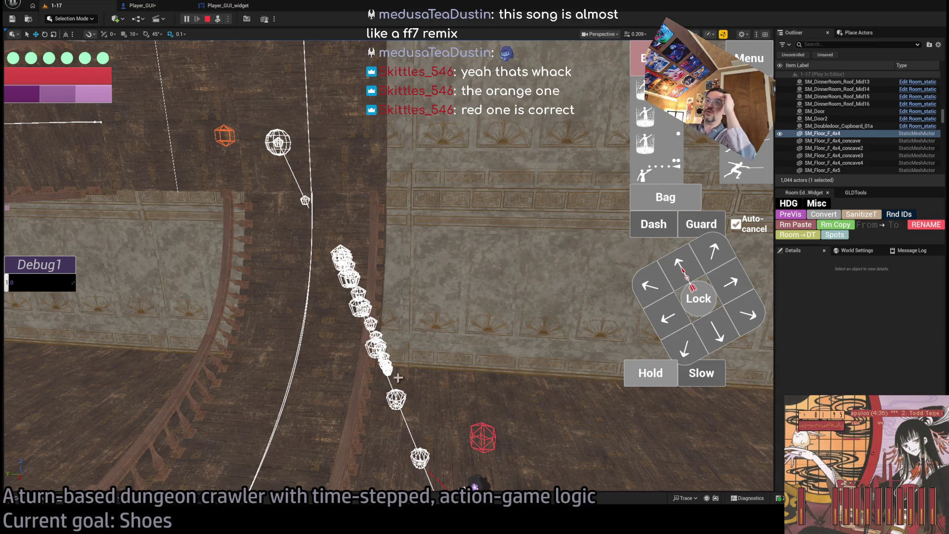
{"action": "left_click", "coordinate": [208, 19]}
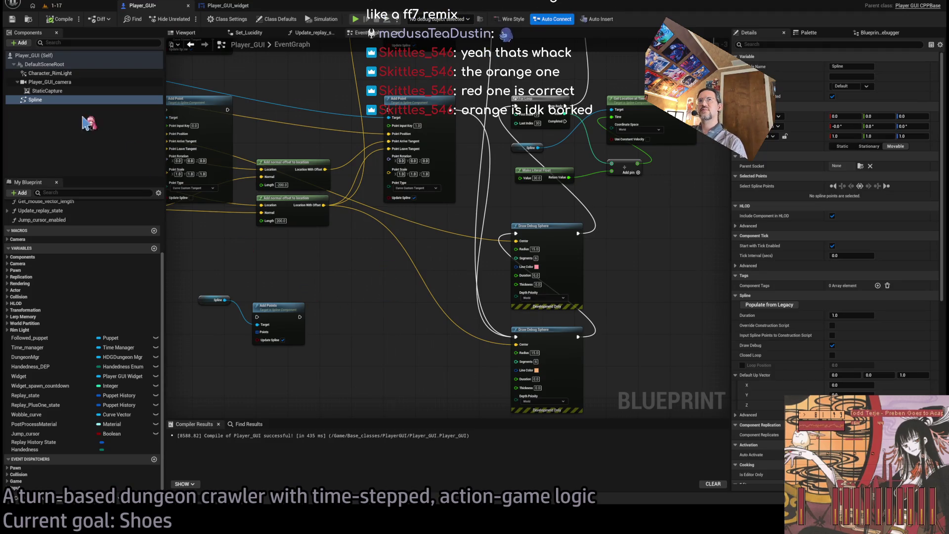
Step: Wire the Add Spline Point at Index exec output into the For Loop, then return to 1-17
{"action": "left_click", "coordinate": [34, 100]}
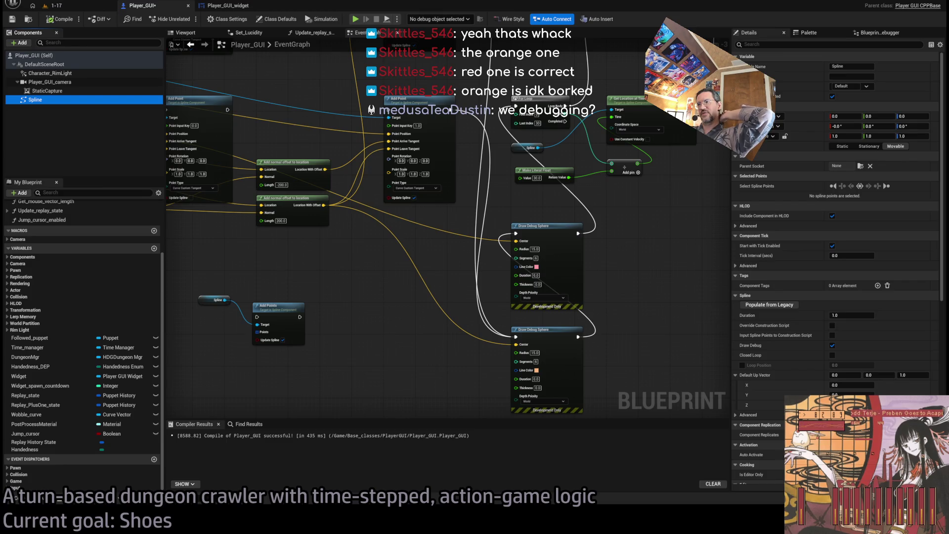
{"action": "mouse_move", "coordinate": [683, 275]}
{"action": "left_mouse_down"}
{"action": "mouse_move", "coordinate": [377, 392]}
{"action": "mouse_move", "coordinate": [467, 341]}
{"action": "left_mouse_up"}
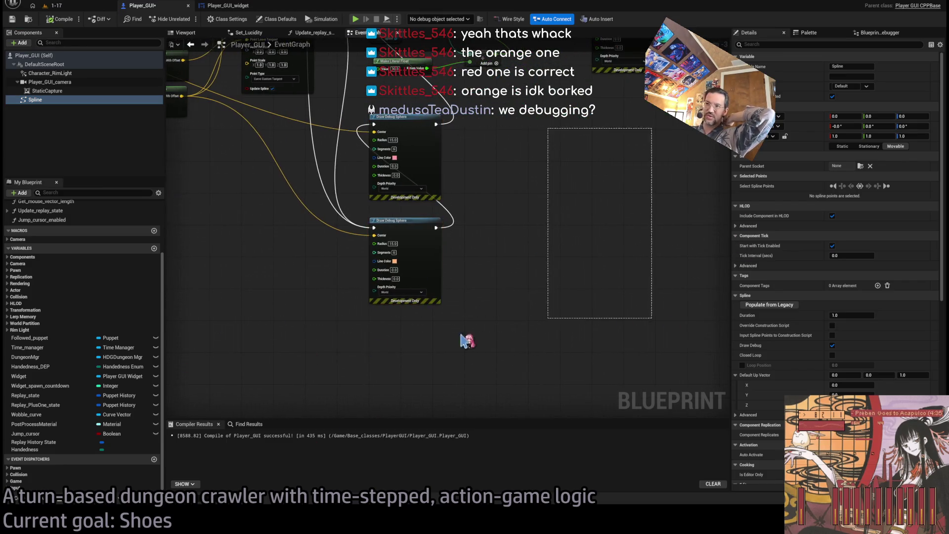
{"action": "scroll", "coordinate": [467, 341], "scroll_direction": "down", "scroll_amount": 3}
{"action": "scroll", "coordinate": [482, 280], "scroll_direction": "up", "scroll_amount": 3}
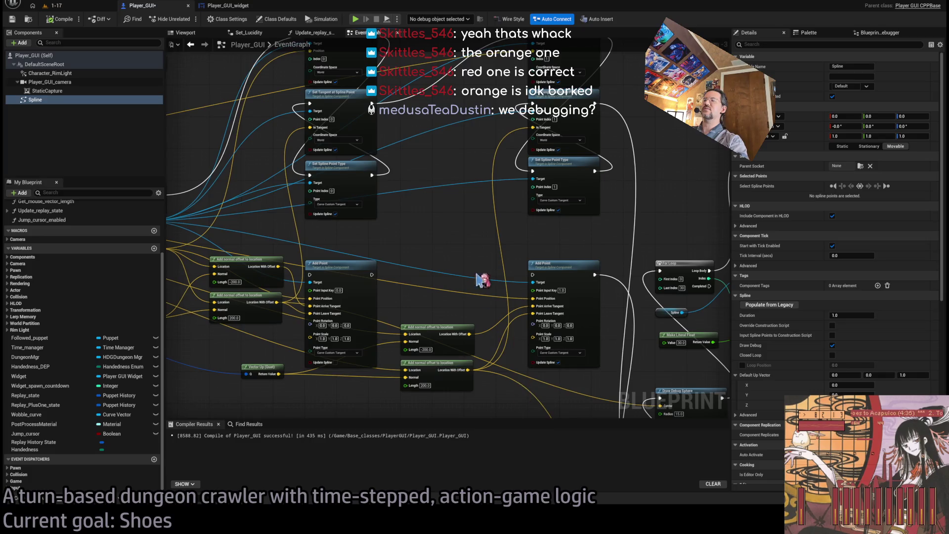
{"action": "left_click_drag", "start_coordinate": [482, 280], "coordinate": [536, 348]}
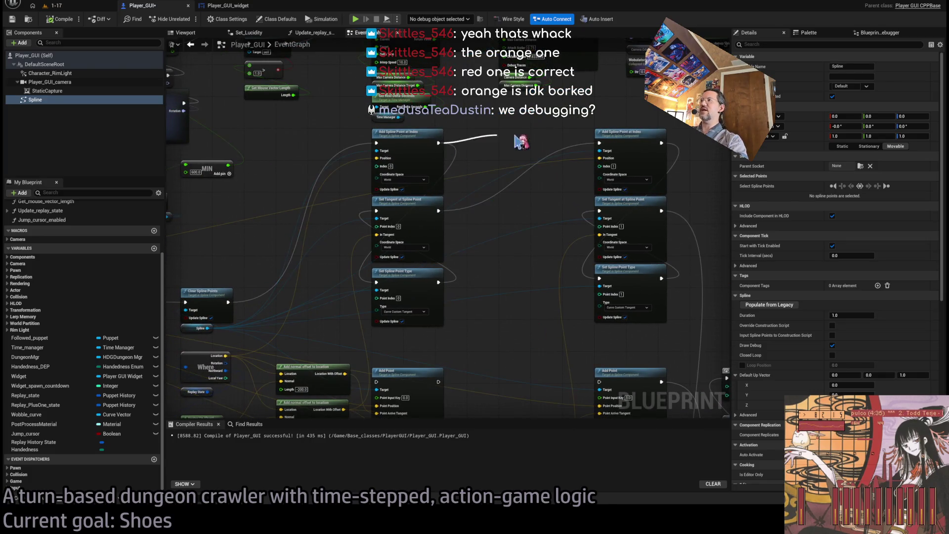
{"action": "left_click_drag", "start_coordinate": [608, 148], "coordinate": [502, 205]}
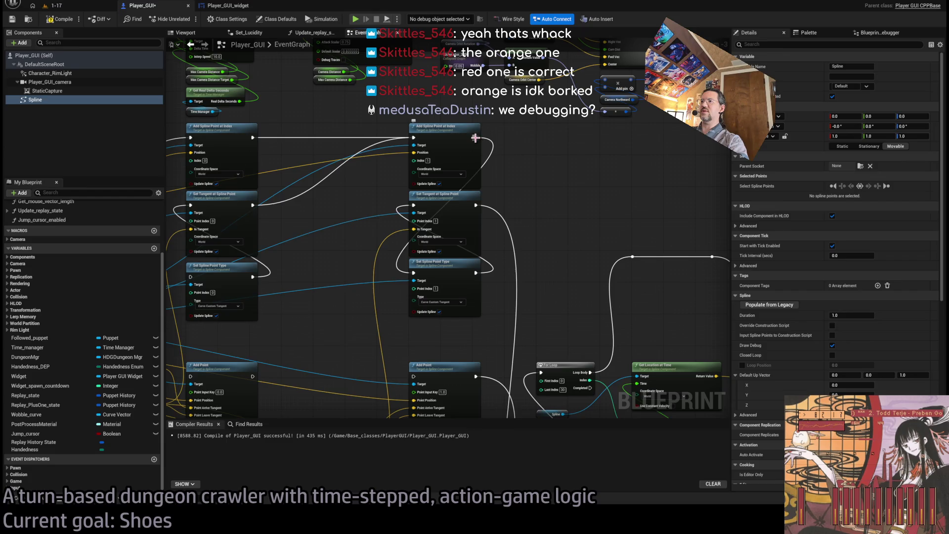
{"action": "mouse_move", "coordinate": [474, 138]}
{"action": "left_mouse_down"}
{"action": "mouse_move", "coordinate": [508, 154]}
{"action": "mouse_move", "coordinate": [543, 348]}
{"action": "mouse_move", "coordinate": [537, 338]}
{"action": "mouse_move", "coordinate": [568, 248]}
{"action": "mouse_move", "coordinate": [561, 152]}
{"action": "mouse_move", "coordinate": [475, 110]}
{"action": "mouse_move", "coordinate": [523, 248]}
{"action": "mouse_move", "coordinate": [514, 387]}
{"action": "mouse_move", "coordinate": [541, 341]}
{"action": "left_mouse_up"}
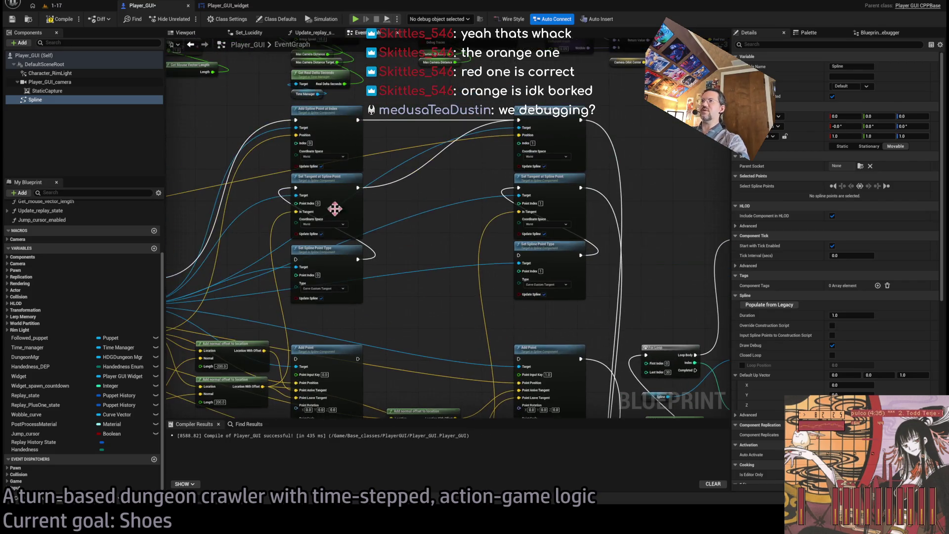
{"action": "left_click", "coordinate": [86, 6]}
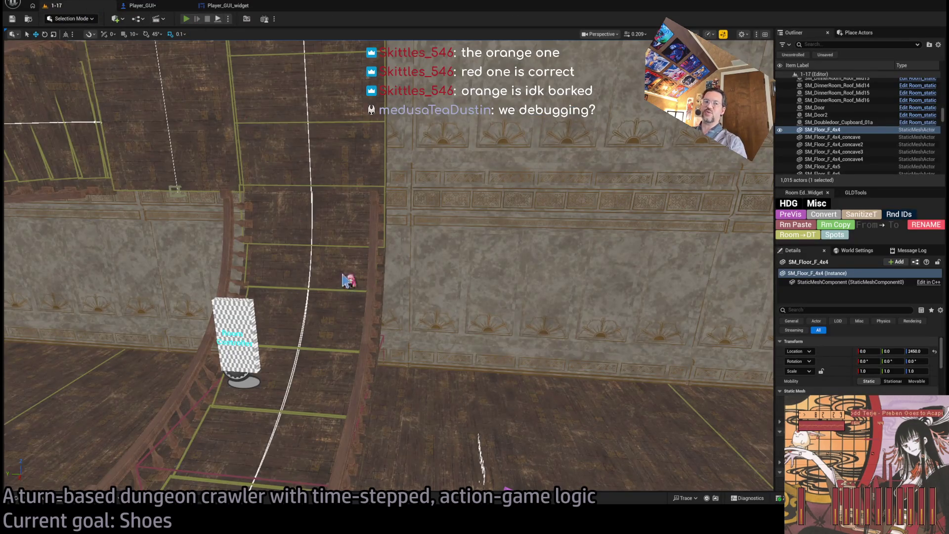
Step: Wire Add Spline Point through Set Spline Point Type to the next Add Spline Point at Index
{"action": "key", "text": "alt+p"}
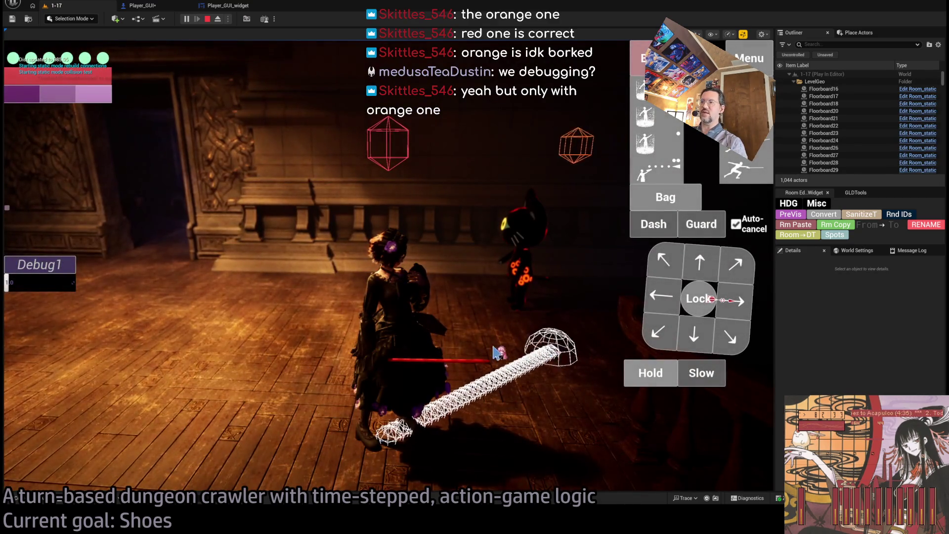
{"action": "left_click", "coordinate": [151, 6]}
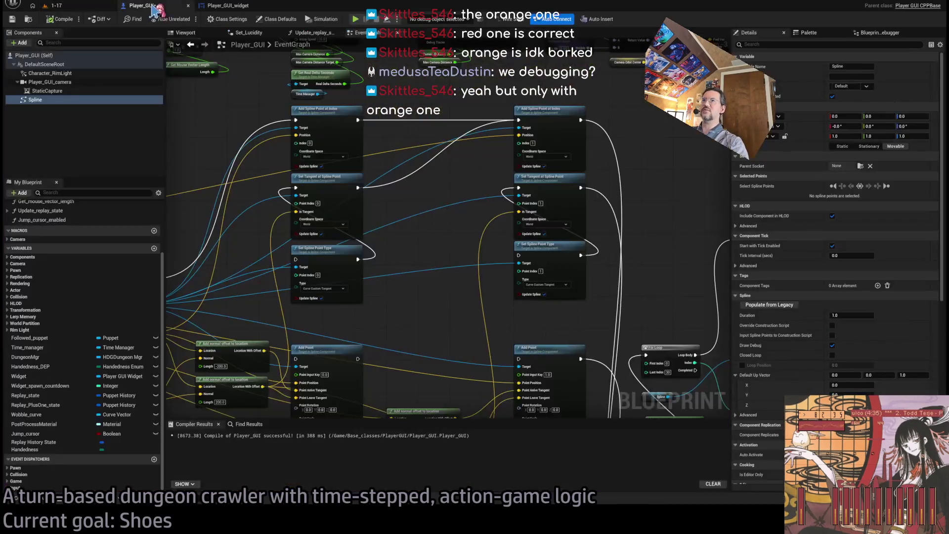
{"action": "scroll", "coordinate": [427, 127], "scroll_direction": "up", "scroll_amount": 1}
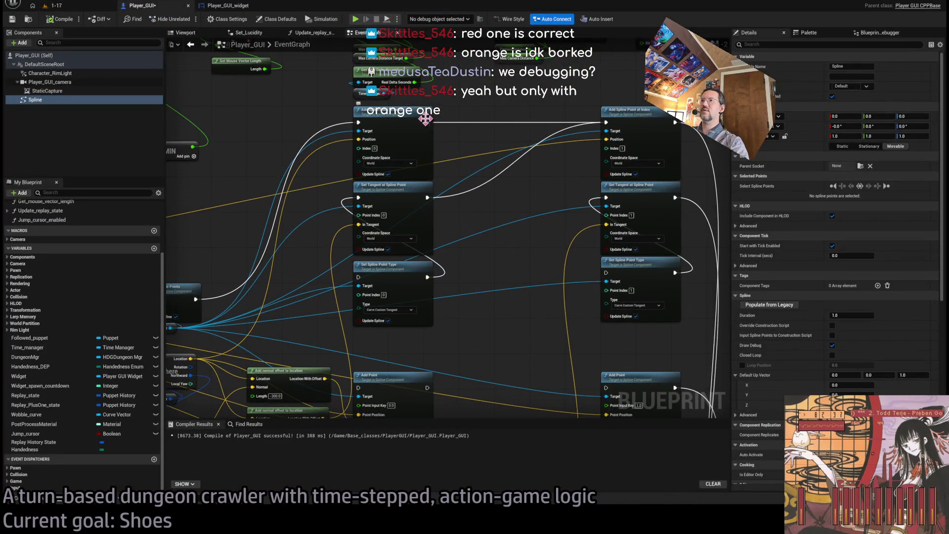
{"action": "mouse_move", "coordinate": [426, 119]}
{"action": "left_mouse_down"}
{"action": "mouse_move", "coordinate": [345, 271]}
{"action": "mouse_move", "coordinate": [361, 281]}
{"action": "mouse_move", "coordinate": [508, 268]}
{"action": "mouse_move", "coordinate": [368, 279]}
{"action": "left_mouse_up"}
{"action": "left_click_drag", "start_coordinate": [427, 274], "coordinate": [605, 123]}
Step: Cut Set Tangent at Spline Point out of the chain and wire Set Spline Point Type into Draw Debug Sphere
{"action": "left_click", "coordinate": [464, 182], "text": "alt"}
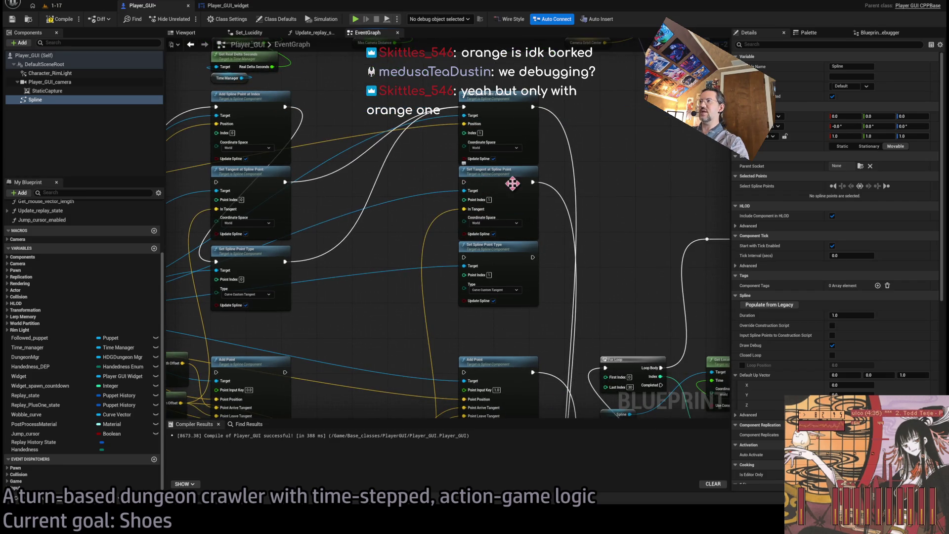
{"action": "left_click", "coordinate": [532, 181], "text": "alt"}
{"action": "mouse_move", "coordinate": [533, 106]}
{"action": "left_mouse_down"}
{"action": "mouse_move", "coordinate": [529, 148]}
{"action": "mouse_move", "coordinate": [467, 257]}
{"action": "left_mouse_up"}
{"action": "mouse_move", "coordinate": [532, 257]}
{"action": "left_mouse_down"}
{"action": "mouse_move", "coordinate": [554, 415]}
{"action": "mouse_move", "coordinate": [593, 346]}
{"action": "mouse_move", "coordinate": [607, 340]}
{"action": "left_mouse_up"}
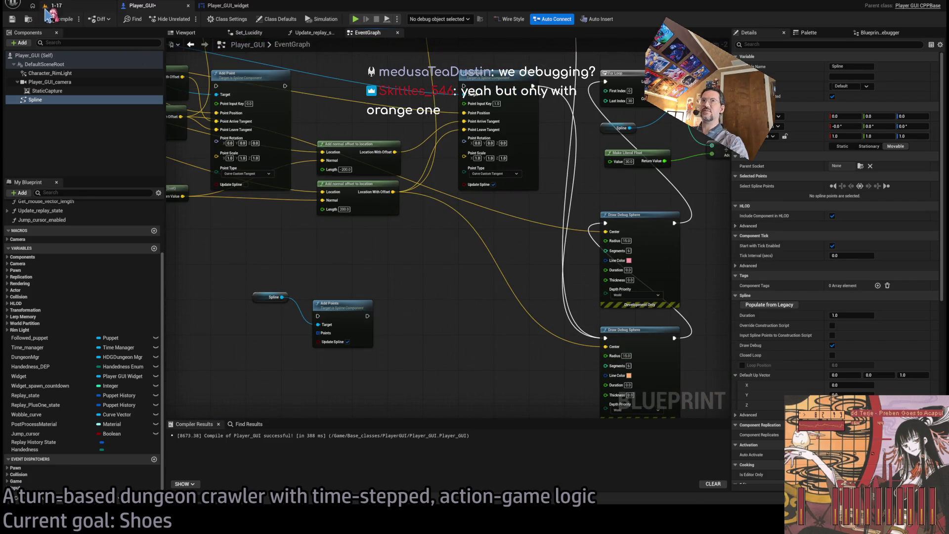
Step: Play-test the rerouted chain in level 1-17, then stop and view the spline nodes
{"action": "left_click", "coordinate": [54, 5]}
{"action": "key", "text": "alt+p"}
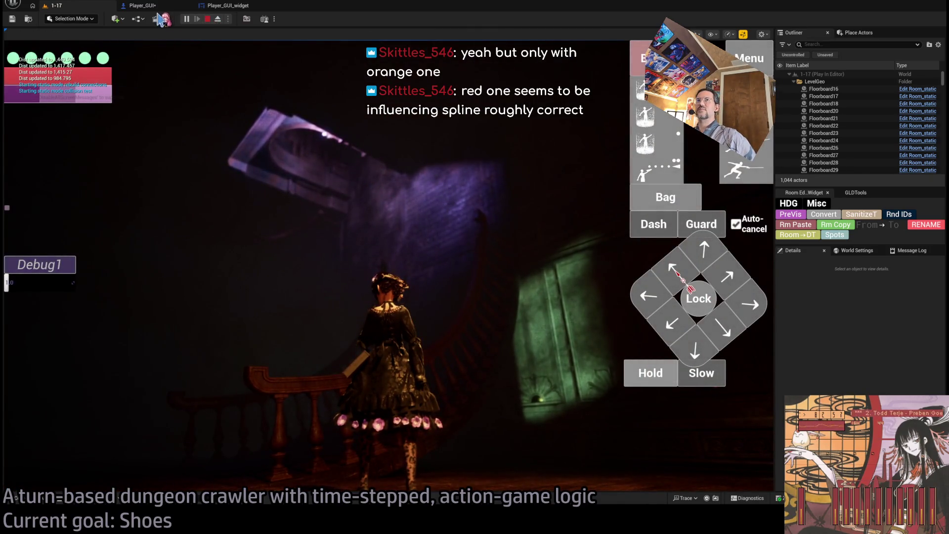
{"action": "left_click", "coordinate": [207, 18]}
{"action": "mouse_move", "coordinate": [424, 214]}
{"action": "left_mouse_down"}
{"action": "mouse_move", "coordinate": [484, 246]}
{"action": "mouse_move", "coordinate": [479, 332]}
{"action": "left_mouse_up"}
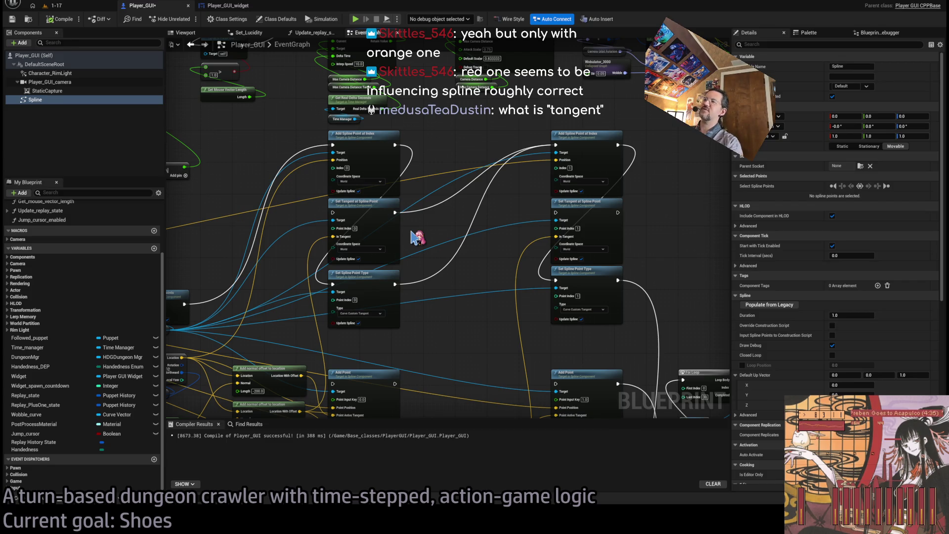
Step: Reconnect execution into the first Set Tangent at Spline Point node
{"action": "scroll", "coordinate": [390, 250], "scroll_direction": "up", "scroll_amount": 5}
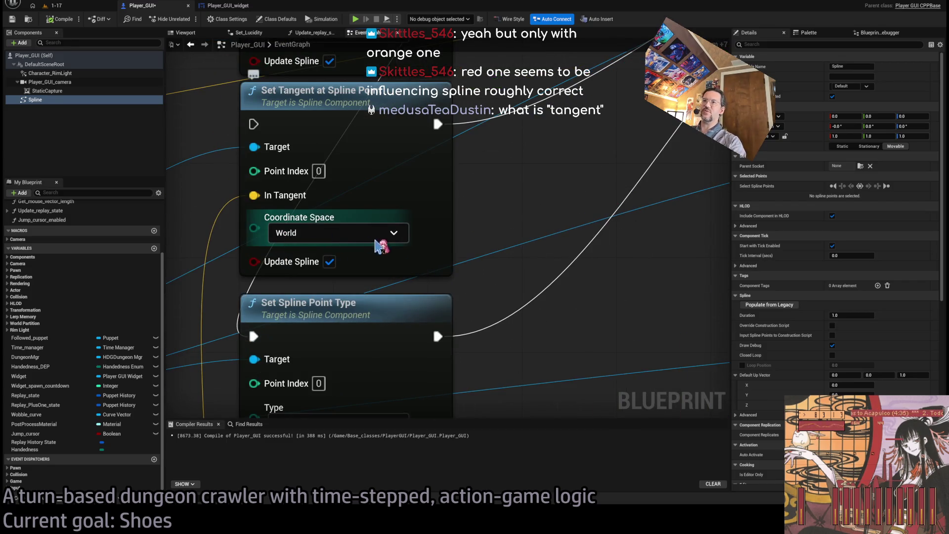
{"action": "scroll", "coordinate": [463, 332], "scroll_direction": "down", "scroll_amount": 6}
{"action": "scroll", "coordinate": [436, 183], "scroll_direction": "up", "scroll_amount": 4}
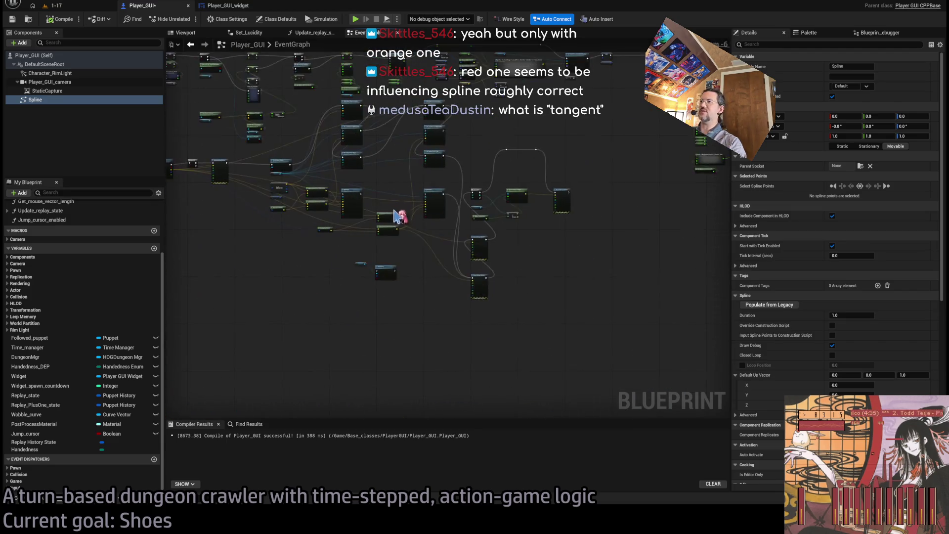
{"action": "left_click_drag", "start_coordinate": [430, 177], "coordinate": [511, 217]}
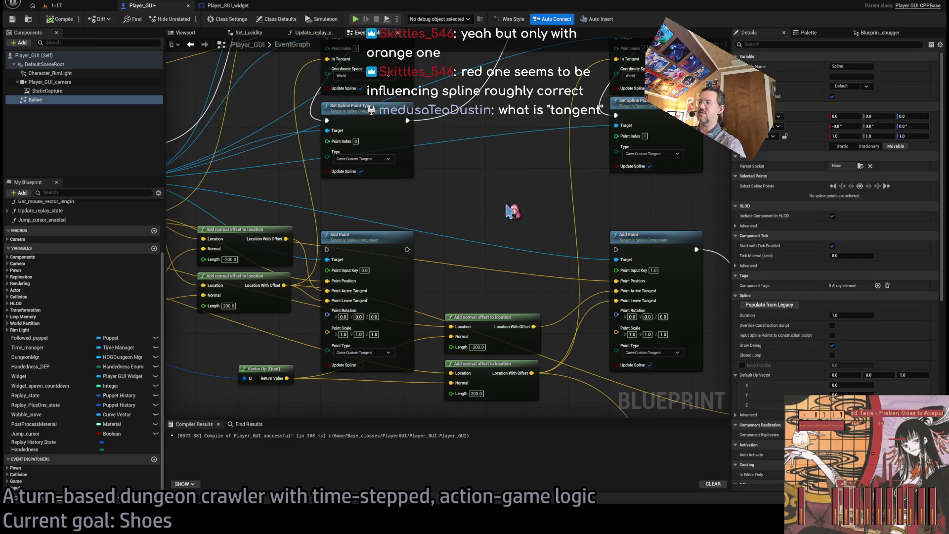
{"action": "scroll", "coordinate": [512, 211], "scroll_direction": "down", "scroll_amount": 3}
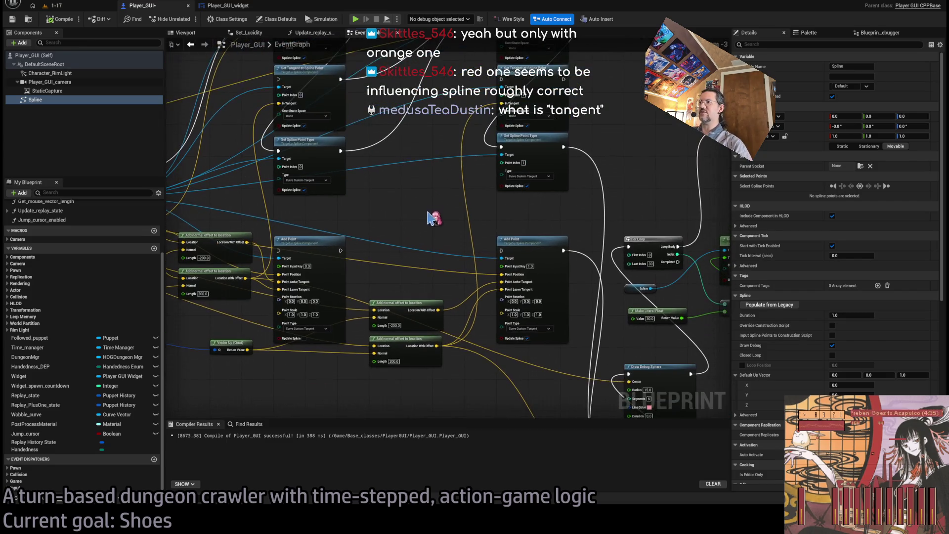
{"action": "scroll", "coordinate": [461, 233], "scroll_direction": "up", "scroll_amount": 2}
{"action": "left_click_drag", "start_coordinate": [457, 148], "coordinate": [560, 218]}
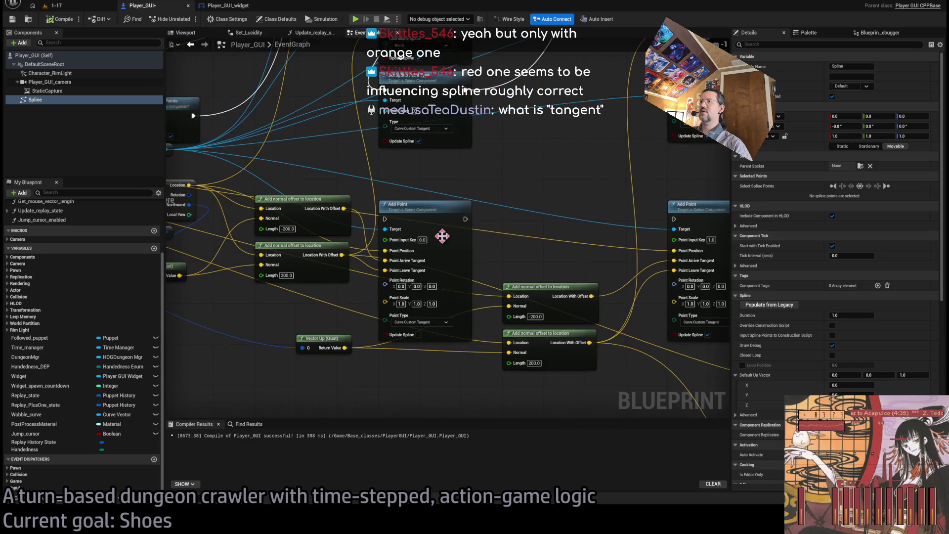
{"action": "left_click_drag", "start_coordinate": [436, 76], "coordinate": [475, 234]}
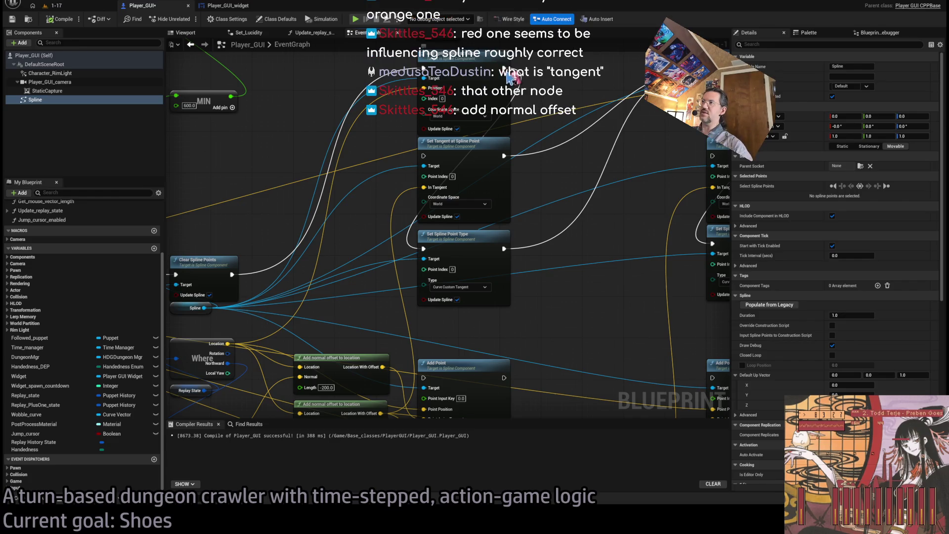
{"action": "mouse_move", "coordinate": [504, 68]}
{"action": "left_mouse_down"}
{"action": "mouse_move", "coordinate": [508, 84]}
{"action": "mouse_move", "coordinate": [424, 156]}
{"action": "left_mouse_up"}
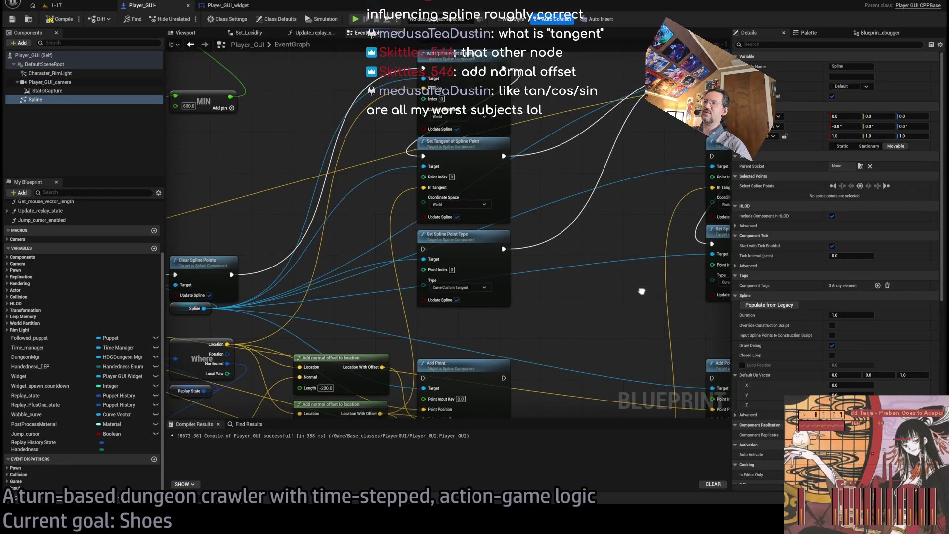
Step: Route execution through the second Set Tangent and both Set Spline Point Type nodes
{"action": "left_click_drag", "start_coordinate": [633, 299], "coordinate": [570, 334]}
{"action": "left_click", "coordinate": [438, 200]}
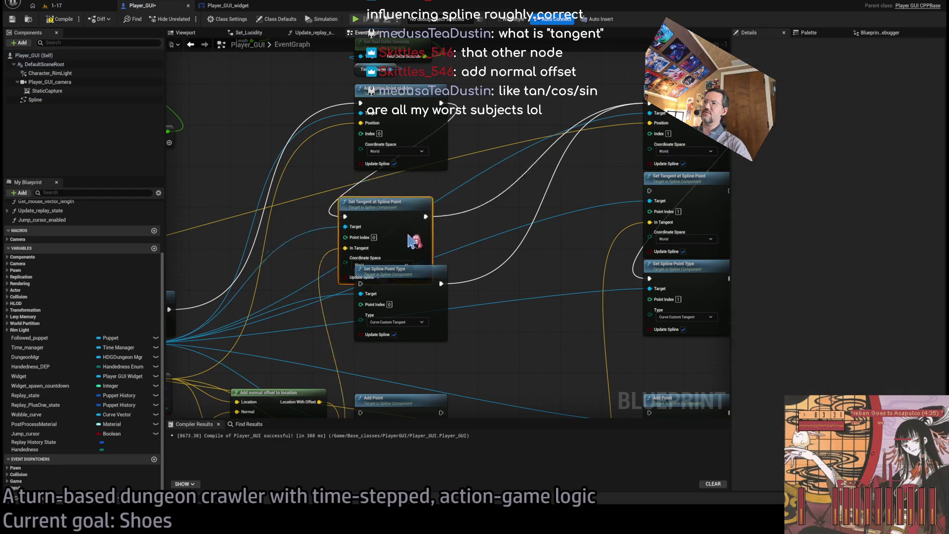
{"action": "left_click_drag", "start_coordinate": [440, 191], "coordinate": [360, 284]}
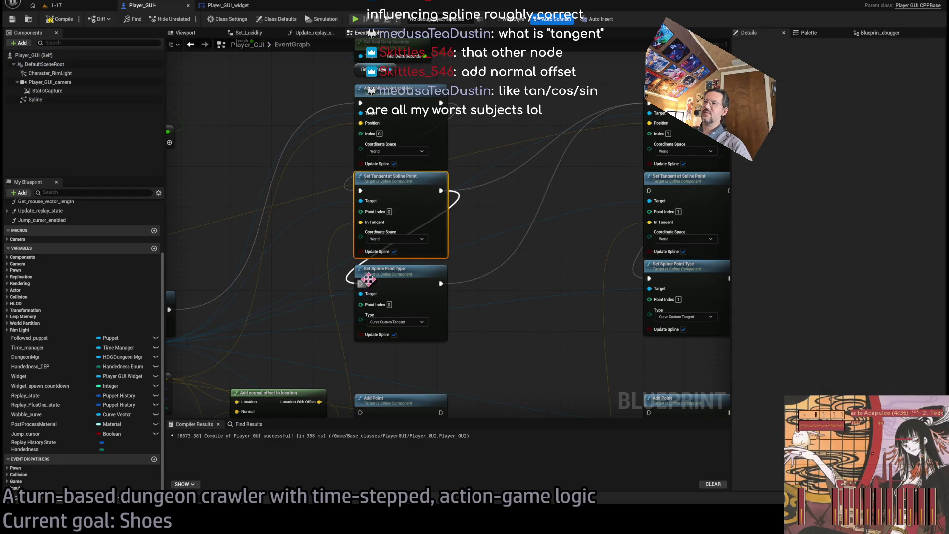
{"action": "left_click_drag", "start_coordinate": [514, 235], "coordinate": [430, 272]}
{"action": "left_click_drag", "start_coordinate": [598, 194], "coordinate": [565, 227]}
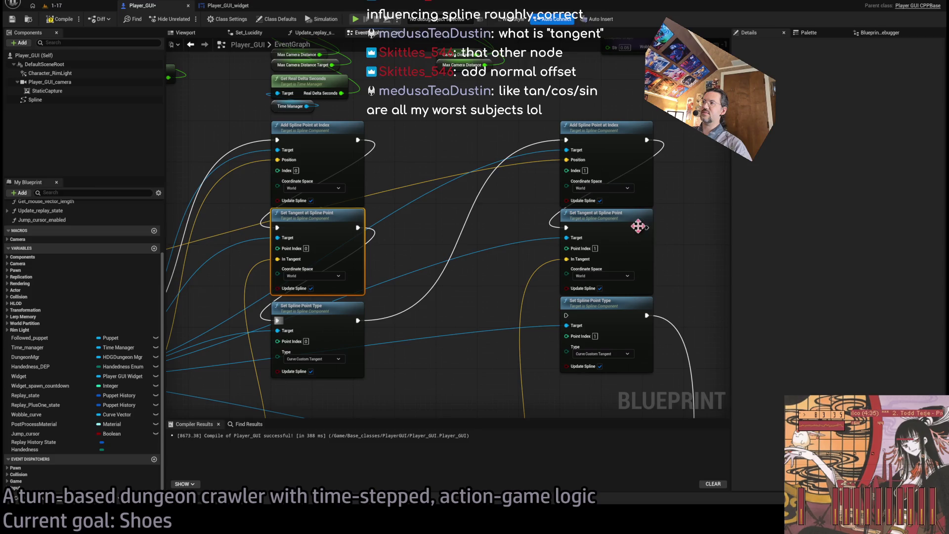
{"action": "left_click_drag", "start_coordinate": [647, 227], "coordinate": [566, 315]}
Step: Move the second Vector Up (Quat) node beside the offset nodes near Clear Spline Points
{"action": "mouse_move", "coordinate": [452, 403]}
{"action": "left_mouse_down"}
{"action": "mouse_move", "coordinate": [616, 190]}
{"action": "mouse_move", "coordinate": [547, 164]}
{"action": "left_mouse_up"}
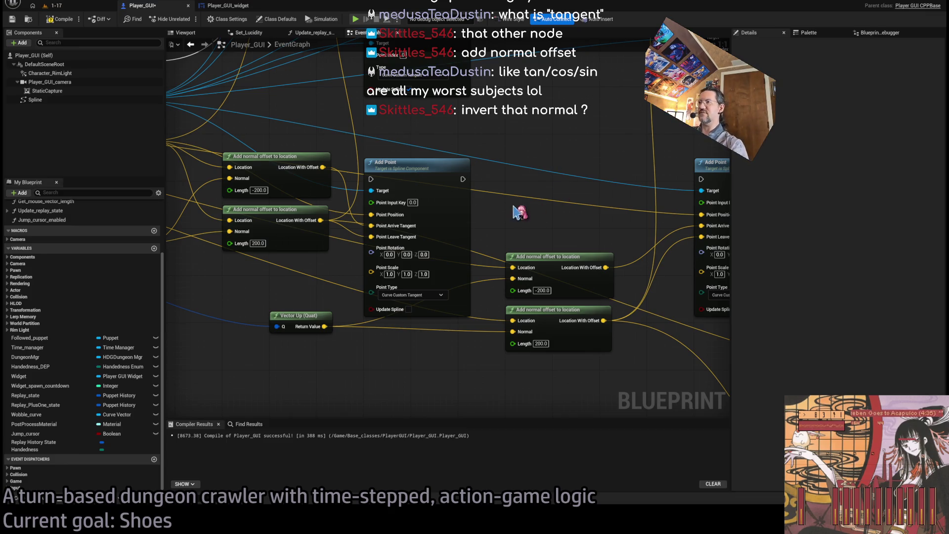
{"action": "left_click_drag", "start_coordinate": [520, 212], "coordinate": [554, 216]}
{"action": "mouse_move", "coordinate": [397, 172]}
{"action": "left_mouse_down"}
{"action": "mouse_move", "coordinate": [491, 167]}
{"action": "mouse_move", "coordinate": [608, 241]}
{"action": "left_mouse_up"}
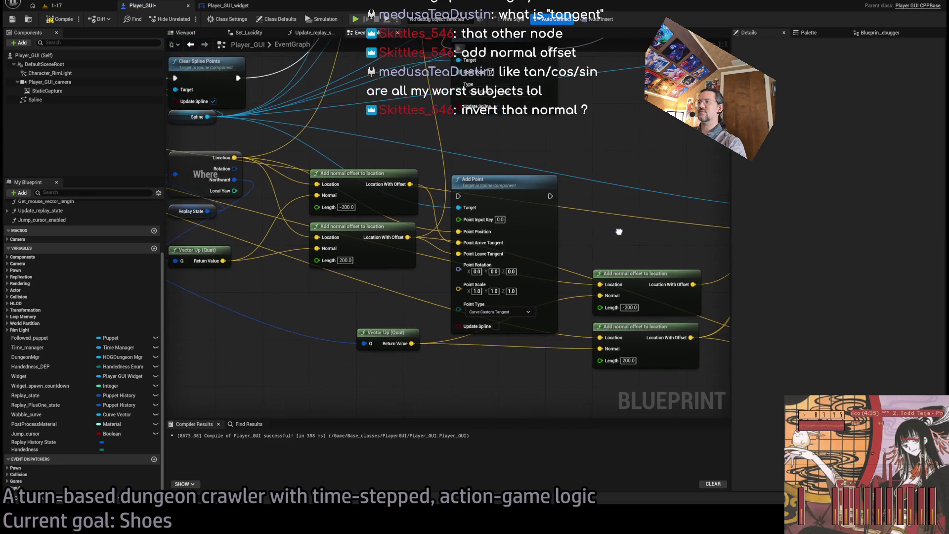
{"action": "scroll", "coordinate": [410, 163], "scroll_direction": "down", "scroll_amount": 3}
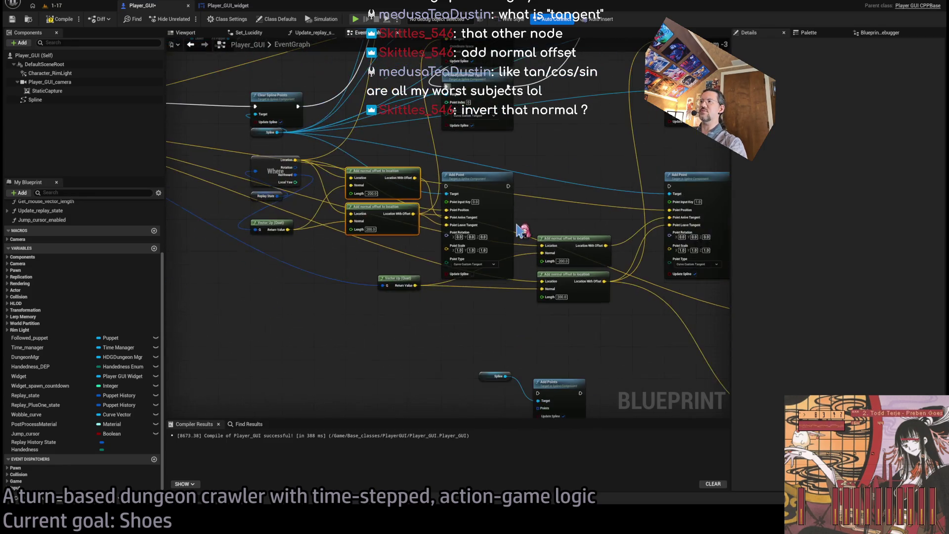
{"action": "left_click_drag", "start_coordinate": [348, 242], "coordinate": [395, 289]}
{"action": "left_click_drag", "start_coordinate": [450, 325], "coordinate": [374, 345]}
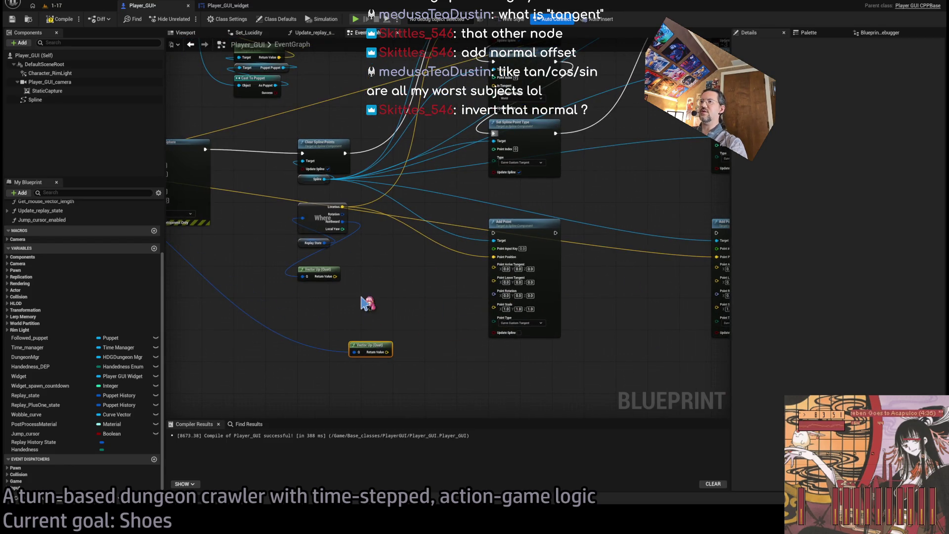
{"action": "left_click_drag", "start_coordinate": [335, 275], "coordinate": [396, 274]}
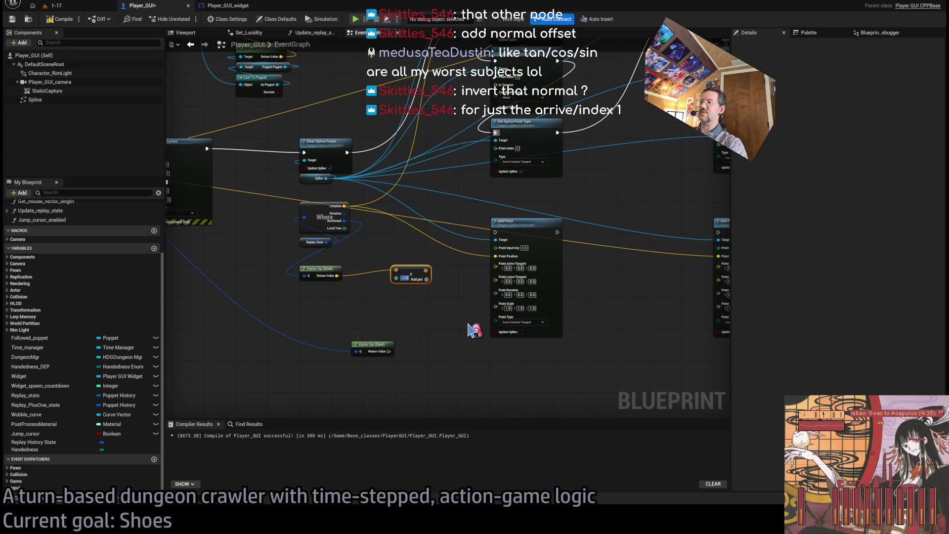
{"action": "mouse_move", "coordinate": [447, 283]}
{"action": "left_mouse_down"}
{"action": "mouse_move", "coordinate": [465, 395]}
{"action": "mouse_move", "coordinate": [408, 385]}
{"action": "mouse_move", "coordinate": [465, 346]}
{"action": "mouse_move", "coordinate": [477, 271]}
{"action": "left_mouse_up"}
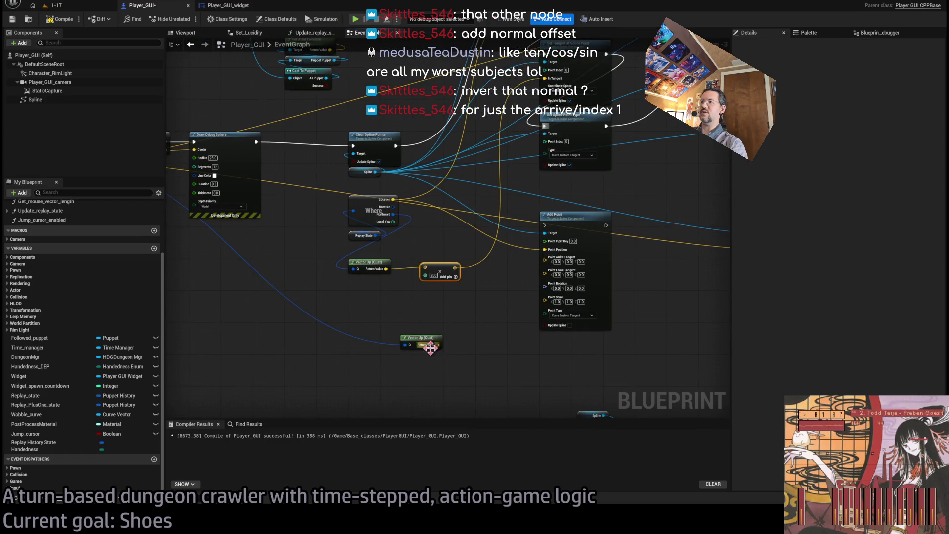
Step: Multiply the second Vector Up by float 200, wire it to In Tangent, and save
{"action": "left_click_drag", "start_coordinate": [431, 347], "coordinate": [470, 330]}
{"action": "type", "text": "add"}
{"action": "key", "text": "Return"}
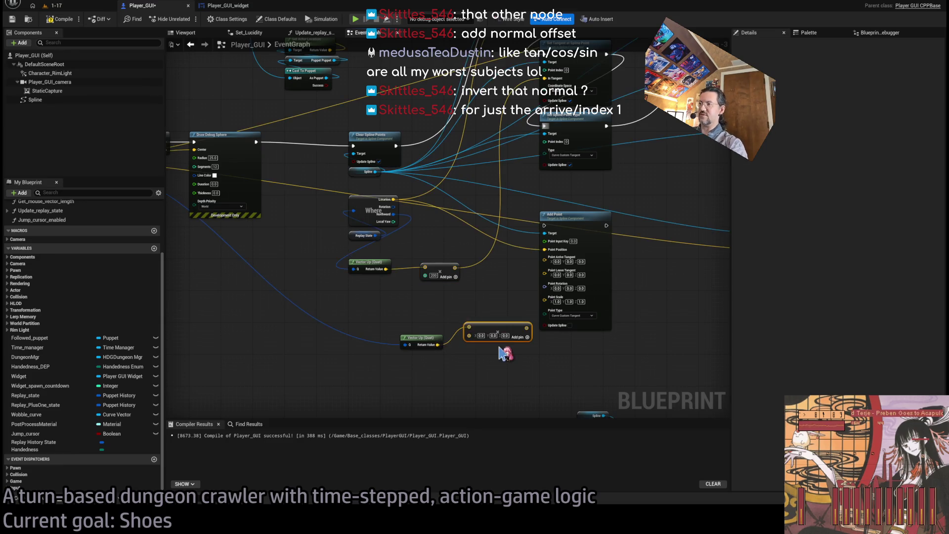
{"action": "scroll", "coordinate": [504, 353], "scroll_direction": "up", "scroll_amount": 2}
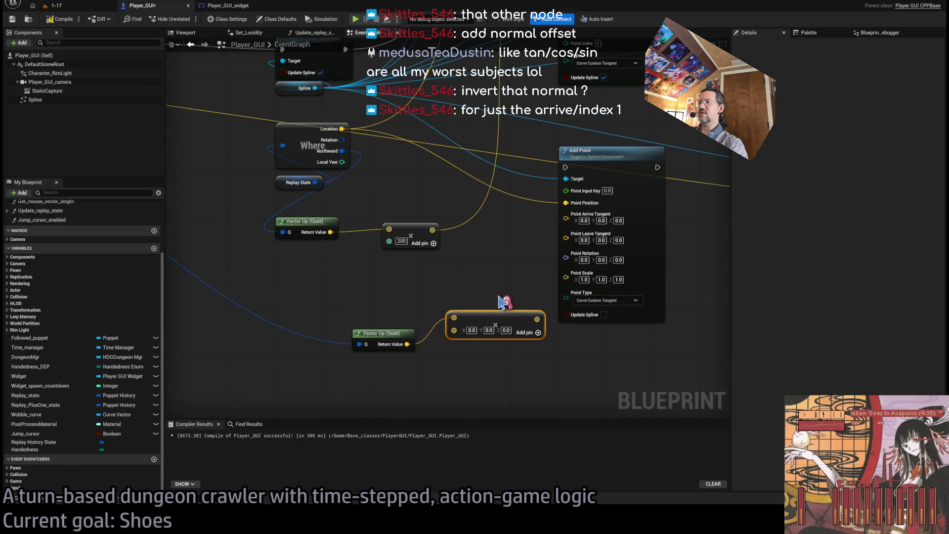
{"action": "left_click", "coordinate": [463, 326]}
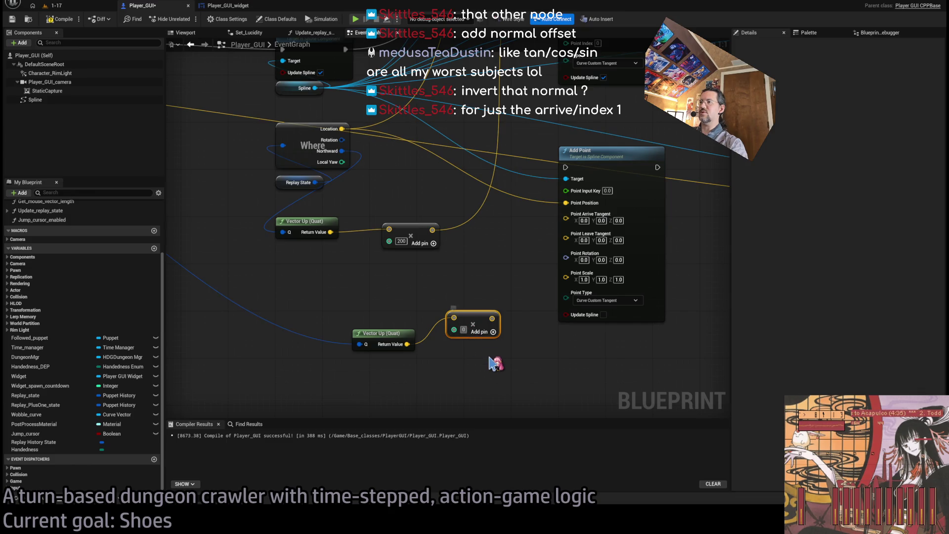
{"action": "scroll", "coordinate": [494, 364], "scroll_direction": "down", "scroll_amount": 5}
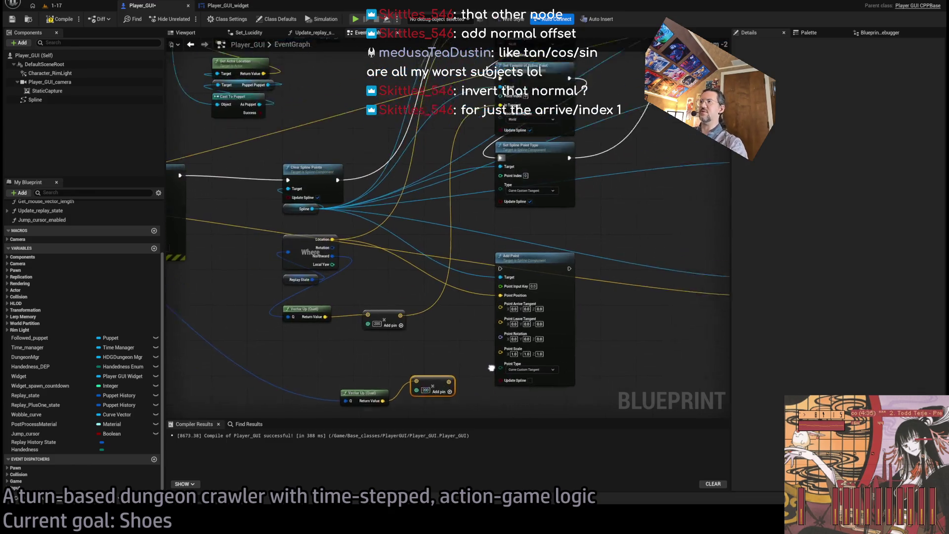
{"action": "left_click_drag", "start_coordinate": [398, 362], "coordinate": [606, 177]}
{"action": "key", "text": "ctrl+s"}
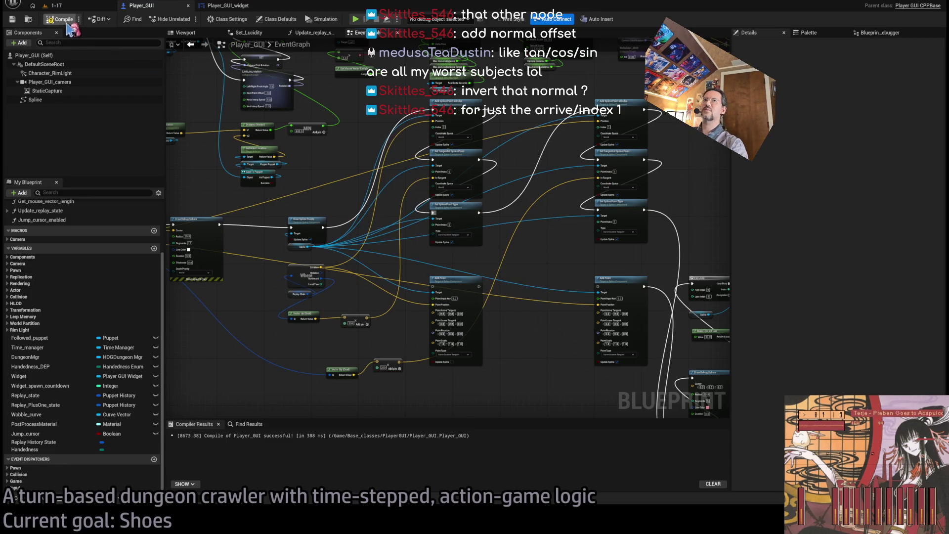
{"action": "left_click", "coordinate": [78, 6]}
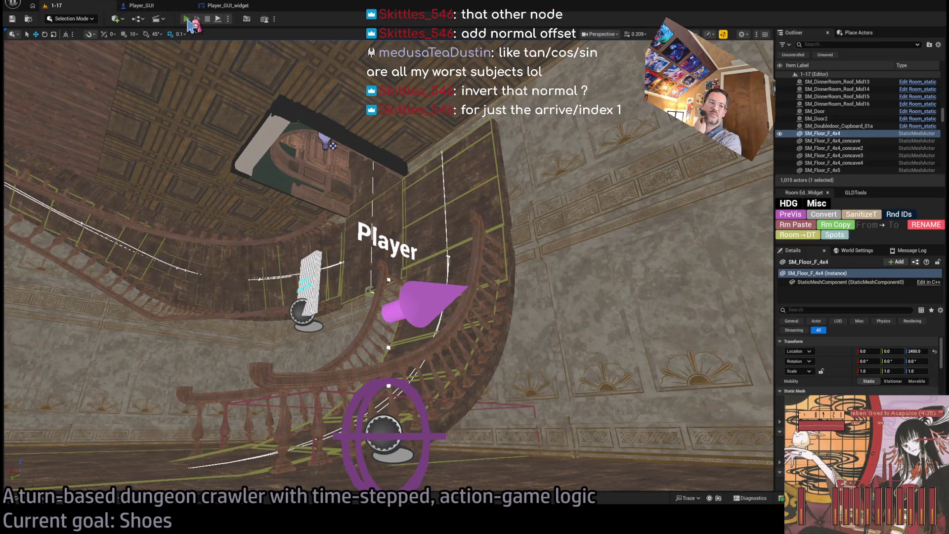
Step: Play the level, eject with F8 to view the sphere arc, then reopen the Player_GUI graph
{"action": "left_click", "coordinate": [186, 20]}
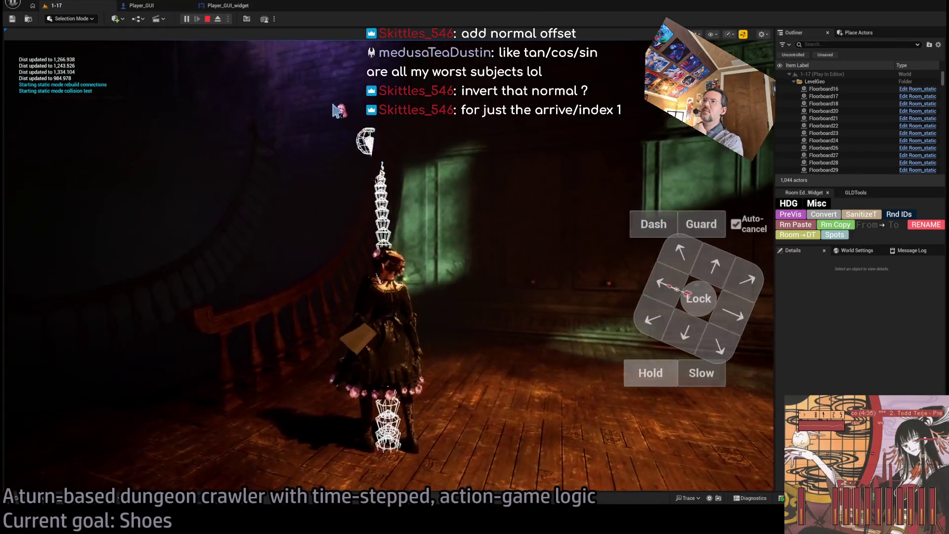
{"action": "left_click", "coordinate": [385, 78]}
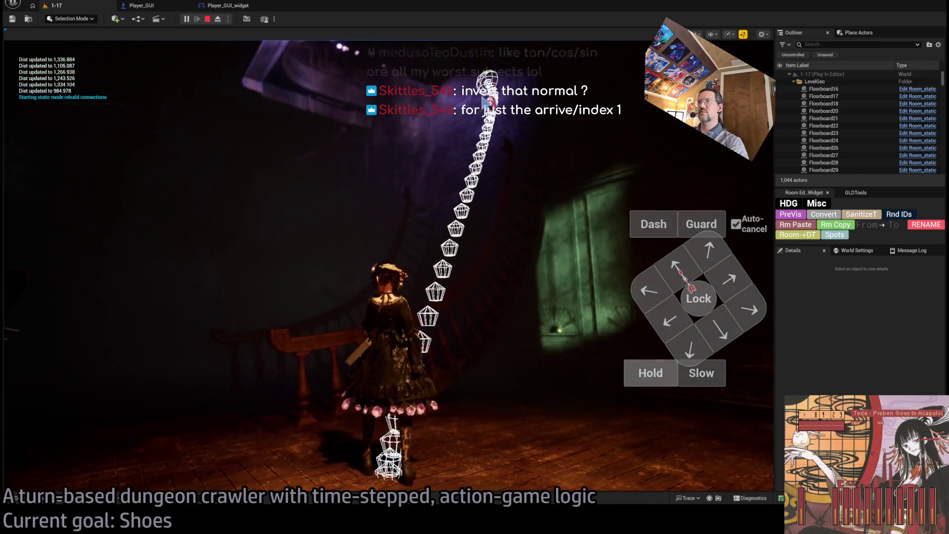
{"action": "key", "text": "F8"}
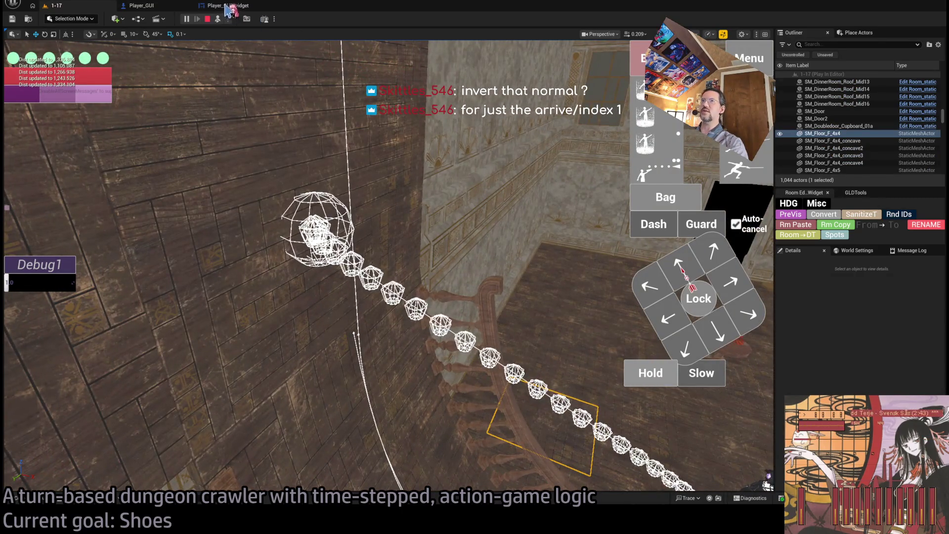
{"action": "left_click", "coordinate": [228, 7]}
{"action": "left_click", "coordinate": [163, 6]}
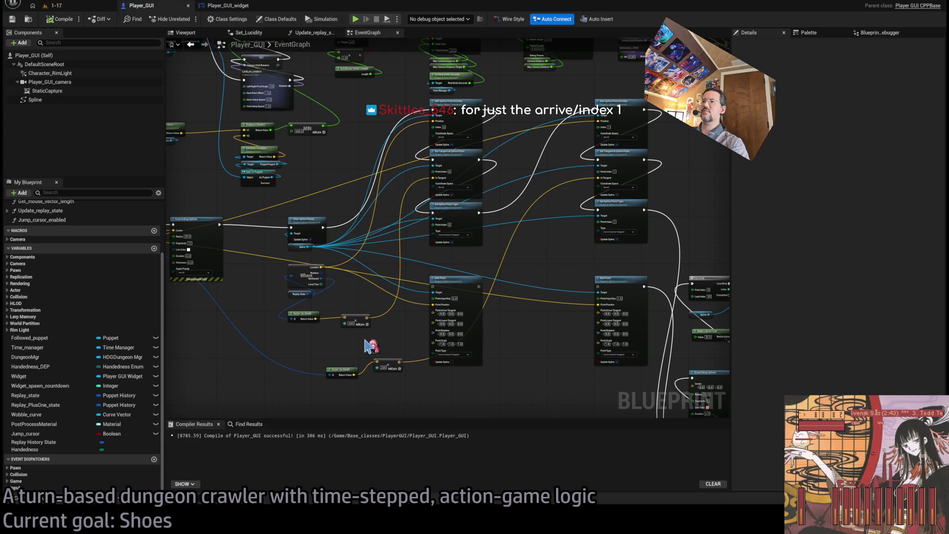
{"action": "scroll", "coordinate": [396, 362], "scroll_direction": "up", "scroll_amount": 4}
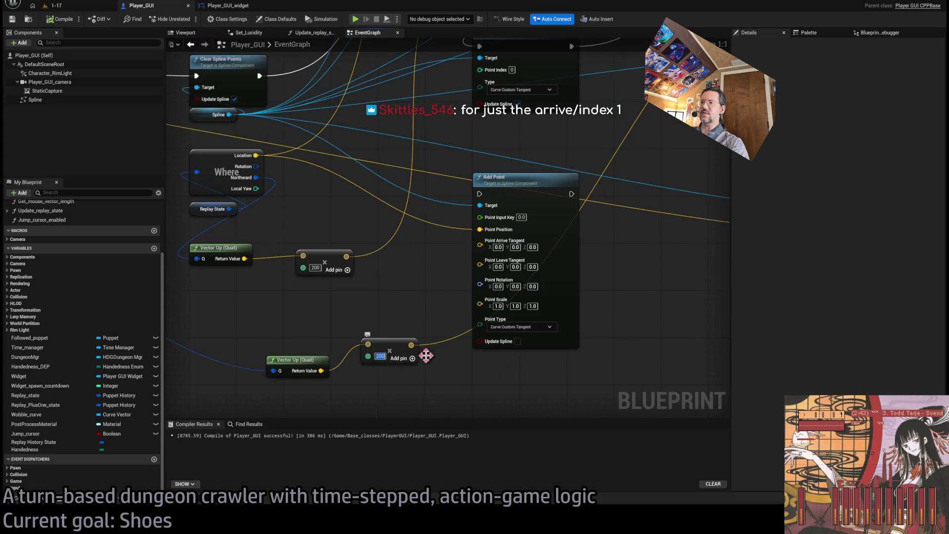
Step: Negate the multiplier to -200, compile, and play-test the arc in level 1-17
{"action": "type", "text": "-"}
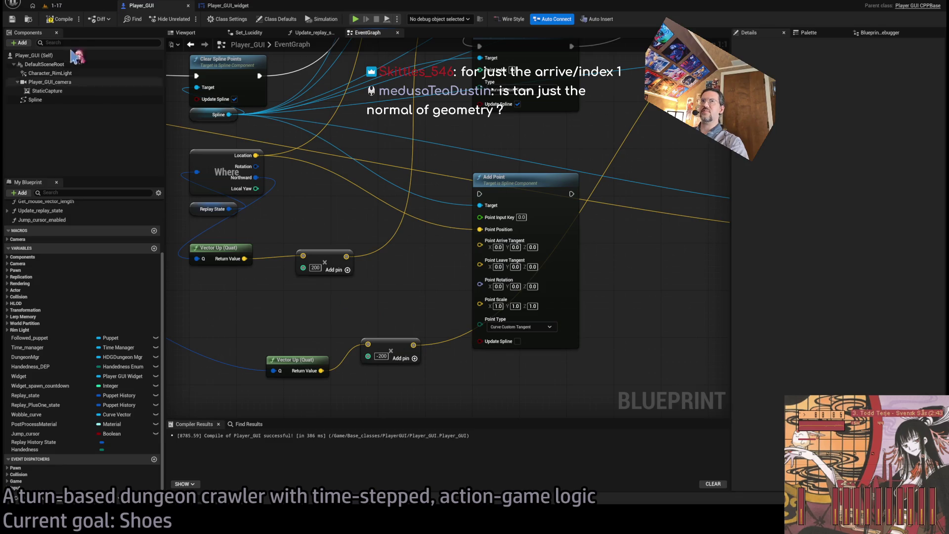
{"action": "left_click", "coordinate": [64, 22]}
{"action": "left_click", "coordinate": [74, 6]}
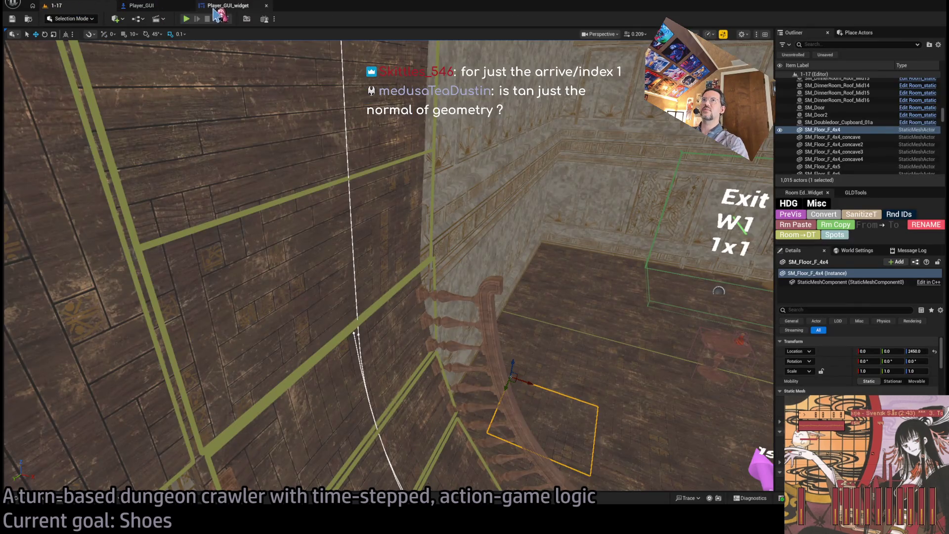
{"action": "left_click", "coordinate": [186, 19]}
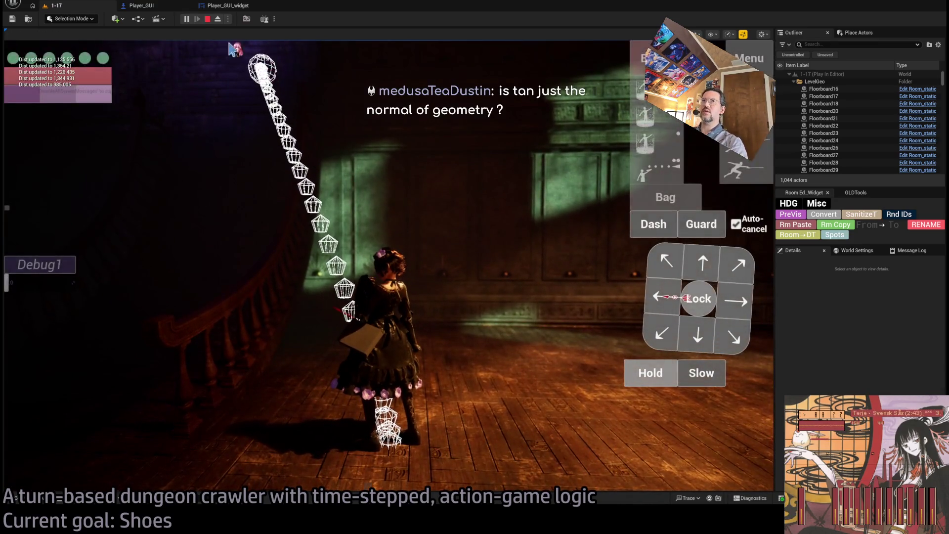
{"action": "key", "text": "Escape"}
{"action": "left_click", "coordinate": [148, 6]}
{"action": "left_click", "coordinate": [174, 8]}
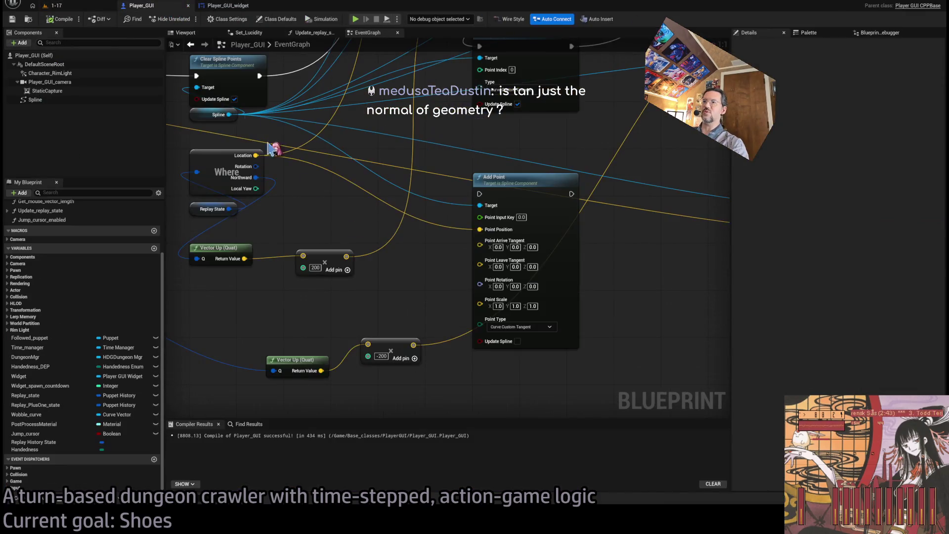
Step: Change the two tangent multipliers from 200 and -200 to 500 and -500
{"action": "left_click_drag", "start_coordinate": [394, 282], "coordinate": [477, 296]}
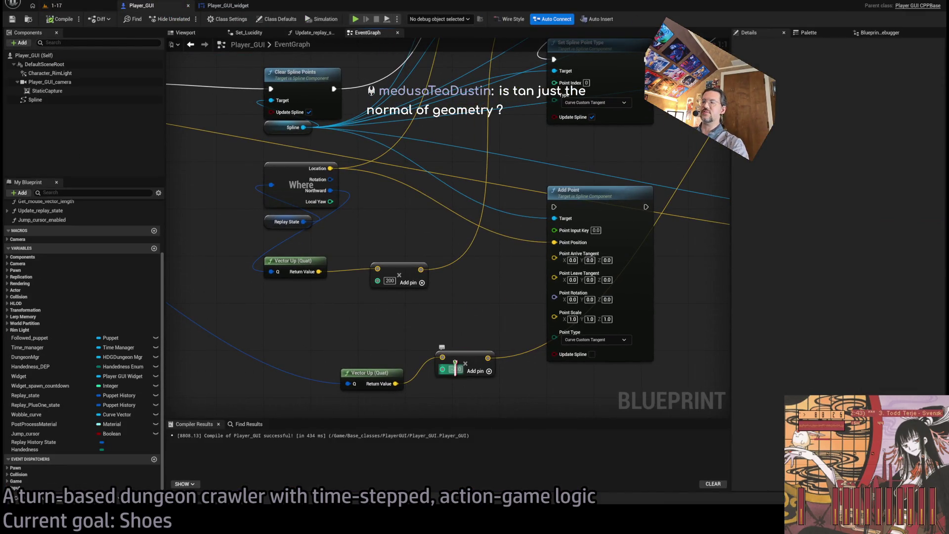
{"action": "left_click", "coordinate": [388, 281]}
{"action": "type", "text": "500"}
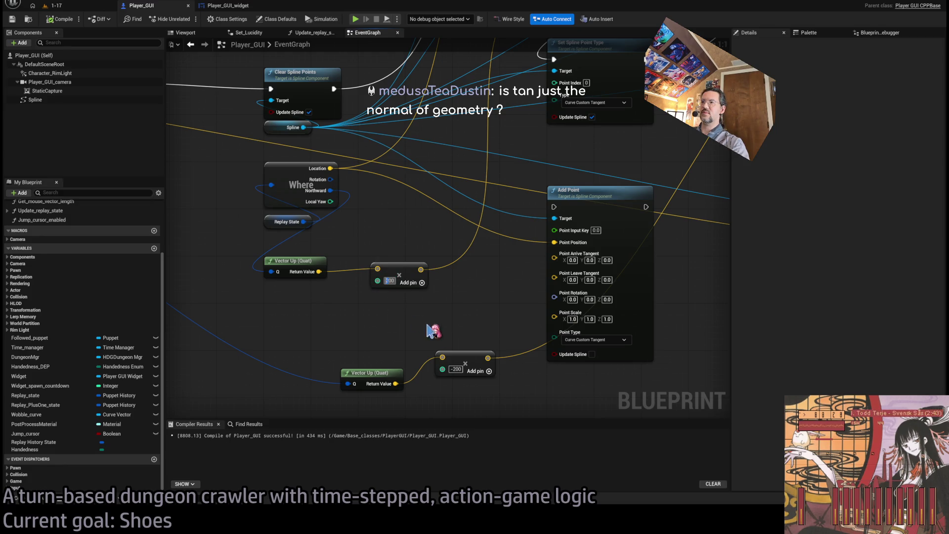
{"action": "left_click", "coordinate": [454, 368]}
{"action": "left_click", "coordinate": [504, 382]}
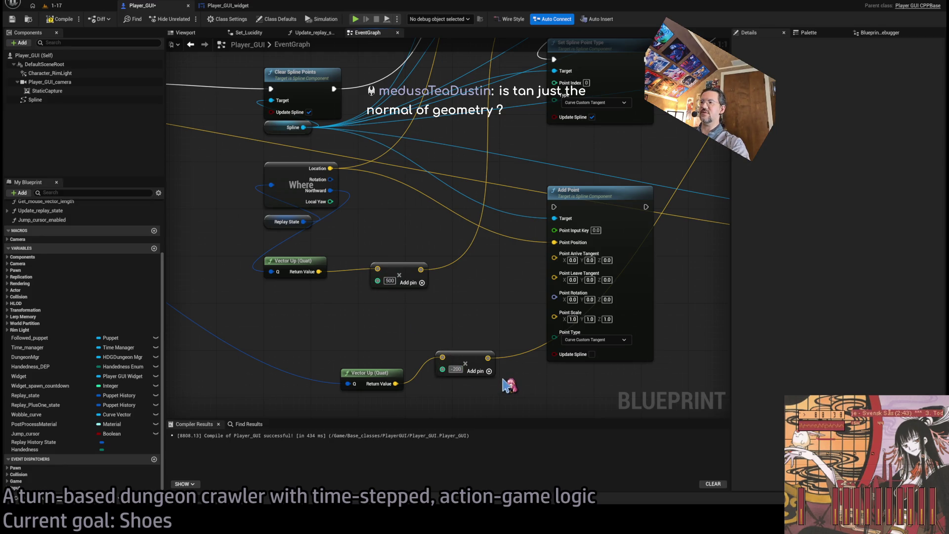
{"action": "type", "text": "-500"}
{"action": "key", "text": "Return"}
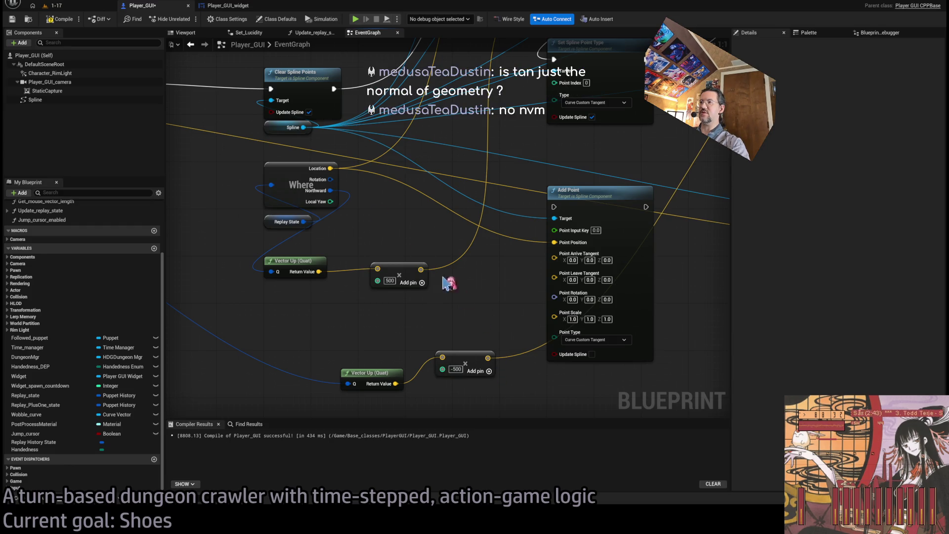
{"action": "left_click", "coordinate": [79, 6]}
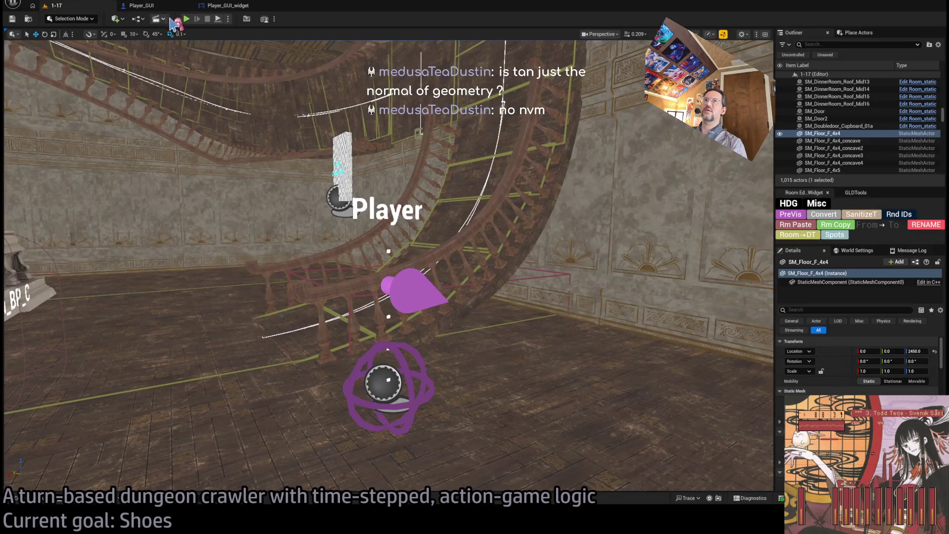
Step: Run Play In Editor and eject with F8 to orbit the longer rising sphere arc, then stop
{"action": "left_click", "coordinate": [187, 19]}
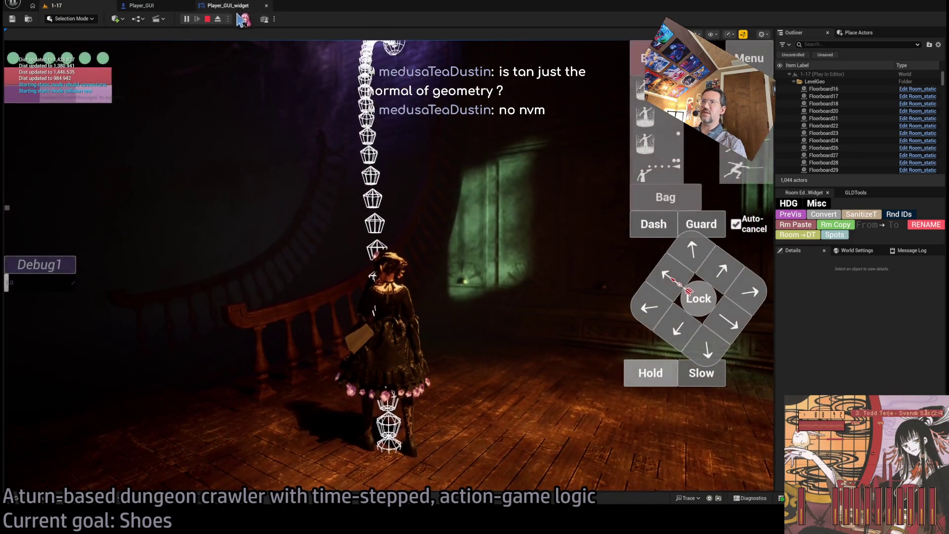
{"action": "key", "text": "F8"}
{"action": "left_click", "coordinate": [481, 112]}
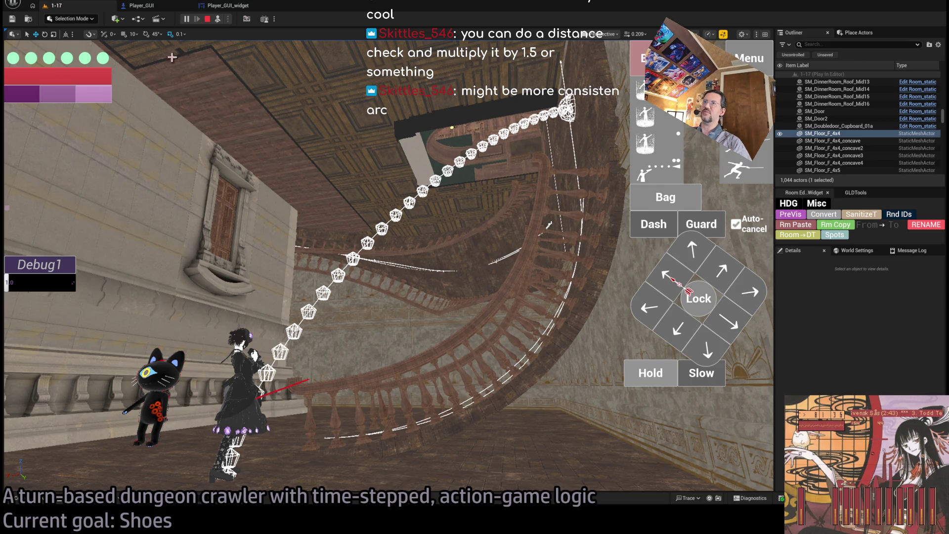
{"action": "left_click", "coordinate": [207, 19]}
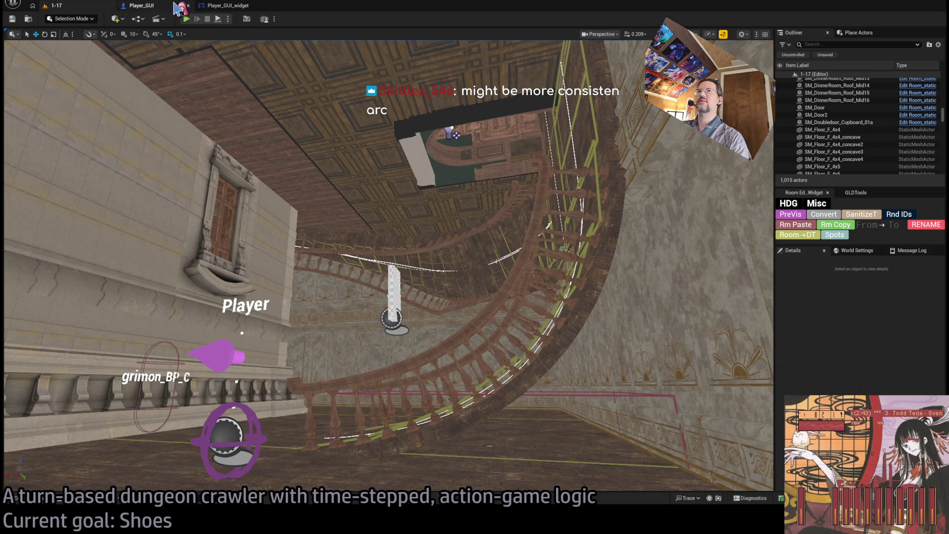
Step: Return to the Player_GUI tab and zoom out over its EventGraph node network
{"action": "left_click", "coordinate": [175, 6]}
{"action": "scroll", "coordinate": [448, 175], "scroll_direction": "down", "scroll_amount": 4}
{"action": "scroll", "coordinate": [446, 246], "scroll_direction": "down", "scroll_amount": 1}
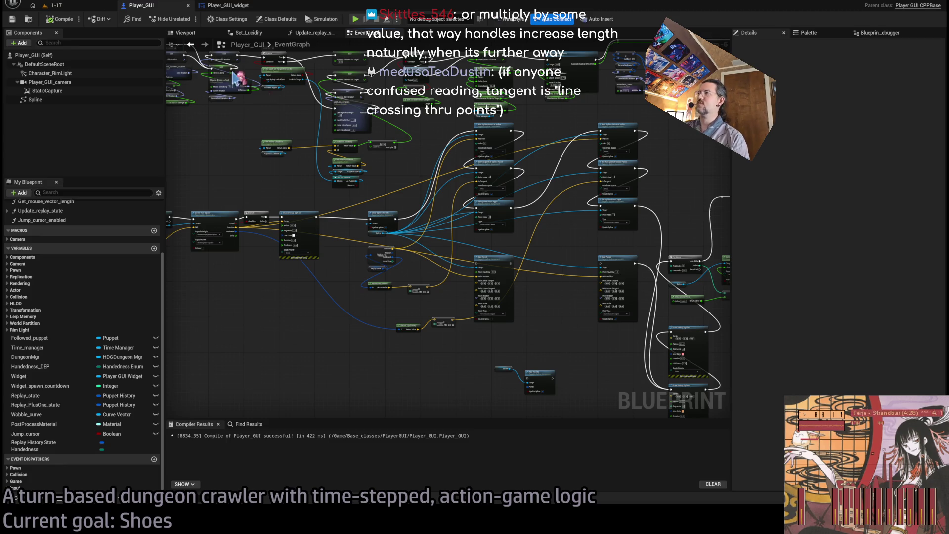
Step: Select the tangent, point-type and spline nodes, and shift the spline node group right
{"action": "scroll", "coordinate": [613, 197], "scroll_direction": "up", "scroll_amount": 1}
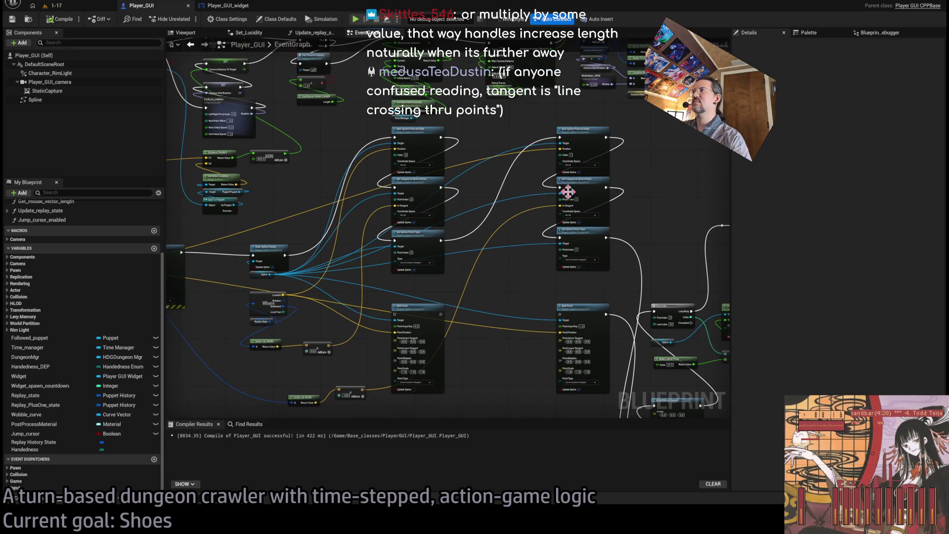
{"action": "scroll", "coordinate": [519, 195], "scroll_direction": "up", "scroll_amount": 1}
{"action": "scroll", "coordinate": [540, 211], "scroll_direction": "down", "scroll_amount": 3}
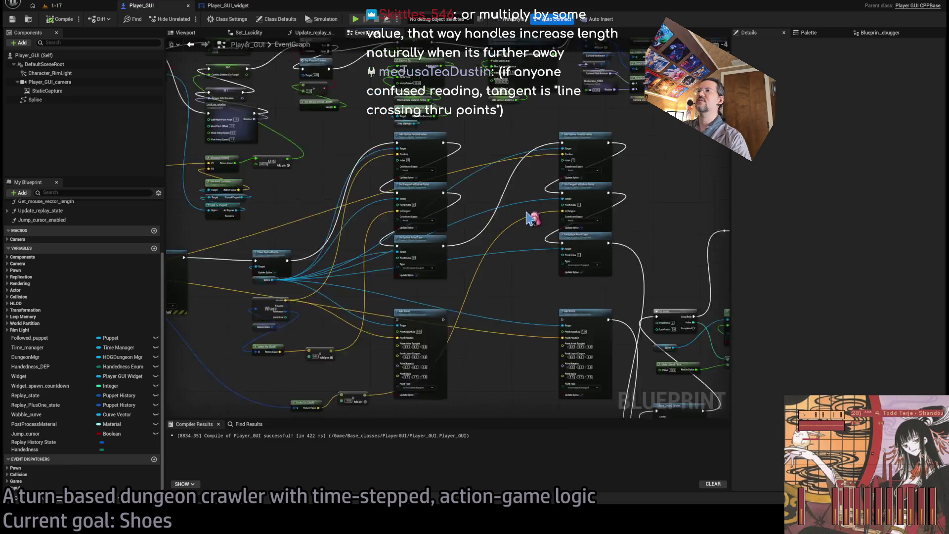
{"action": "scroll", "coordinate": [520, 198], "scroll_direction": "up", "scroll_amount": 2}
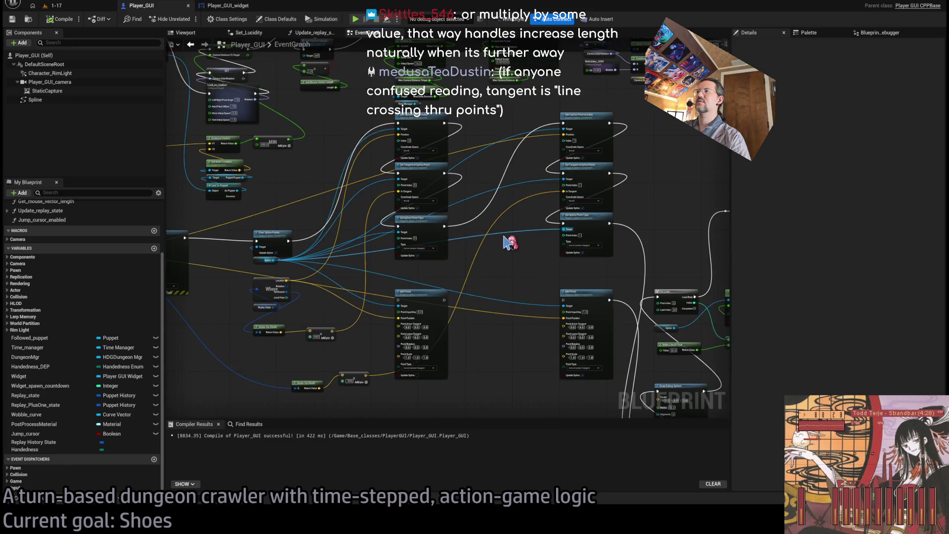
{"action": "left_click_drag", "start_coordinate": [654, 195], "coordinate": [410, 282]}
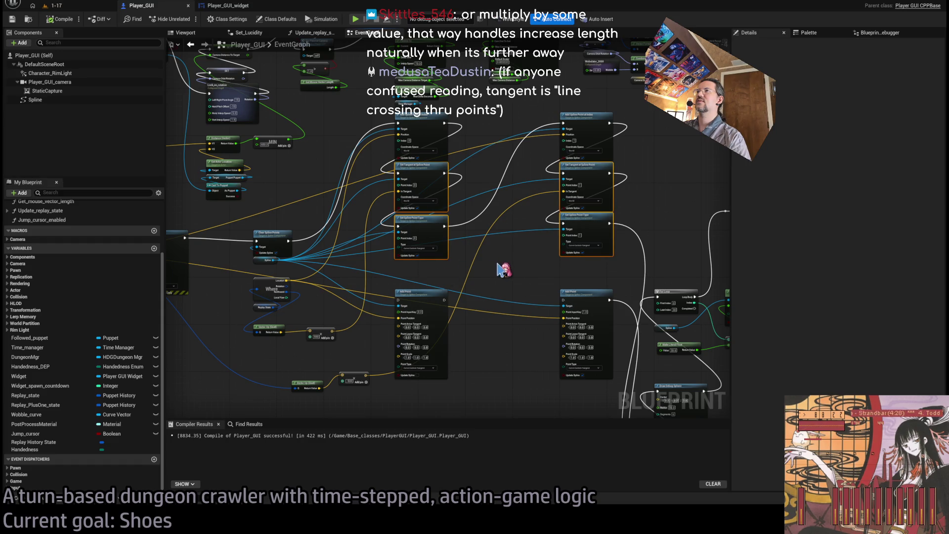
{"action": "scroll", "coordinate": [451, 266], "scroll_direction": "down", "scroll_amount": 5}
{"action": "mouse_move", "coordinate": [693, 190]}
{"action": "left_mouse_down"}
{"action": "mouse_move", "coordinate": [517, 331]}
{"action": "mouse_move", "coordinate": [470, 384]}
{"action": "mouse_move", "coordinate": [409, 387]}
{"action": "mouse_move", "coordinate": [589, 356]}
{"action": "left_mouse_up"}
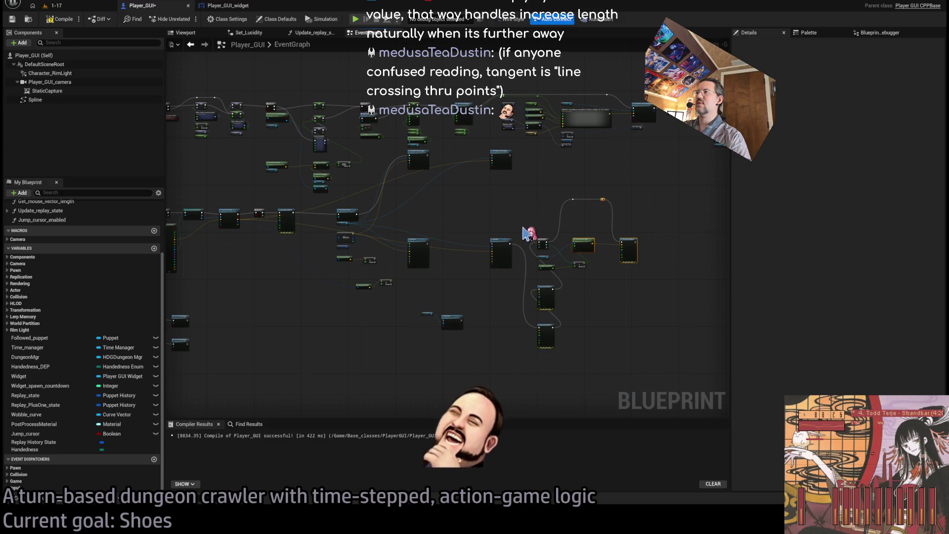
{"action": "scroll", "coordinate": [555, 303], "scroll_direction": "up", "scroll_amount": 3}
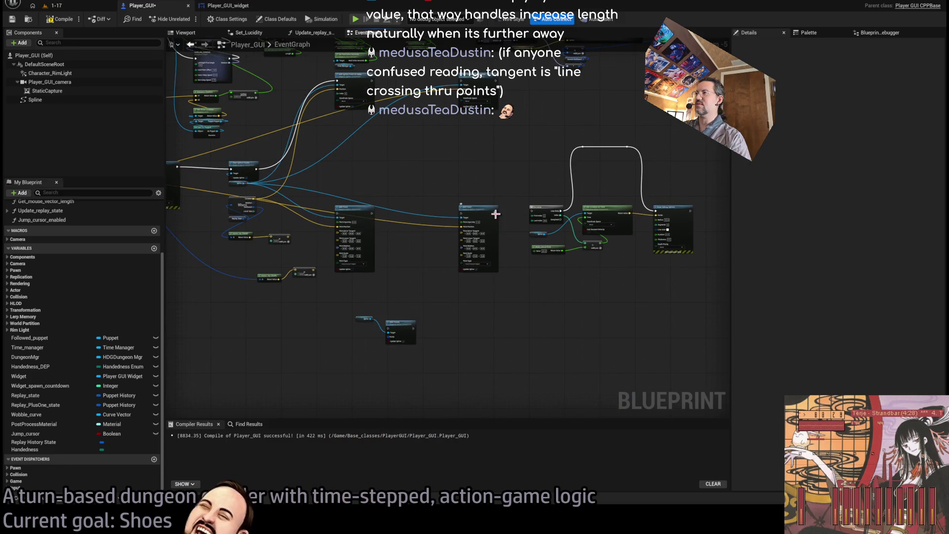
{"action": "mouse_move", "coordinate": [524, 218]}
{"action": "left_mouse_down"}
{"action": "mouse_move", "coordinate": [561, 247]}
{"action": "mouse_move", "coordinate": [550, 281]}
{"action": "mouse_move", "coordinate": [464, 292]}
{"action": "left_mouse_up"}
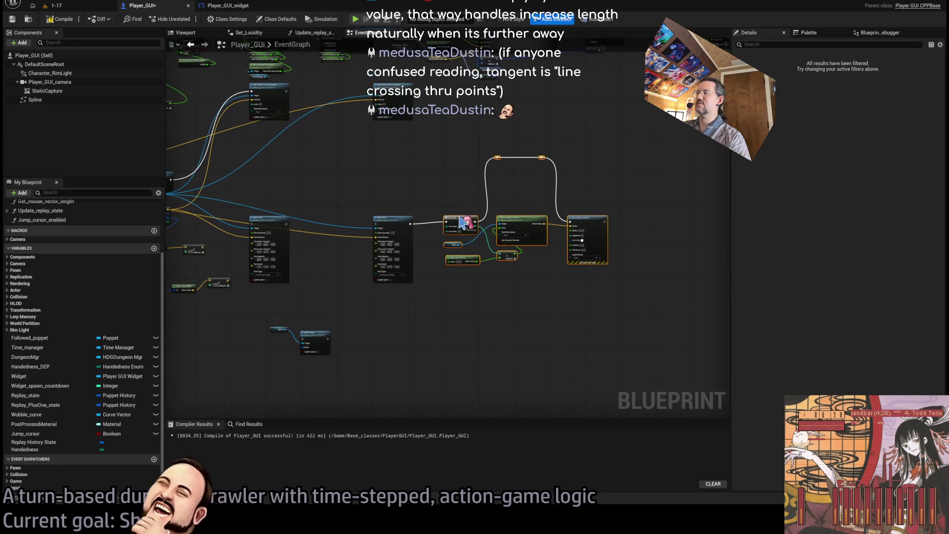
{"action": "mouse_move", "coordinate": [463, 227]}
{"action": "left_mouse_down"}
{"action": "mouse_move", "coordinate": [573, 227]}
{"action": "mouse_move", "coordinate": [614, 275]}
{"action": "mouse_move", "coordinate": [485, 211]}
{"action": "mouse_move", "coordinate": [596, 188]}
{"action": "mouse_move", "coordinate": [442, 277]}
{"action": "left_mouse_up"}
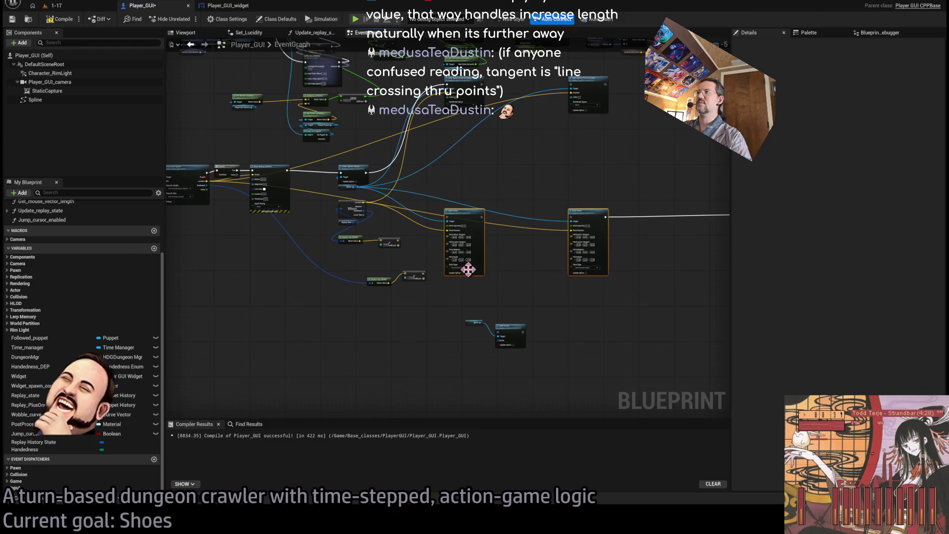
Step: Delete the two leftover Add Point nodes and move the Add Spline Point nodes lower
{"action": "key", "text": "Delete"}
{"action": "left_click_drag", "start_coordinate": [613, 151], "coordinate": [445, 75]}
{"action": "mouse_move", "coordinate": [467, 84]}
{"action": "left_mouse_down"}
{"action": "mouse_move", "coordinate": [479, 198]}
{"action": "mouse_move", "coordinate": [448, 171]}
{"action": "left_mouse_up"}
{"action": "scroll", "coordinate": [346, 209], "scroll_direction": "up", "scroll_amount": 4}
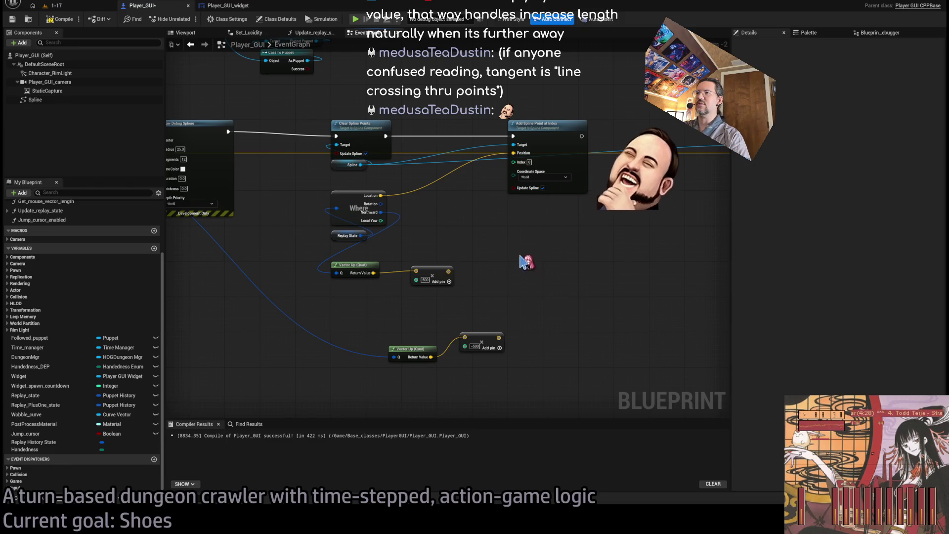
{"action": "mouse_move", "coordinate": [506, 280]}
{"action": "left_mouse_down"}
{"action": "mouse_move", "coordinate": [402, 314]}
{"action": "mouse_move", "coordinate": [398, 178]}
{"action": "left_mouse_up"}
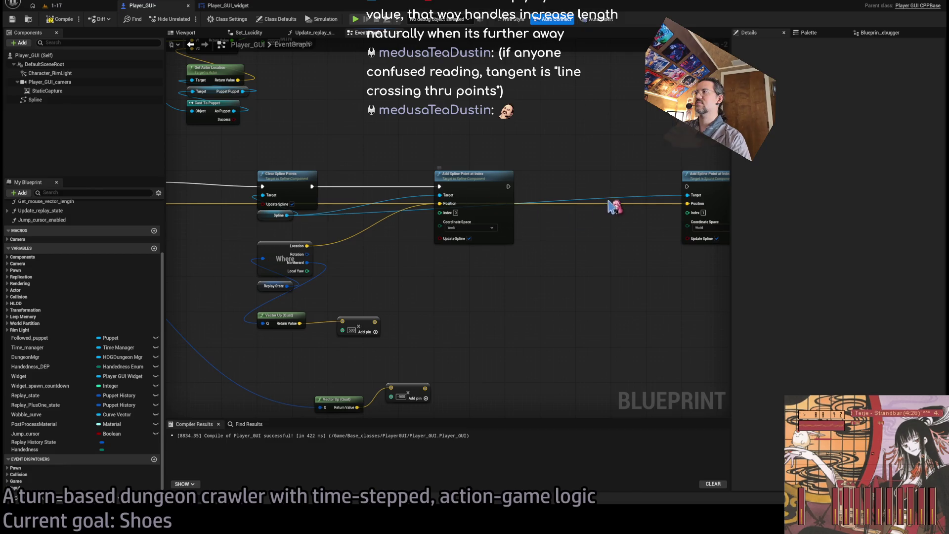
Step: Delete the duplicate Add Spline Point at Index, move the remaining one right, and paste a Make Array node
{"action": "left_click", "coordinate": [686, 203]}
{"action": "key", "text": "Delete"}
{"action": "left_click_drag", "start_coordinate": [471, 186], "coordinate": [568, 188]}
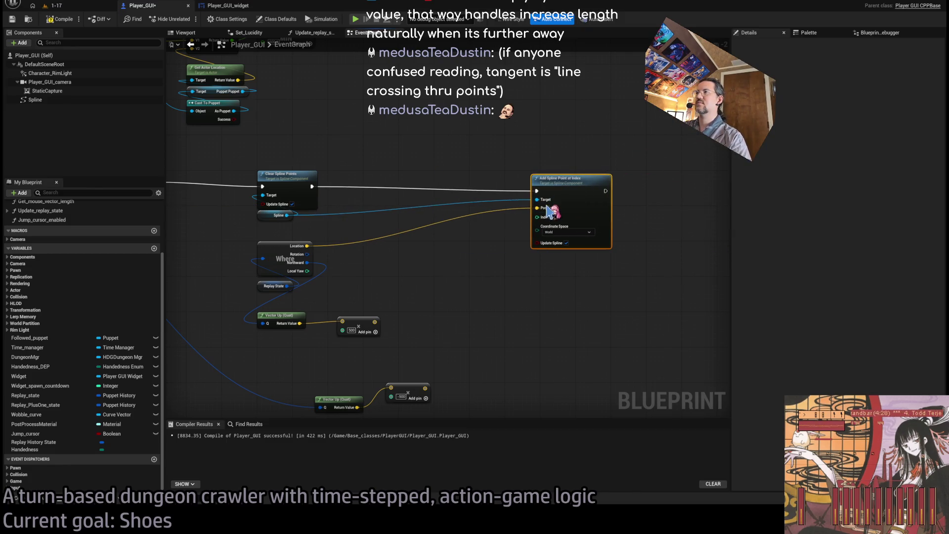
{"action": "left_click_drag", "start_coordinate": [415, 297], "coordinate": [460, 267]}
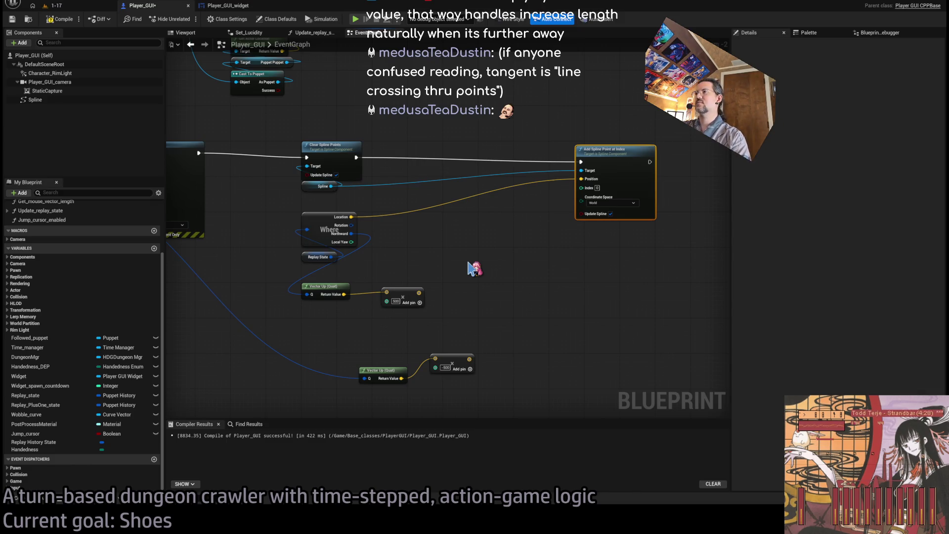
{"action": "key", "text": "ctrl+v"}
Step: Wire Where's Location into Make Array entry [0] and add pins for four entries
{"action": "scroll", "coordinate": [452, 284], "scroll_direction": "up", "scroll_amount": 2}
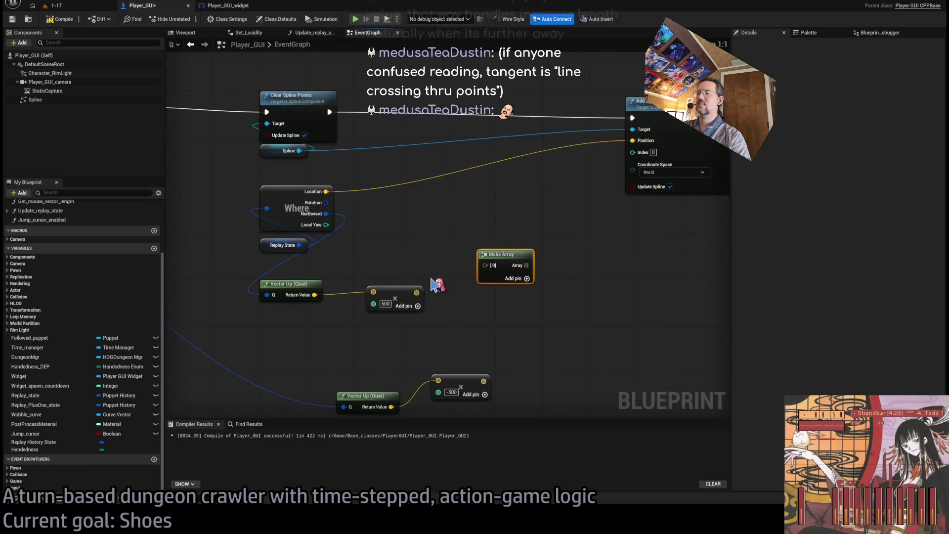
{"action": "left_click_drag", "start_coordinate": [352, 214], "coordinate": [511, 287]}
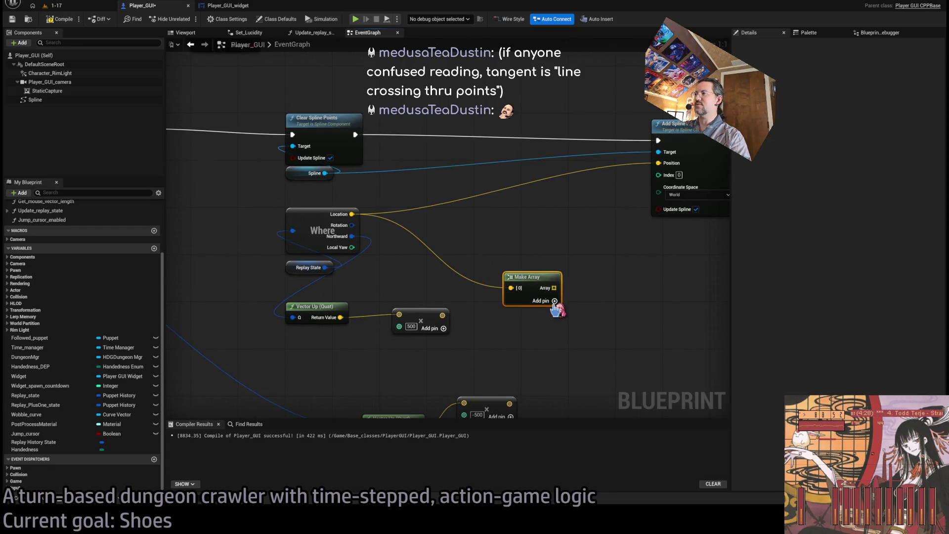
{"action": "left_click", "coordinate": [554, 301]}
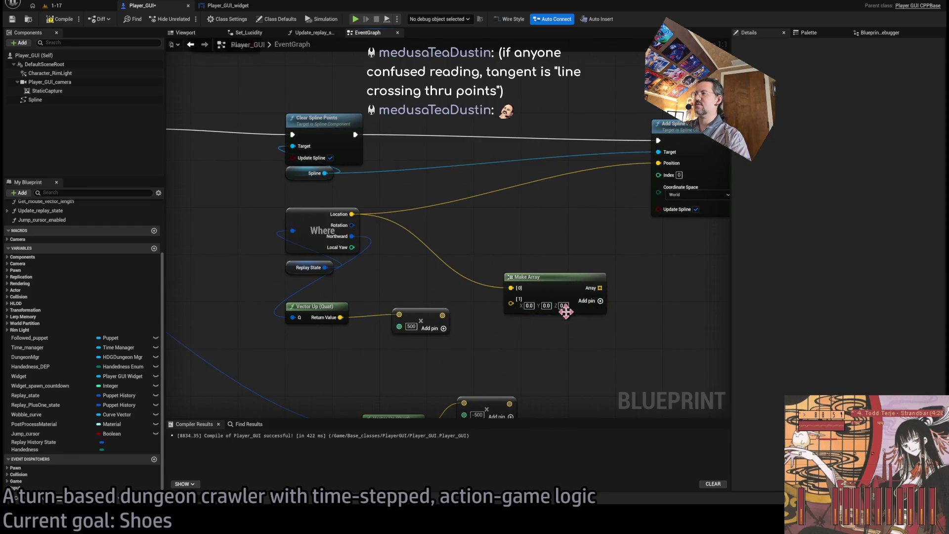
{"action": "left_click", "coordinate": [600, 301]}
{"action": "left_click", "coordinate": [600, 301]}
Step: Add a For Each Loop over the array, run after Clear Spline Points, driving Add Spline Point
{"action": "left_click_drag", "start_coordinate": [600, 287], "coordinate": [521, 228]}
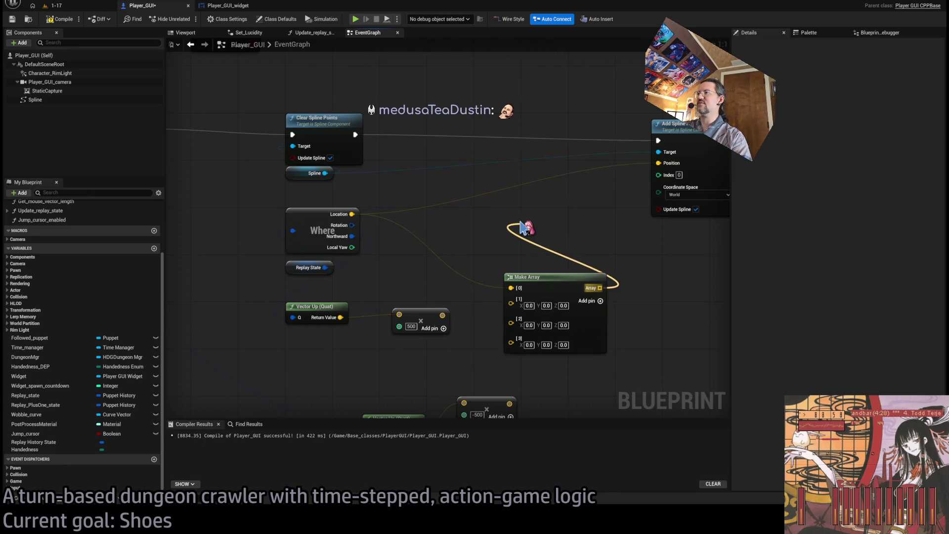
{"action": "mouse_move", "coordinate": [521, 227]}
{"action": "left_mouse_down"}
{"action": "mouse_move", "coordinate": [513, 129]}
{"action": "mouse_move", "coordinate": [503, 124]}
{"action": "left_mouse_up"}
{"action": "left_click", "coordinate": [538, 232]}
{"action": "left_click_drag", "start_coordinate": [355, 134], "coordinate": [480, 129]}
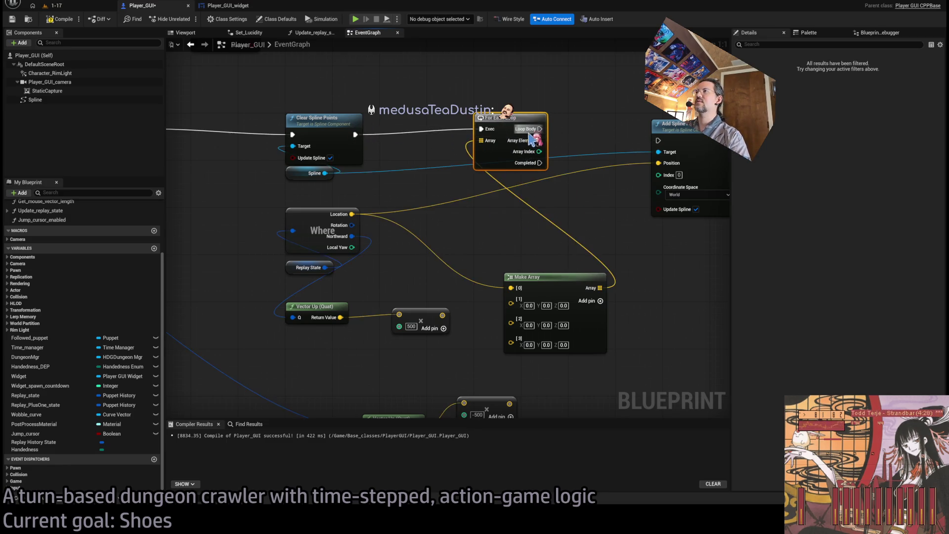
{"action": "left_click_drag", "start_coordinate": [540, 129], "coordinate": [658, 141]}
Step: Place Make Array under the loop, move the Where and Replay State nodes up, and drag from Where's Location
{"action": "left_click_drag", "start_coordinate": [542, 287], "coordinate": [511, 193]}
{"action": "mouse_move", "coordinate": [310, 233]}
{"action": "left_mouse_down"}
{"action": "mouse_move", "coordinate": [376, 251]}
{"action": "mouse_move", "coordinate": [420, 297]}
{"action": "left_mouse_up"}
{"action": "left_click_drag", "start_coordinate": [388, 240], "coordinate": [387, 223]}
{"action": "left_click", "coordinate": [457, 263]}
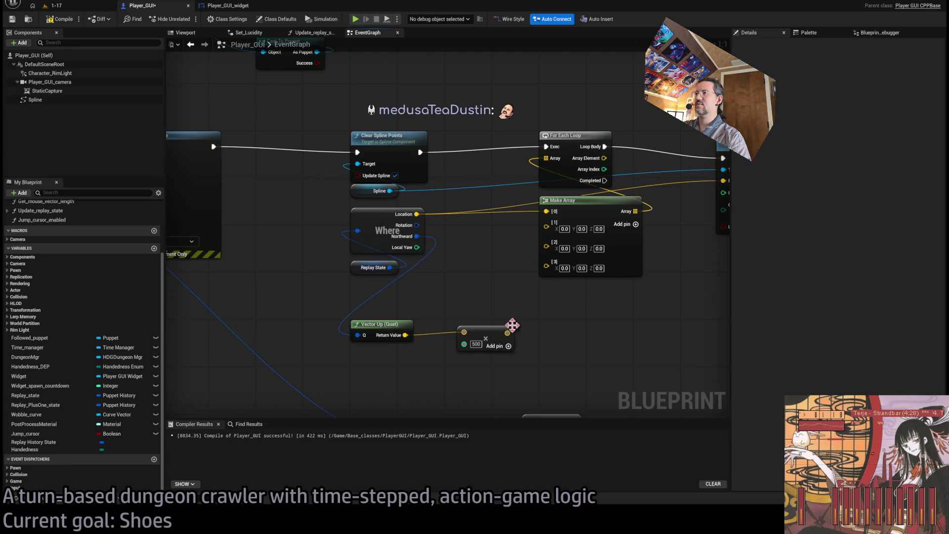
{"action": "mouse_move", "coordinate": [416, 214]}
{"action": "left_mouse_down"}
{"action": "mouse_move", "coordinate": [470, 284]}
{"action": "mouse_move", "coordinate": [479, 288]}
{"action": "mouse_move", "coordinate": [430, 225]}
{"action": "mouse_move", "coordinate": [480, 283]}
{"action": "left_mouse_up"}
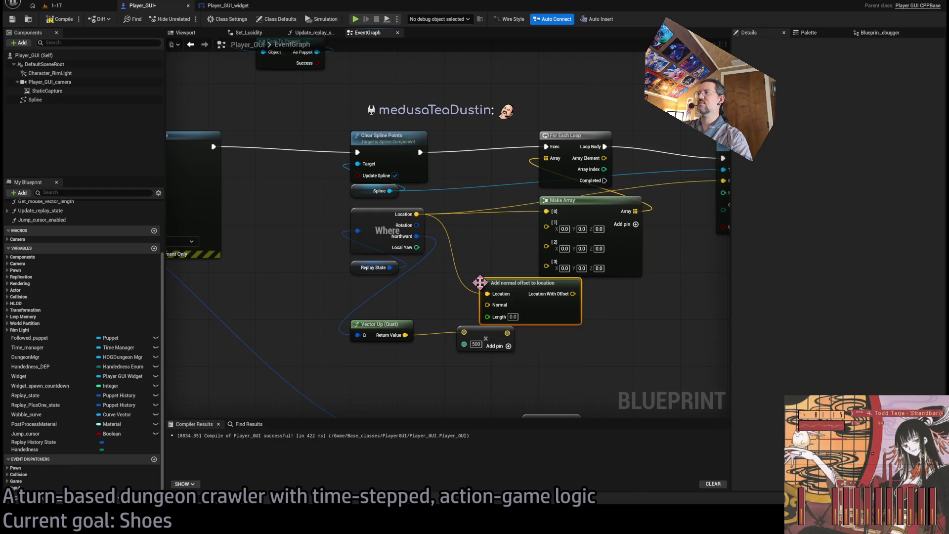
Step: Replace the 500 multiply with an offset node using Vector Up, Length 200 and Where's location, feeding entry [1]
{"action": "left_click", "coordinate": [498, 336]}
{"action": "key", "text": "Delete"}
{"action": "mouse_move", "coordinate": [405, 335]}
{"action": "left_mouse_down"}
{"action": "mouse_move", "coordinate": [487, 305]}
{"action": "mouse_move", "coordinate": [492, 323]}
{"action": "left_mouse_up"}
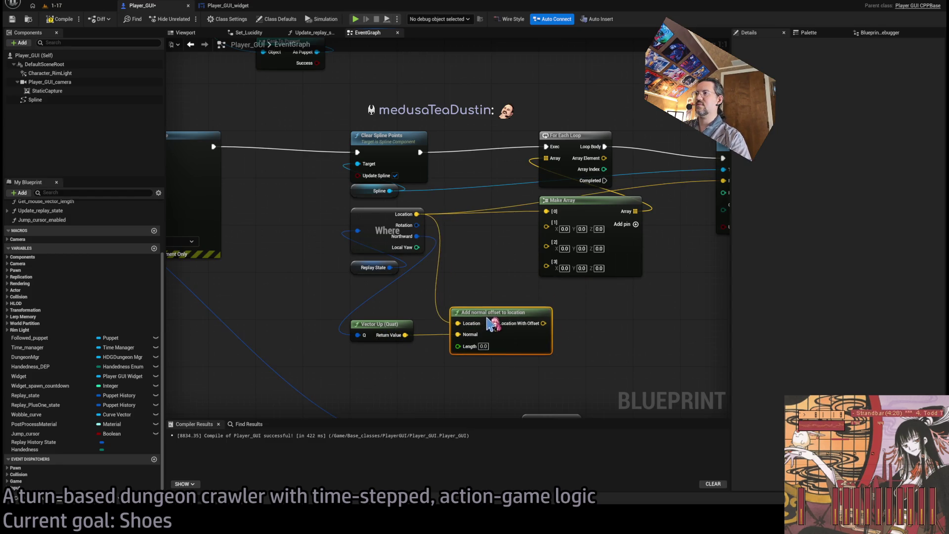
{"action": "mouse_move", "coordinate": [416, 214]}
{"action": "left_mouse_down"}
{"action": "mouse_move", "coordinate": [457, 323]}
{"action": "mouse_move", "coordinate": [430, 335]}
{"action": "mouse_move", "coordinate": [458, 334]}
{"action": "left_mouse_up"}
{"action": "type", "text": "200"}
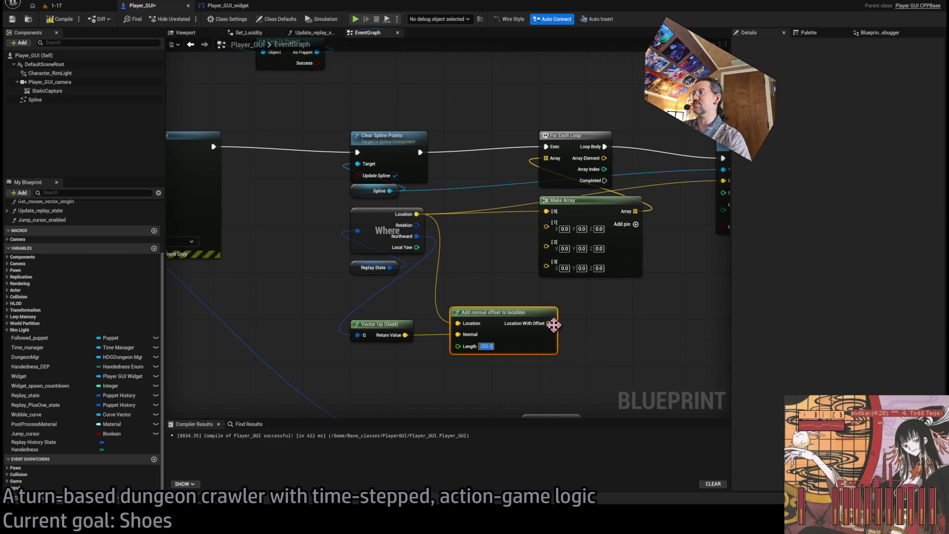
{"action": "left_click_drag", "start_coordinate": [548, 323], "coordinate": [546, 222]}
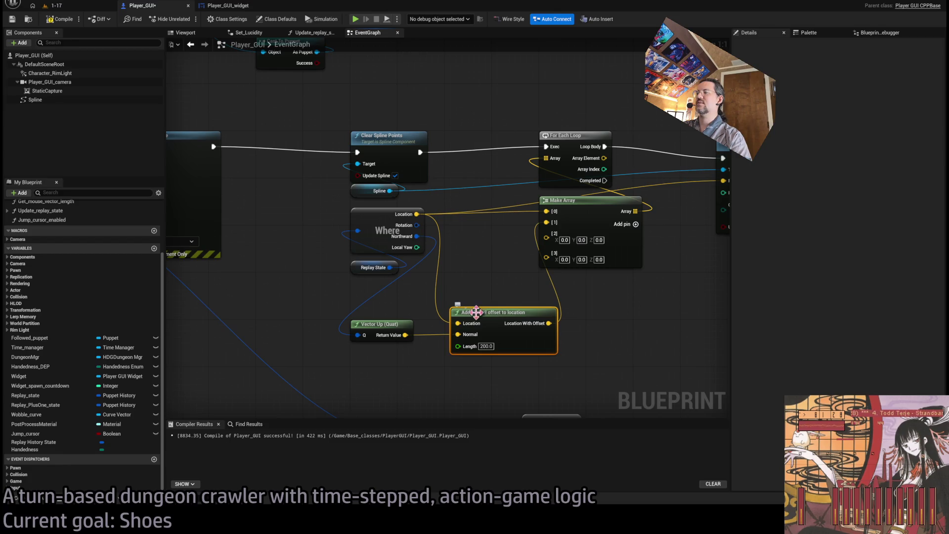
{"action": "scroll", "coordinate": [318, 335], "scroll_direction": "down", "scroll_amount": 2}
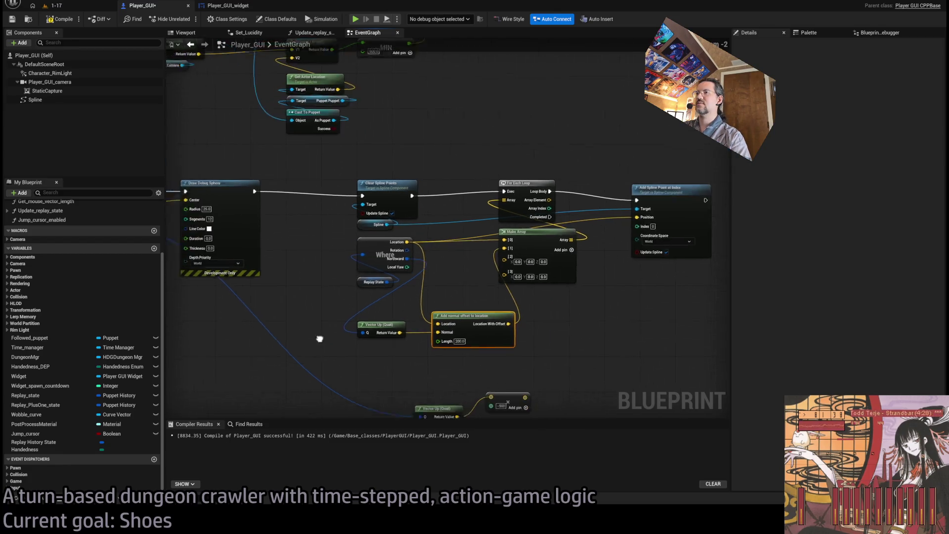
Step: Wire the nav location into entry [3], then duplicate the Add normal offset node and feed it that location
{"action": "mouse_move", "coordinate": [243, 192]}
{"action": "left_mouse_down"}
{"action": "mouse_move", "coordinate": [668, 253]}
{"action": "mouse_move", "coordinate": [657, 236]}
{"action": "left_mouse_up"}
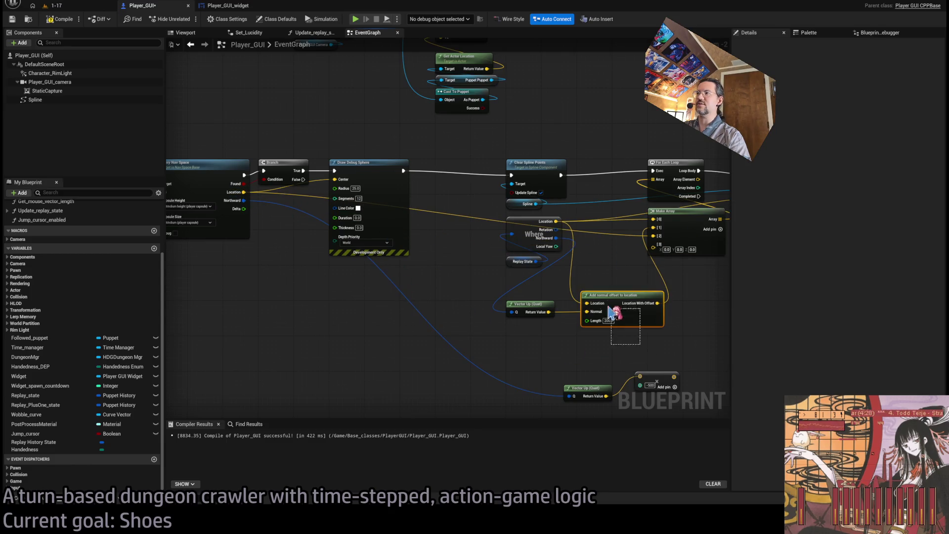
{"action": "mouse_move", "coordinate": [613, 313]}
{"action": "left_mouse_down"}
{"action": "mouse_move", "coordinate": [508, 299]}
{"action": "mouse_move", "coordinate": [498, 364]}
{"action": "left_mouse_up"}
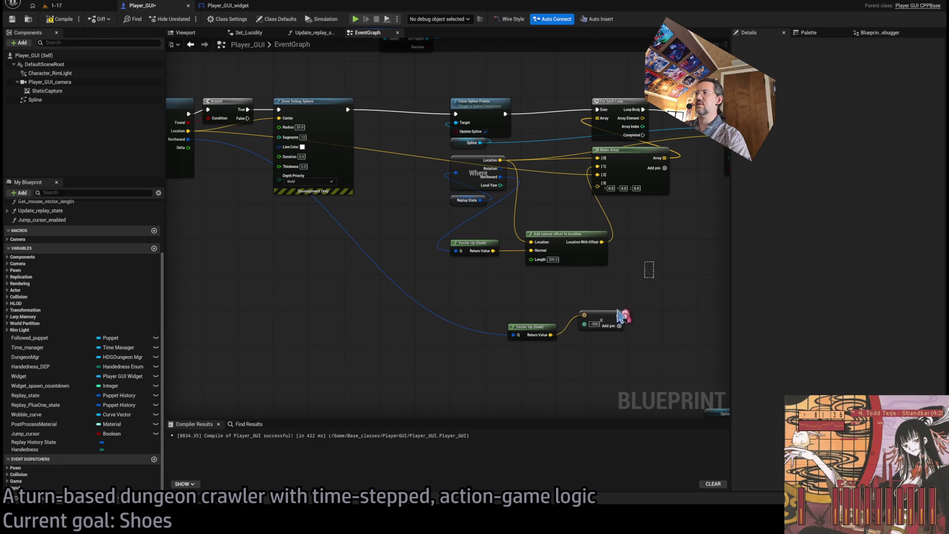
{"action": "key", "text": "ctrl+z"}
{"action": "key", "text": "ctrl+z"}
{"action": "key", "text": "ctrl+y"}
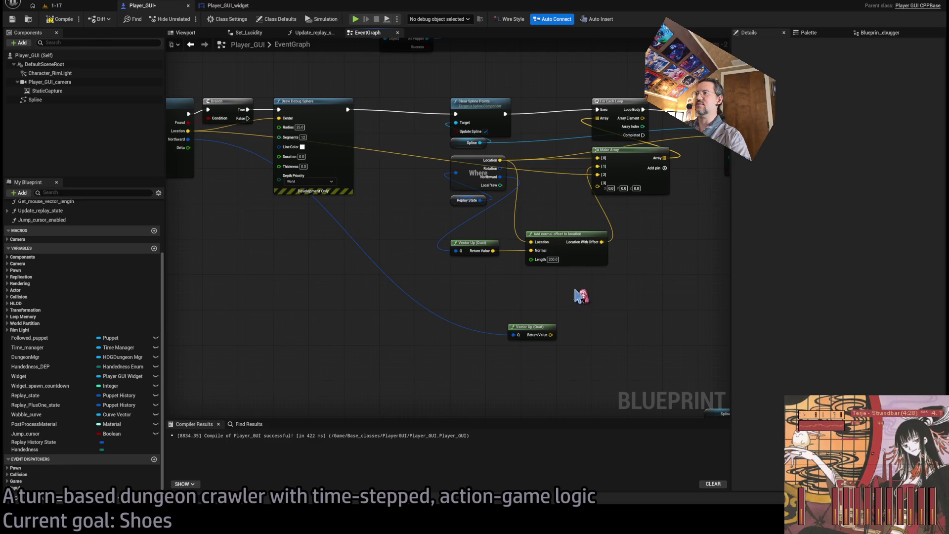
{"action": "key", "text": "ctrl+c"}
{"action": "key", "text": "ctrl+v"}
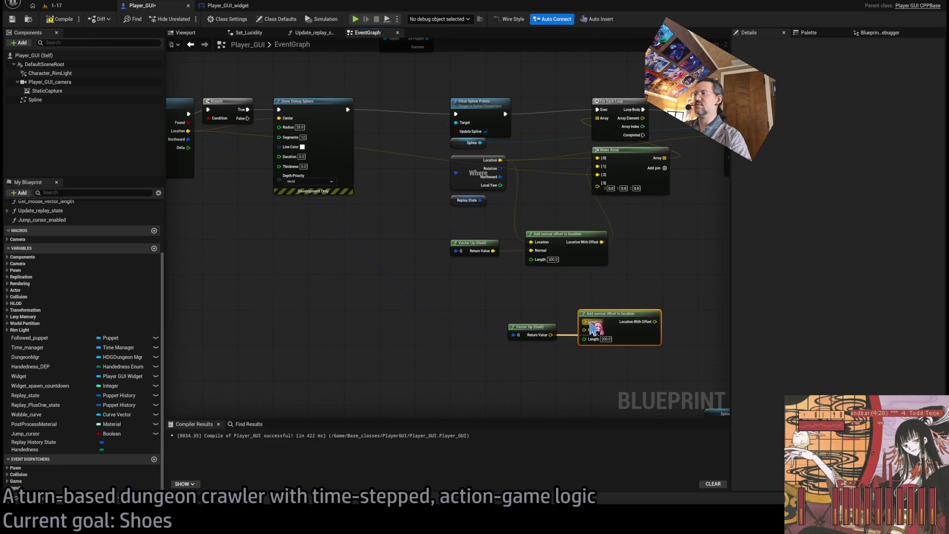
{"action": "left_click", "coordinate": [571, 329]}
{"action": "mouse_move", "coordinate": [584, 321]}
{"action": "left_mouse_down"}
{"action": "mouse_move", "coordinate": [318, 240]}
{"action": "mouse_move", "coordinate": [189, 131]}
{"action": "left_mouse_up"}
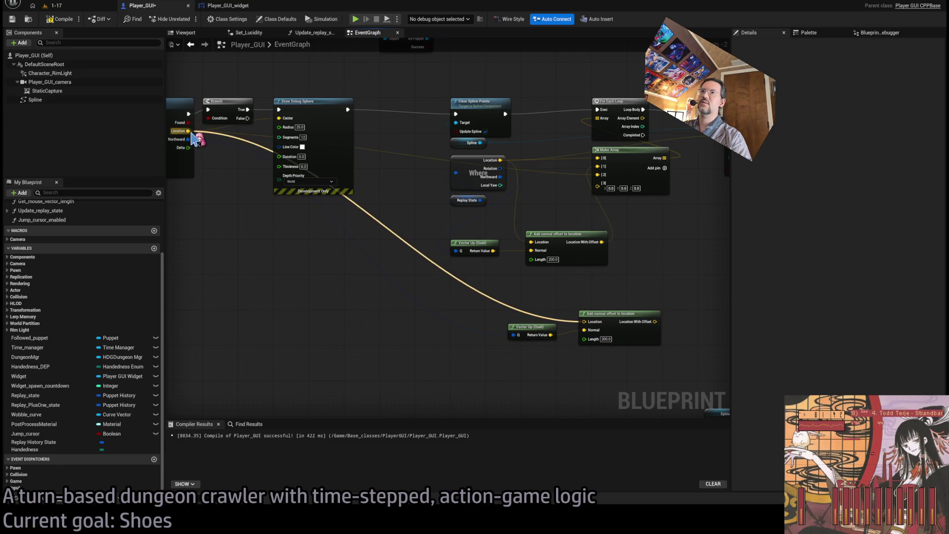
{"action": "mouse_move", "coordinate": [579, 334]}
{"action": "left_mouse_down"}
{"action": "mouse_move", "coordinate": [614, 321]}
{"action": "mouse_move", "coordinate": [521, 312]}
{"action": "mouse_move", "coordinate": [538, 356]}
{"action": "mouse_move", "coordinate": [556, 217]}
{"action": "mouse_move", "coordinate": [585, 208]}
{"action": "mouse_move", "coordinate": [549, 213]}
{"action": "left_mouse_up"}
Step: Route a location into entry [3], feed Array Element into Position, and uncheck Update Spline
{"action": "mouse_move", "coordinate": [221, 166]}
{"action": "left_mouse_down"}
{"action": "mouse_move", "coordinate": [588, 242]}
{"action": "mouse_move", "coordinate": [629, 222]}
{"action": "left_mouse_up"}
{"action": "scroll", "coordinate": [722, 250], "scroll_direction": "up", "scroll_amount": 2}
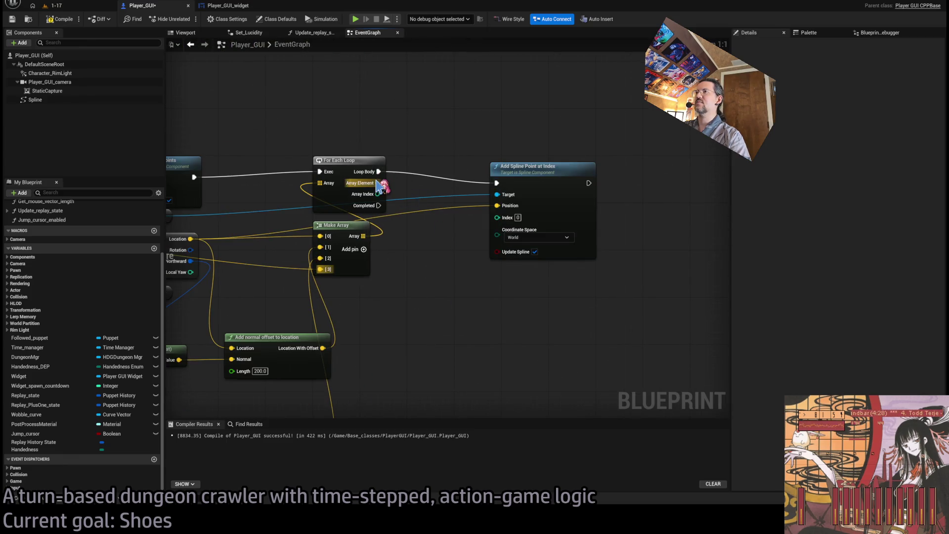
{"action": "left_click_drag", "start_coordinate": [378, 183], "coordinate": [497, 205]}
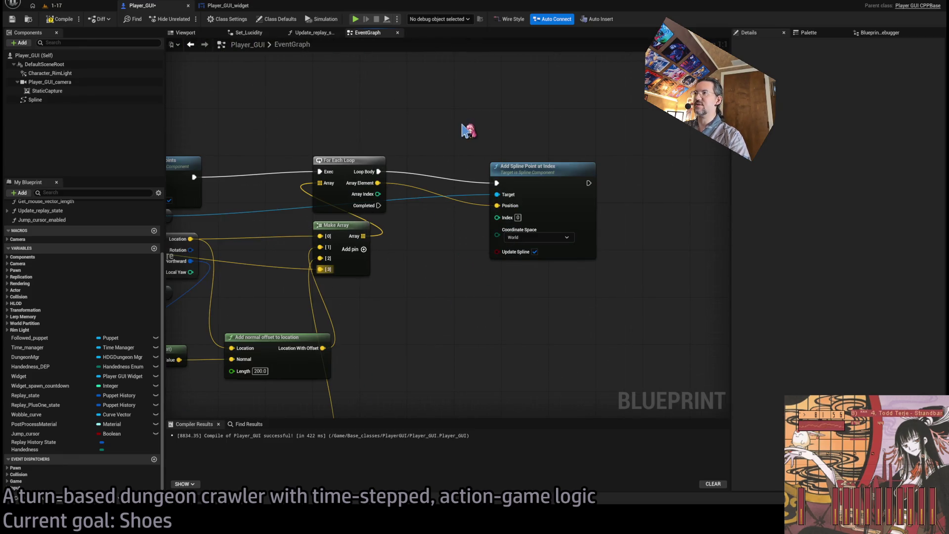
{"action": "left_click", "coordinate": [534, 251]}
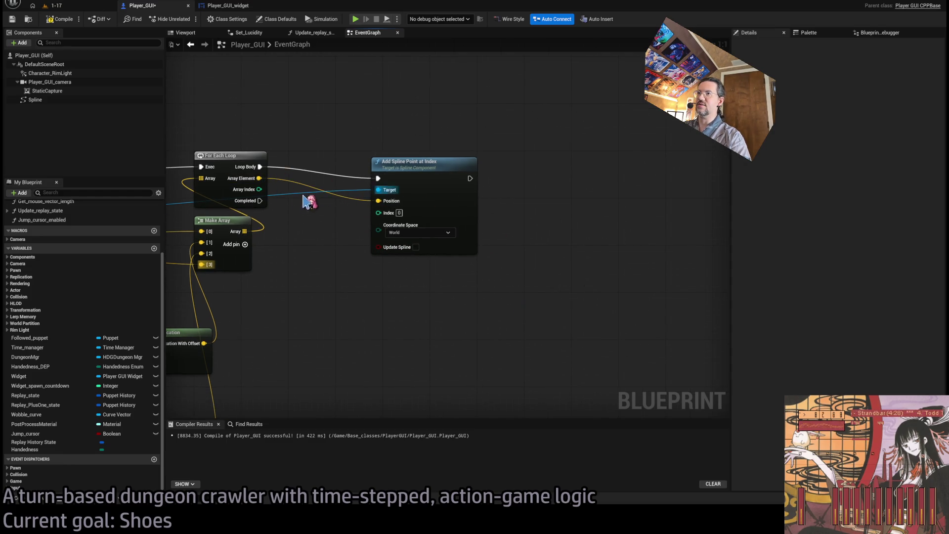
Step: Duplicate the Spline getter and place the copy below Add Spline Point
{"action": "left_click_drag", "start_coordinate": [303, 200], "coordinate": [371, 262]}
{"action": "left_click", "coordinate": [308, 255]}
{"action": "key", "text": "ctrl+c"}
{"action": "key", "text": "ctrl+v"}
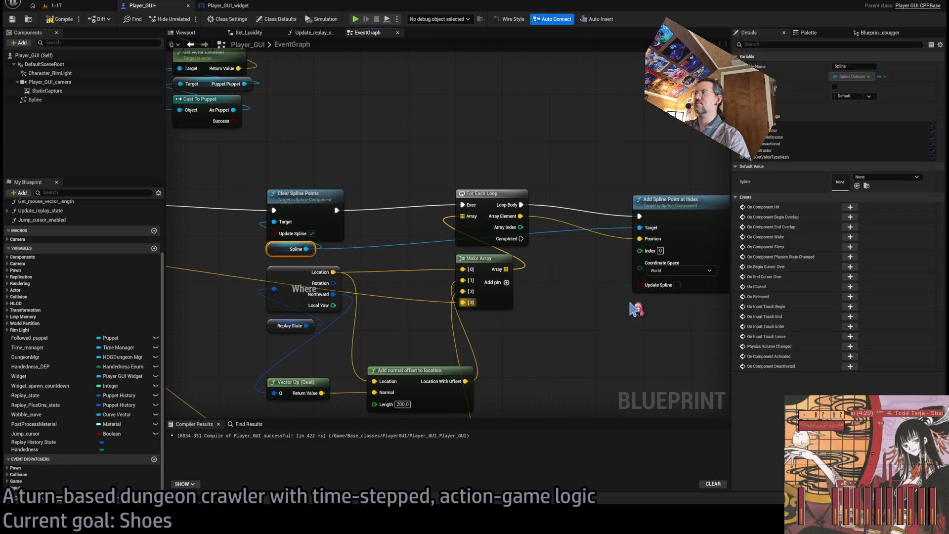
{"action": "mouse_move", "coordinate": [631, 309]}
{"action": "left_mouse_down"}
{"action": "mouse_move", "coordinate": [641, 309]}
{"action": "mouse_move", "coordinate": [445, 318]}
{"action": "mouse_move", "coordinate": [553, 302]}
{"action": "mouse_move", "coordinate": [565, 265]}
{"action": "left_mouse_up"}
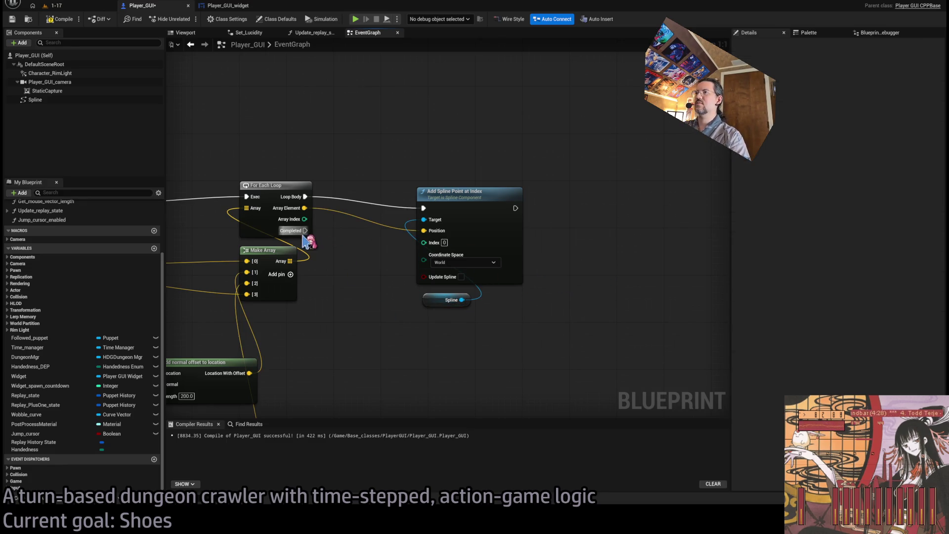
Step: Add Update Spline on the loop's Completed output, save Player_GUI, and chain it into the For Loop
{"action": "mouse_move", "coordinate": [304, 230]}
{"action": "left_mouse_down"}
{"action": "mouse_move", "coordinate": [420, 159]}
{"action": "mouse_move", "coordinate": [514, 159]}
{"action": "mouse_move", "coordinate": [598, 225]}
{"action": "mouse_move", "coordinate": [462, 302]}
{"action": "mouse_move", "coordinate": [603, 243]}
{"action": "mouse_move", "coordinate": [588, 201]}
{"action": "left_mouse_up"}
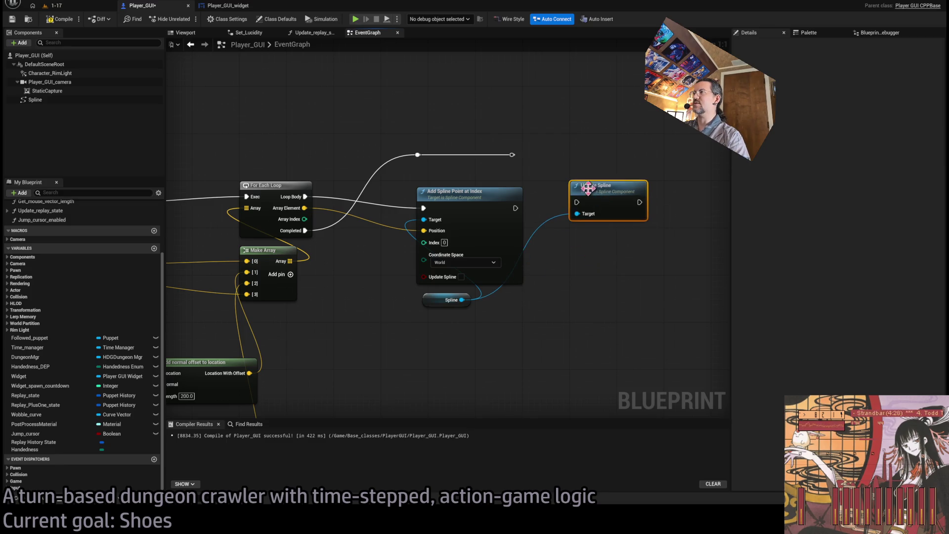
{"action": "left_click_drag", "start_coordinate": [512, 154], "coordinate": [576, 201]}
{"action": "key", "text": "ctrl+s"}
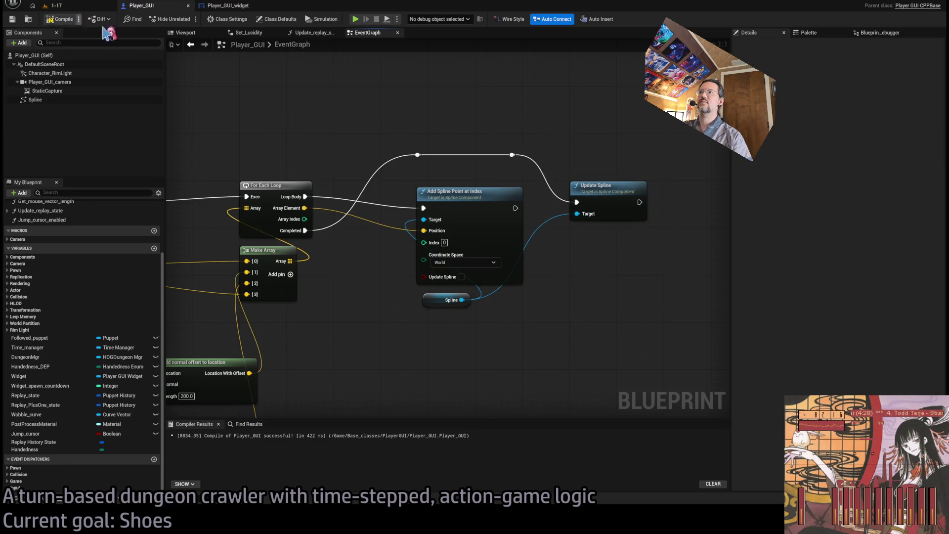
{"action": "scroll", "coordinate": [336, 139], "scroll_direction": "down", "scroll_amount": 3}
{"action": "mouse_move", "coordinate": [322, 136]}
{"action": "left_mouse_down"}
{"action": "mouse_move", "coordinate": [645, 218]}
{"action": "mouse_move", "coordinate": [660, 212]}
{"action": "left_mouse_up"}
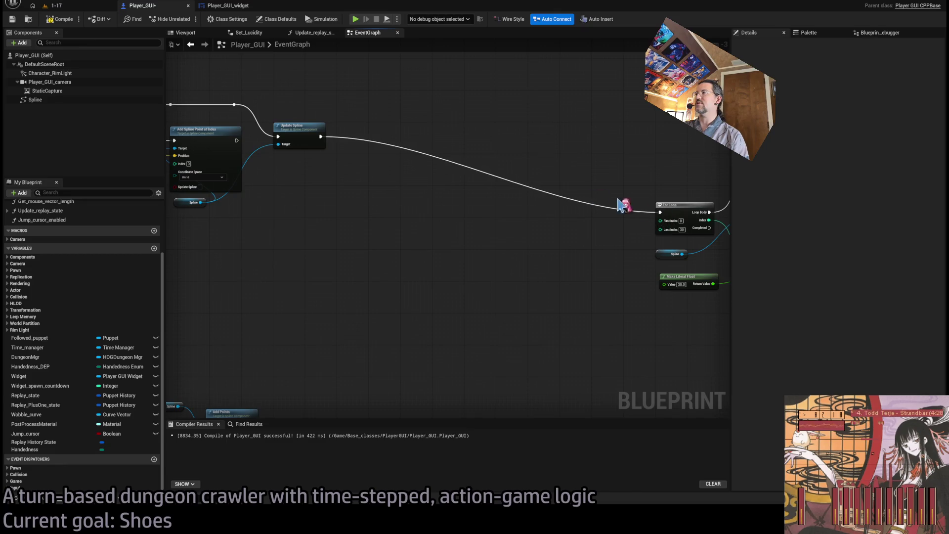
{"action": "left_click", "coordinate": [78, 7]}
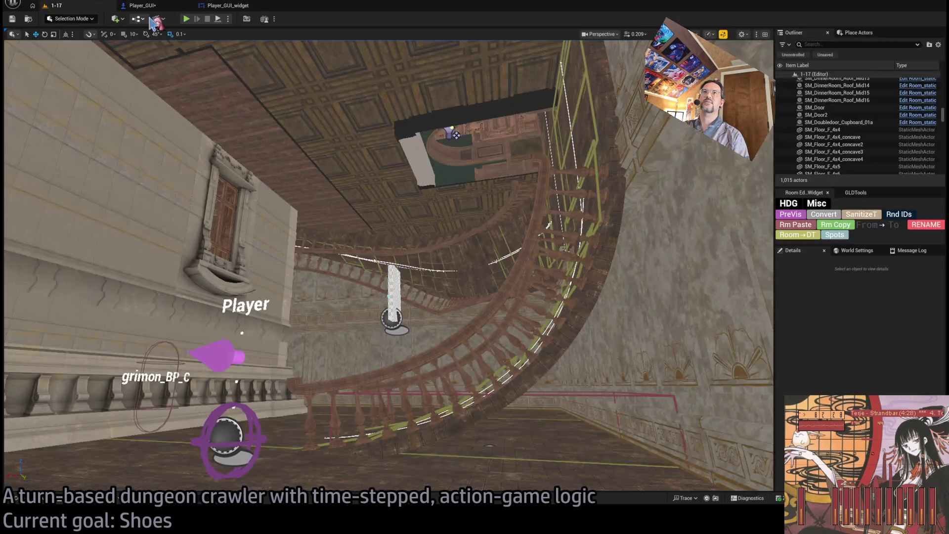
Step: Start Play In Editor with Alt+P and eject the camera to inspect the sphere arcs
{"action": "key", "text": "alt+p"}
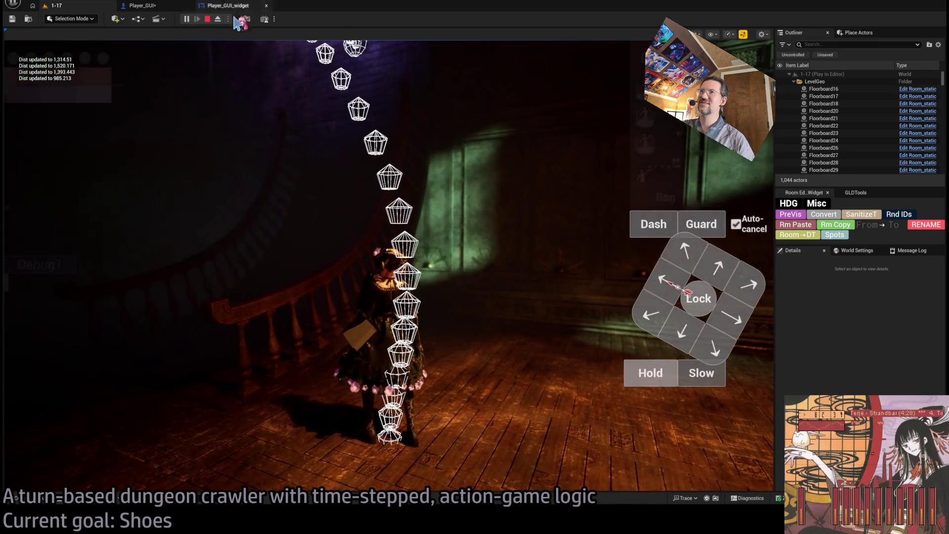
{"action": "left_click", "coordinate": [218, 19]}
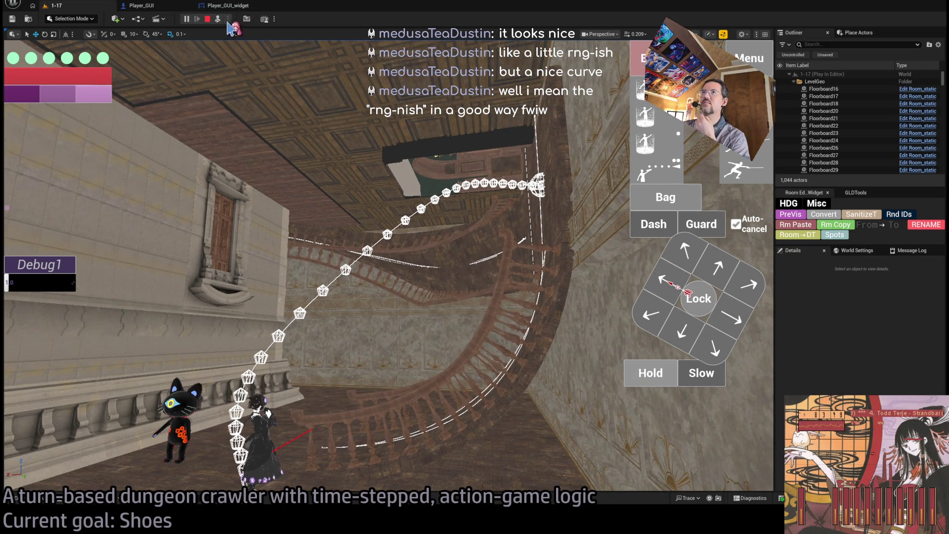
Step: Possess the player, commit four moves to watch the new sphere arcs, then stop the session
{"action": "left_click", "coordinate": [218, 19]}
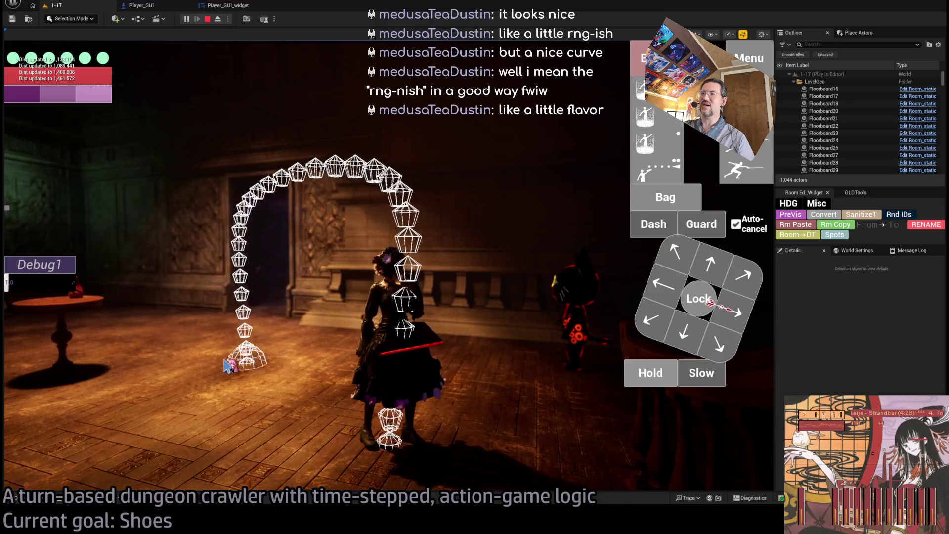
{"action": "left_click", "coordinate": [128, 386]}
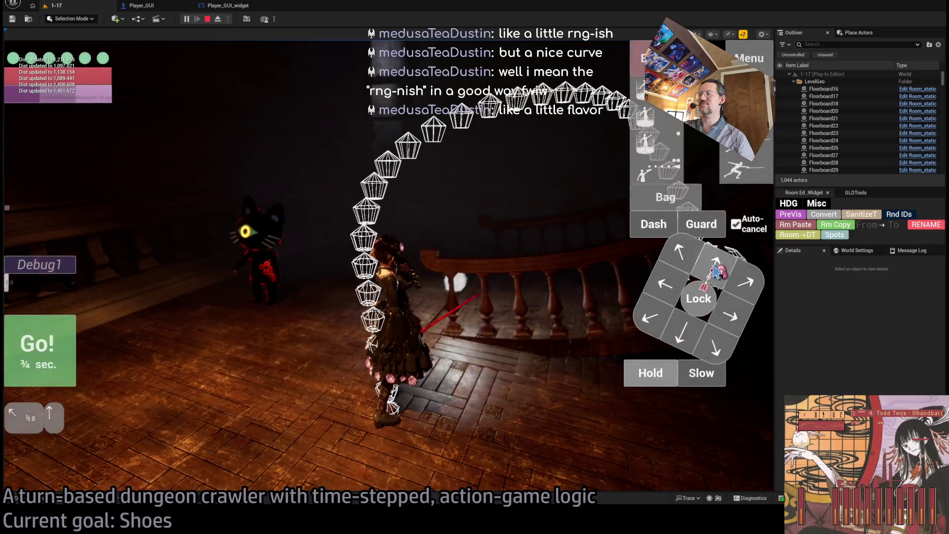
{"action": "left_click", "coordinate": [364, 288]}
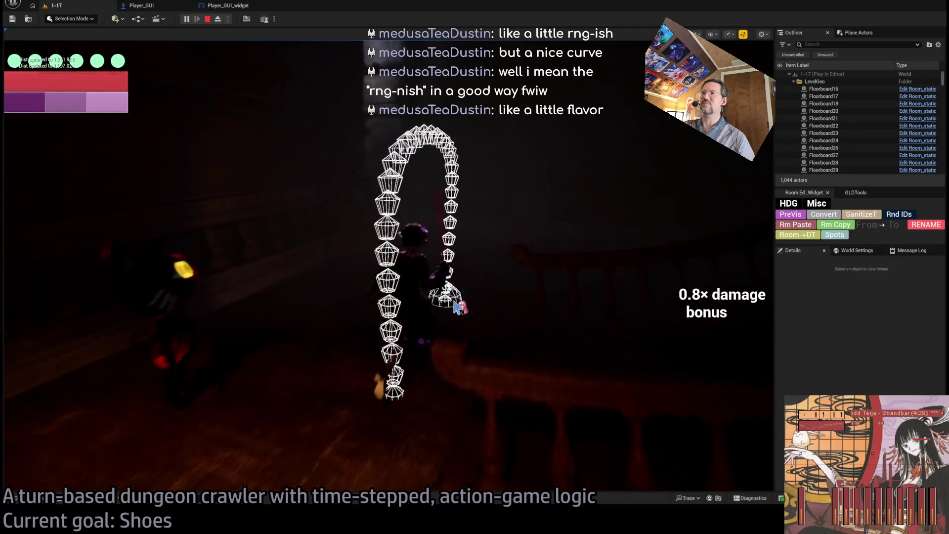
{"action": "left_click", "coordinate": [517, 304]}
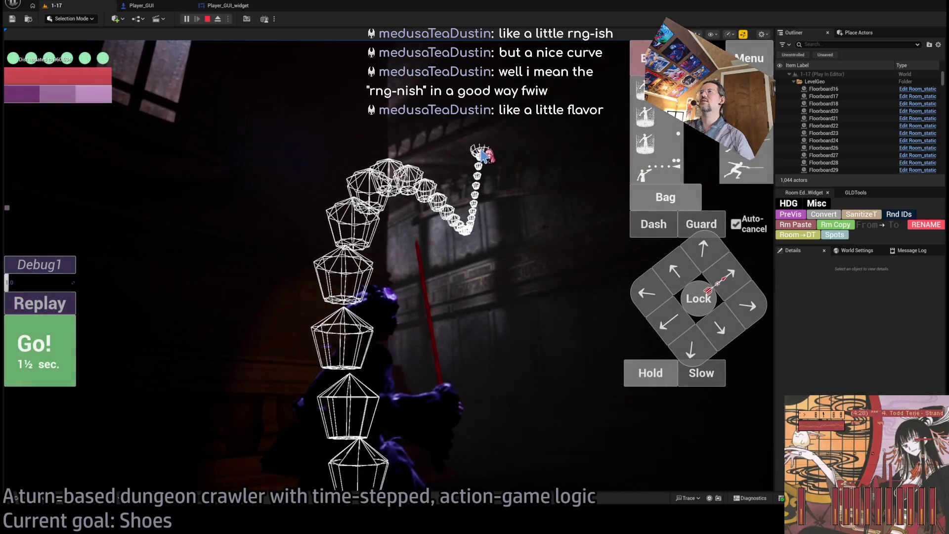
{"action": "left_click", "coordinate": [481, 152]}
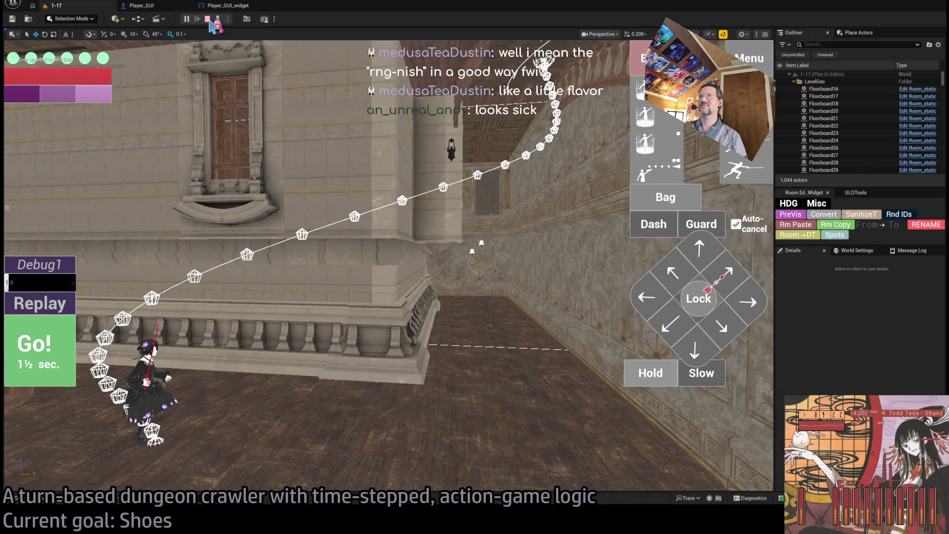
{"action": "left_click", "coordinate": [207, 19]}
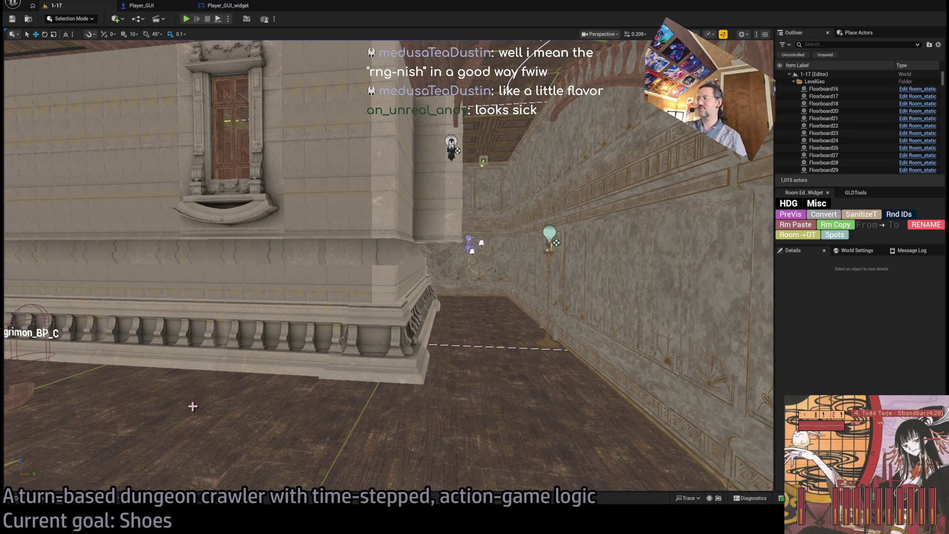
Step: Alt-Tab to the browser and switch to the Twitch Following page
{"action": "key", "text": "alt+Tab"}
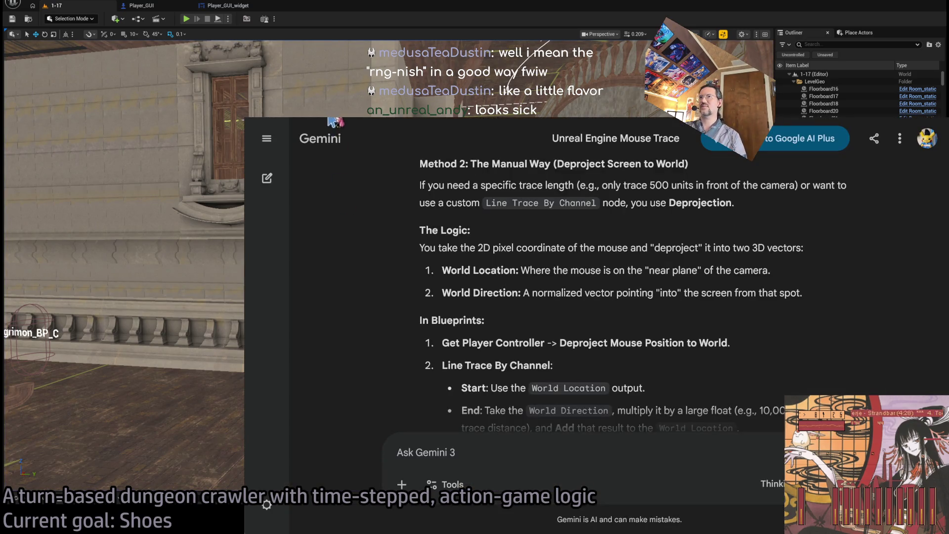
{"action": "left_click", "coordinate": [332, 122]}
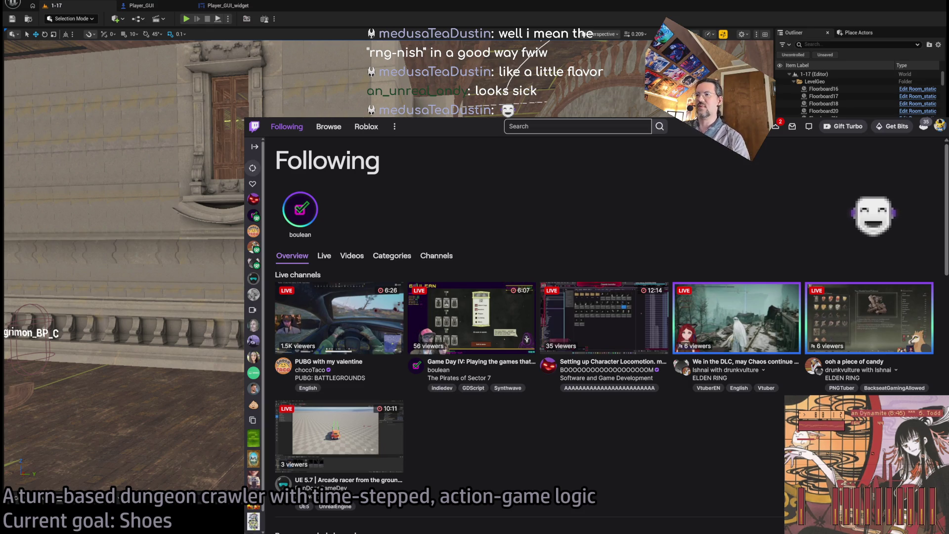
Step: Scan the Following page and open a followed channel's live game-day stream
{"action": "scroll", "coordinate": [253, 357], "scroll_direction": "down", "scroll_amount": 2}
{"action": "scroll", "coordinate": [346, 296], "scroll_direction": "down", "scroll_amount": 4}
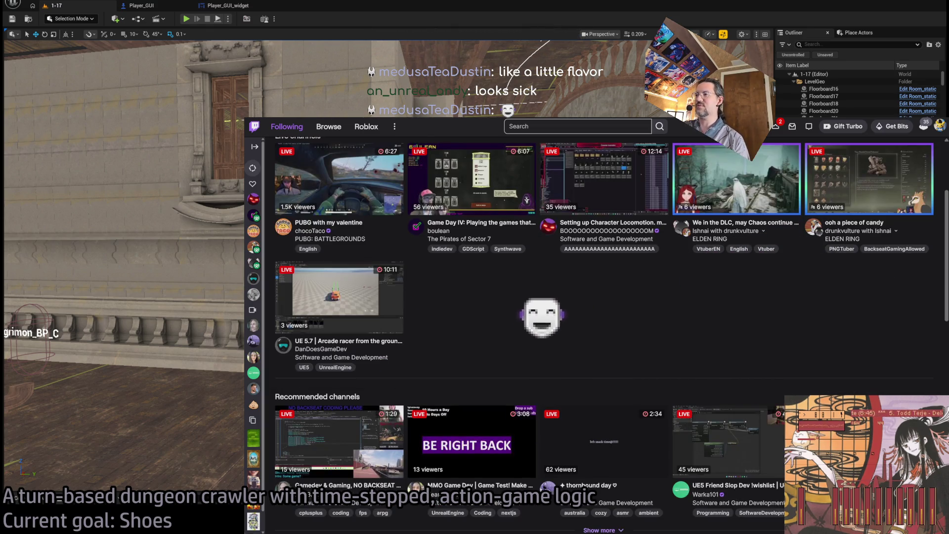
{"action": "scroll", "coordinate": [603, 326], "scroll_direction": "up", "scroll_amount": 4}
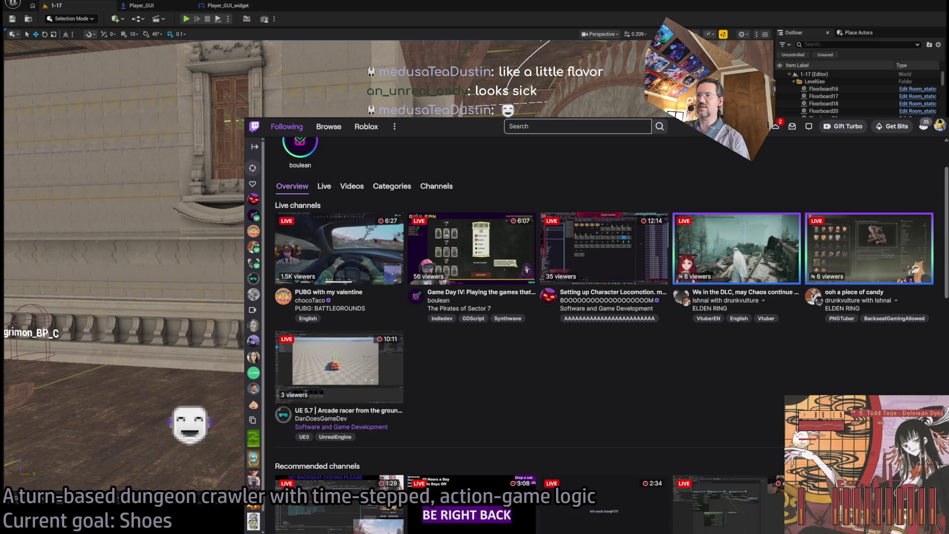
{"action": "scroll", "coordinate": [603, 326], "scroll_direction": "down", "scroll_amount": 3}
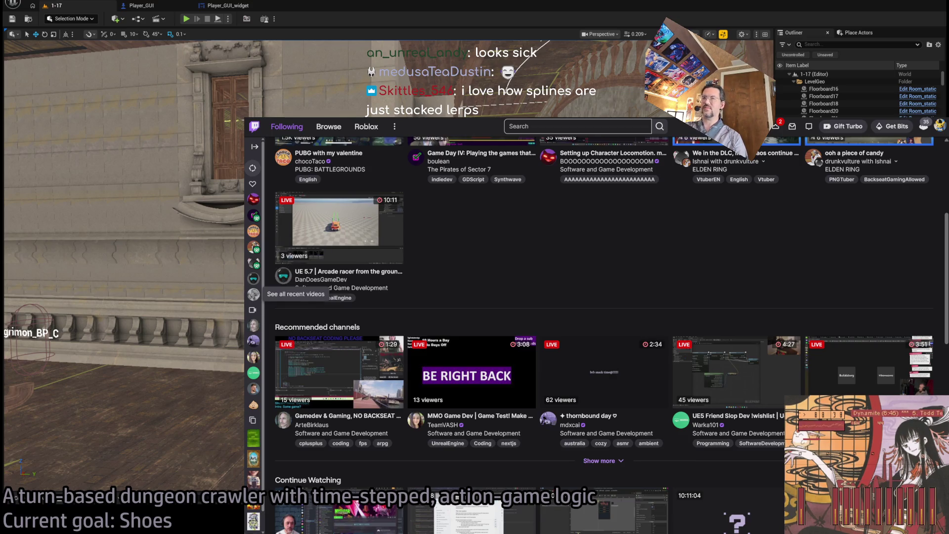
{"action": "scroll", "coordinate": [472, 243], "scroll_direction": "up", "scroll_amount": 2}
{"action": "scroll", "coordinate": [543, 360], "scroll_direction": "up", "scroll_amount": 3}
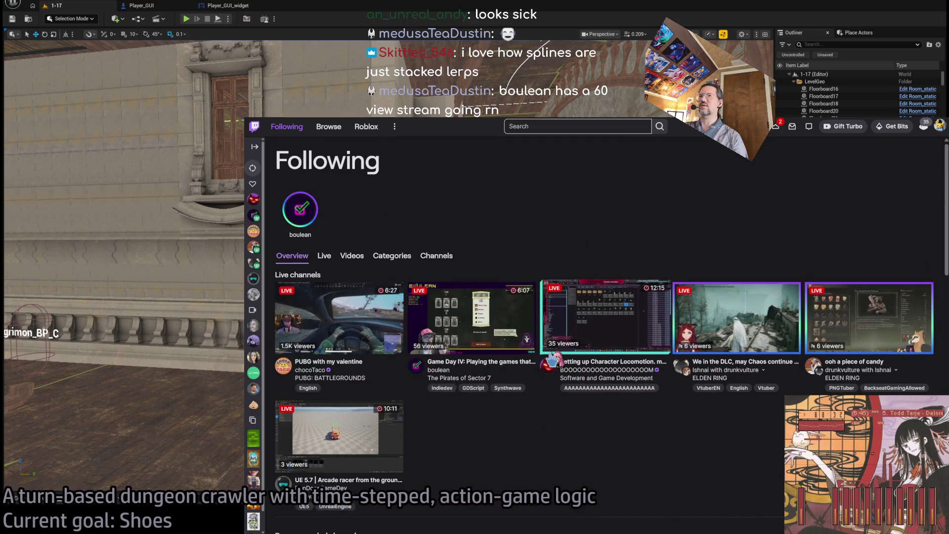
{"action": "scroll", "coordinate": [543, 364], "scroll_direction": "down", "scroll_amount": 4}
{"action": "scroll", "coordinate": [544, 364], "scroll_direction": "up", "scroll_amount": 4}
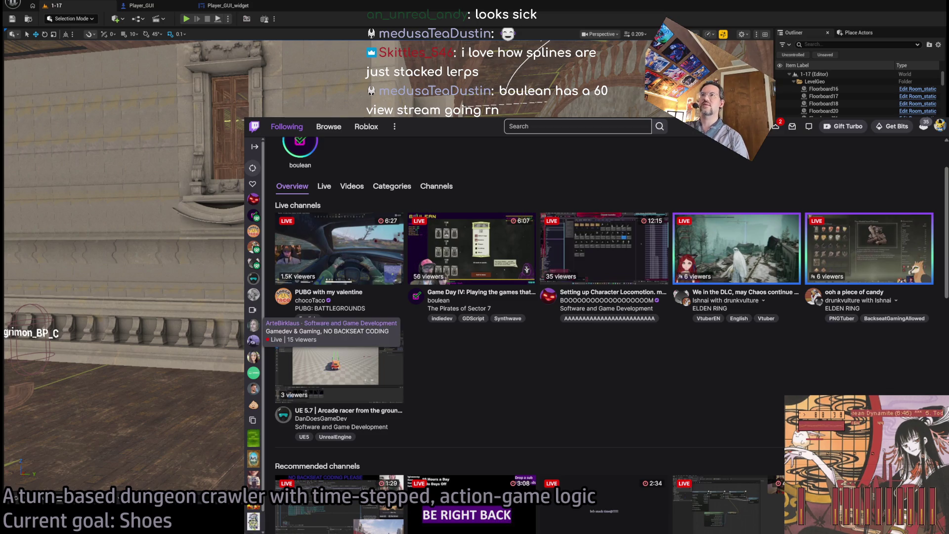
{"action": "left_click", "coordinate": [460, 326]}
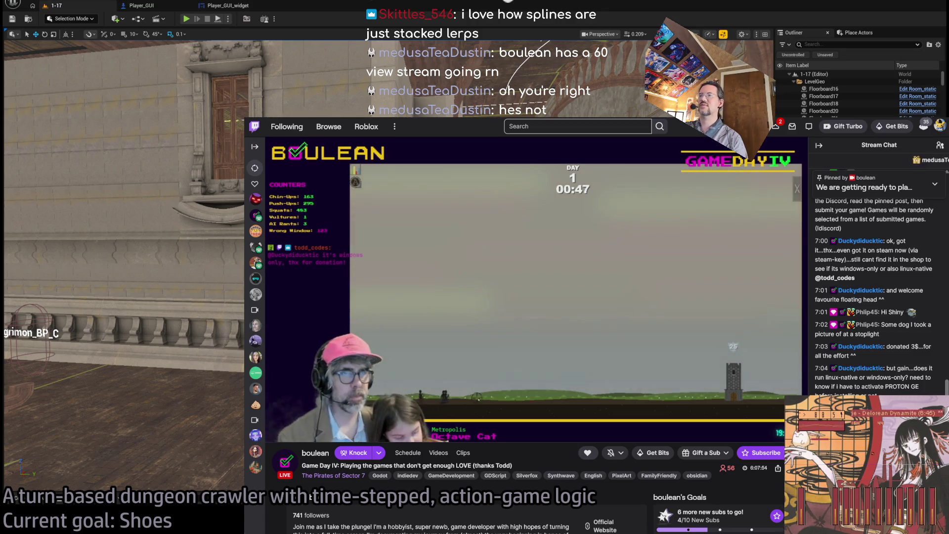
Step: Return to Following, close the stream's mini-player, and go to Browse for live channels
{"action": "left_click", "coordinate": [287, 127]}
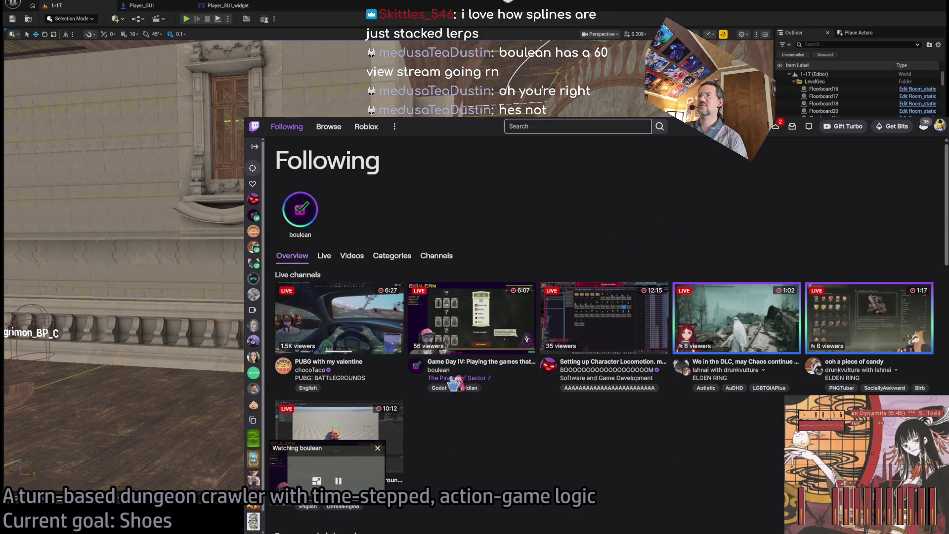
{"action": "left_click", "coordinate": [377, 450]}
{"action": "scroll", "coordinate": [625, 418], "scroll_direction": "down", "scroll_amount": 2}
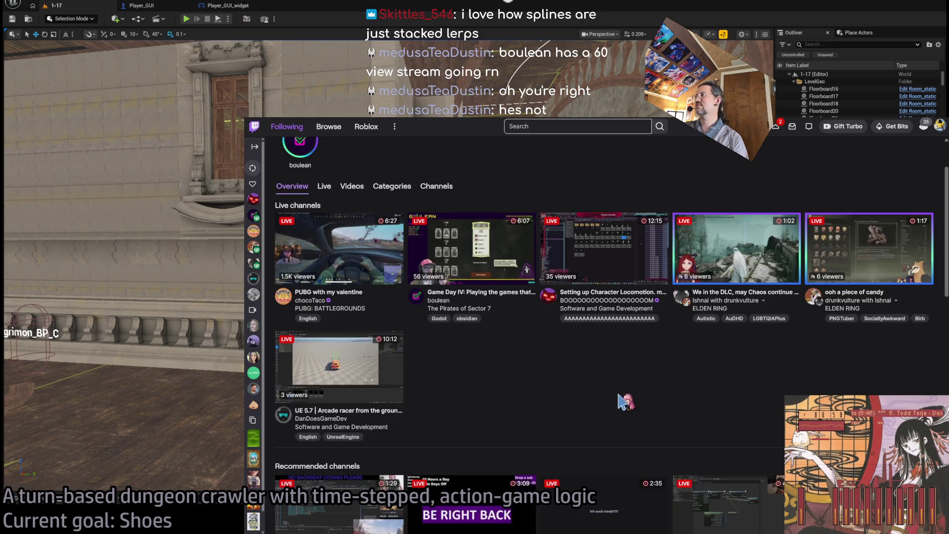
{"action": "scroll", "coordinate": [478, 350], "scroll_direction": "down", "scroll_amount": 4}
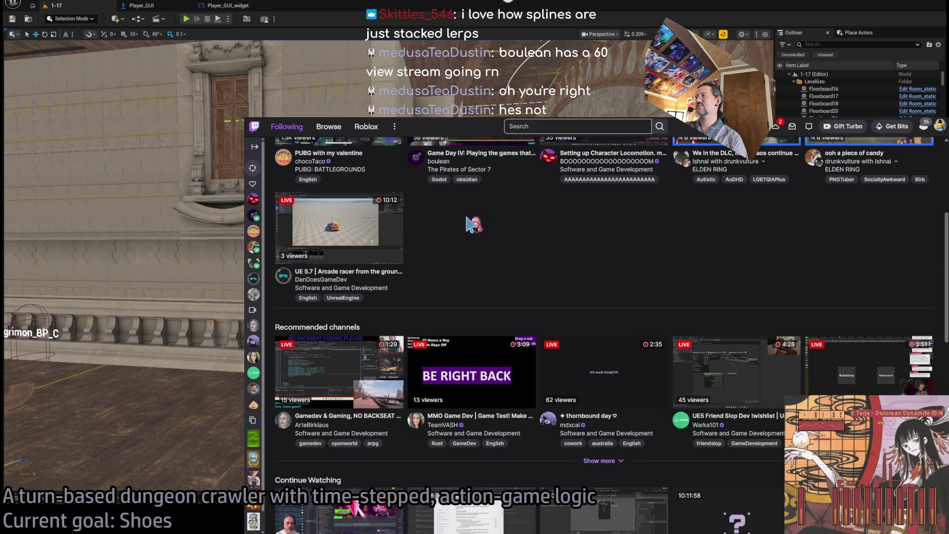
{"action": "left_click", "coordinate": [339, 124]}
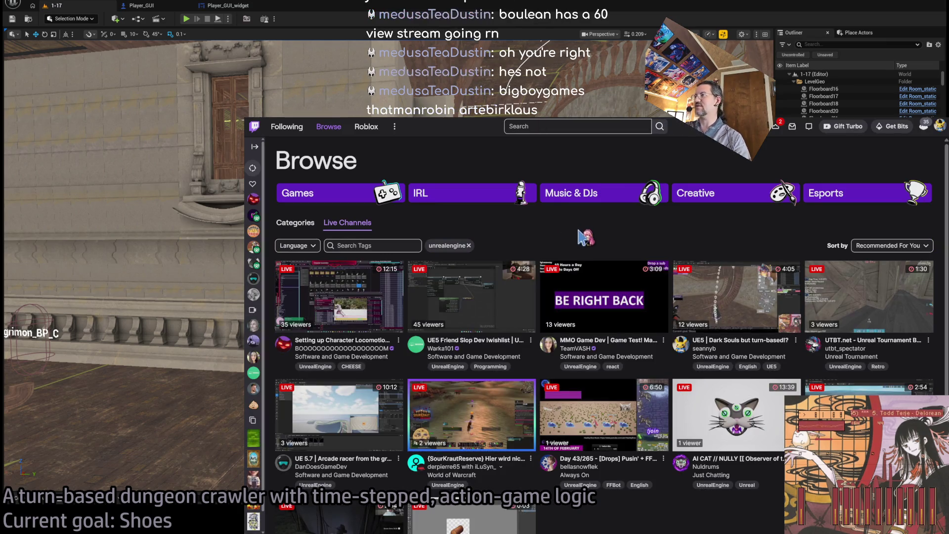
Step: Search Twitch for 'bigboygames' and open that channel's live stream
{"action": "scroll", "coordinate": [583, 237], "scroll_direction": "down", "scroll_amount": 2}
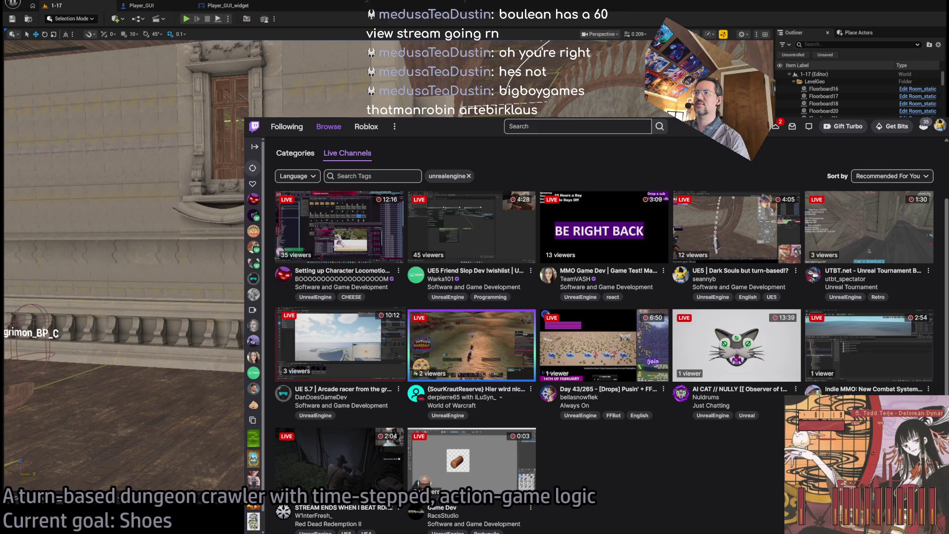
{"action": "scroll", "coordinate": [602, 326], "scroll_direction": "up", "scroll_amount": 3}
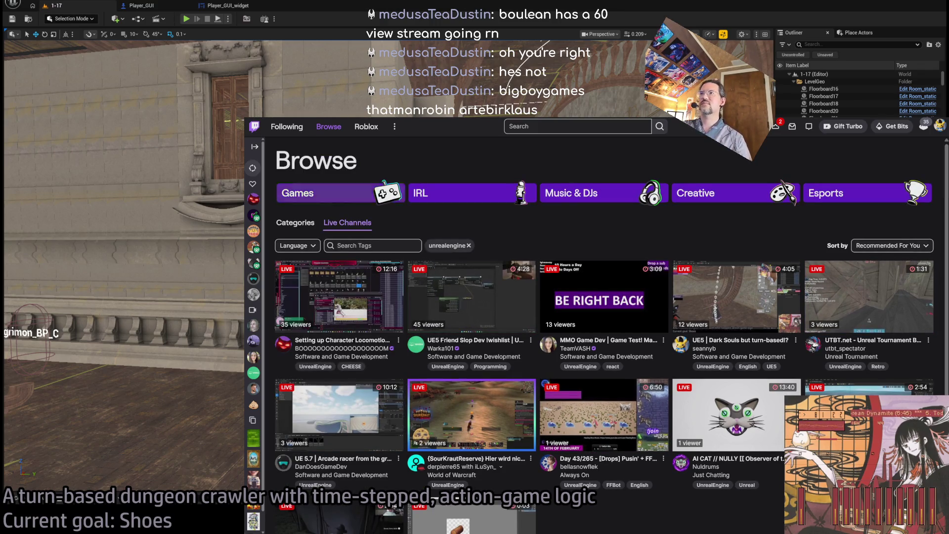
{"action": "left_click", "coordinate": [573, 126]}
{"action": "type", "text": "bigboygames"}
{"action": "left_click", "coordinate": [526, 154]}
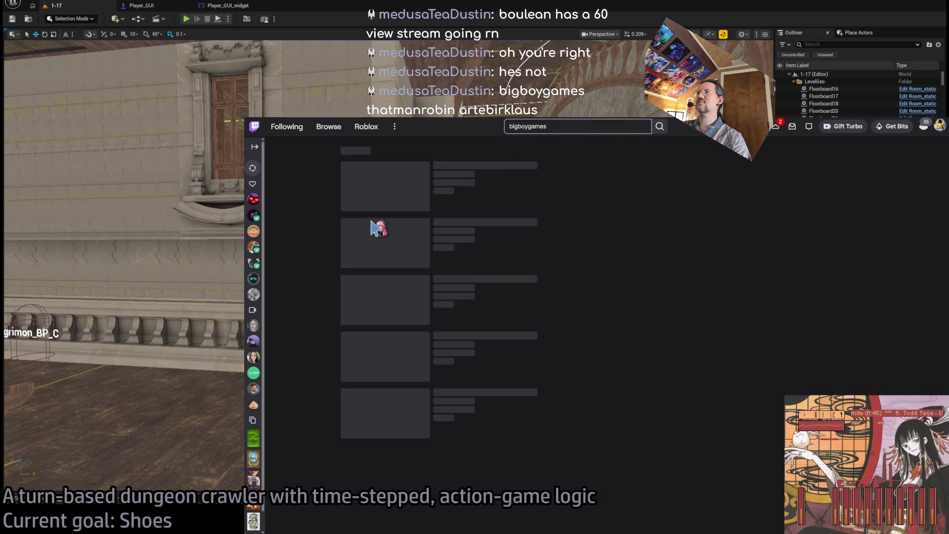
{"action": "left_click", "coordinate": [447, 168]}
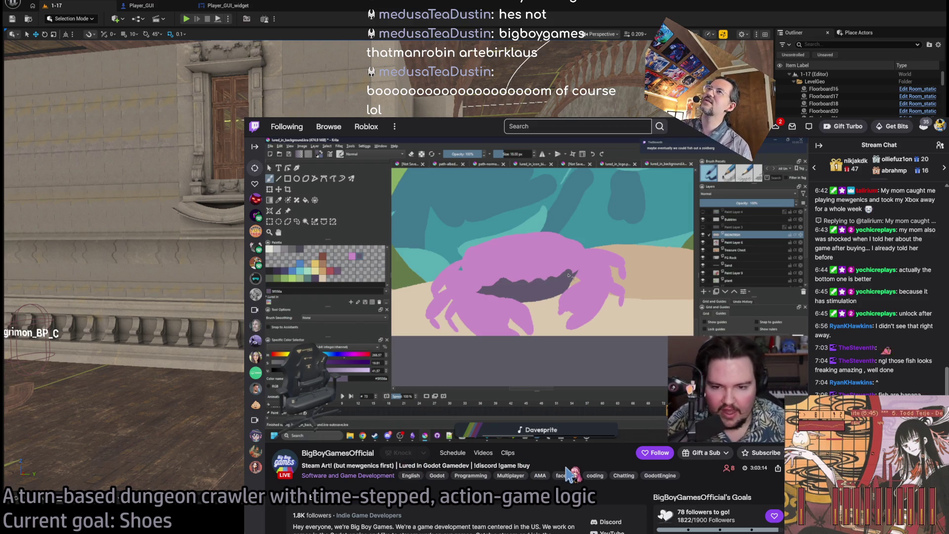
Step: Read through the channel's About panels, then open a new browser tab
{"action": "scroll", "coordinate": [321, 363], "scroll_direction": "down", "scroll_amount": 4}
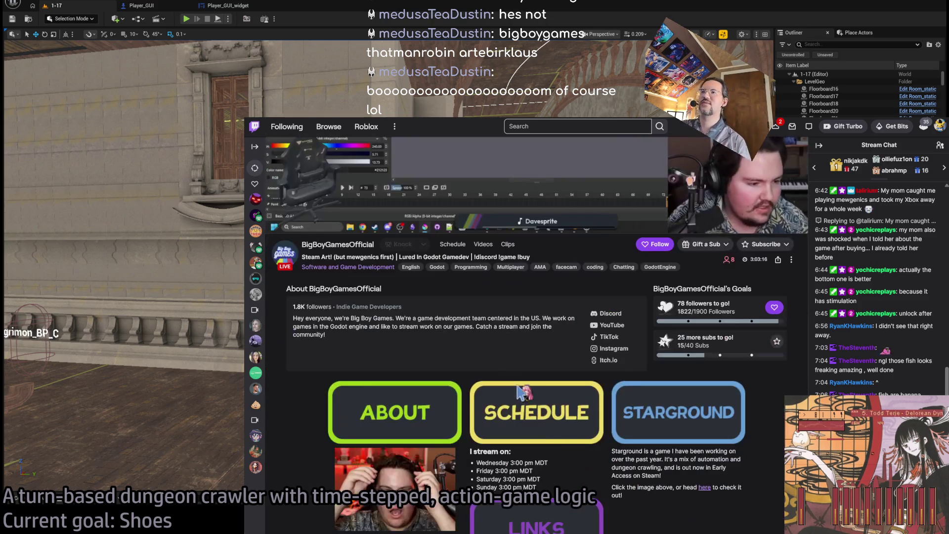
{"action": "scroll", "coordinate": [316, 368], "scroll_direction": "down", "scroll_amount": 1}
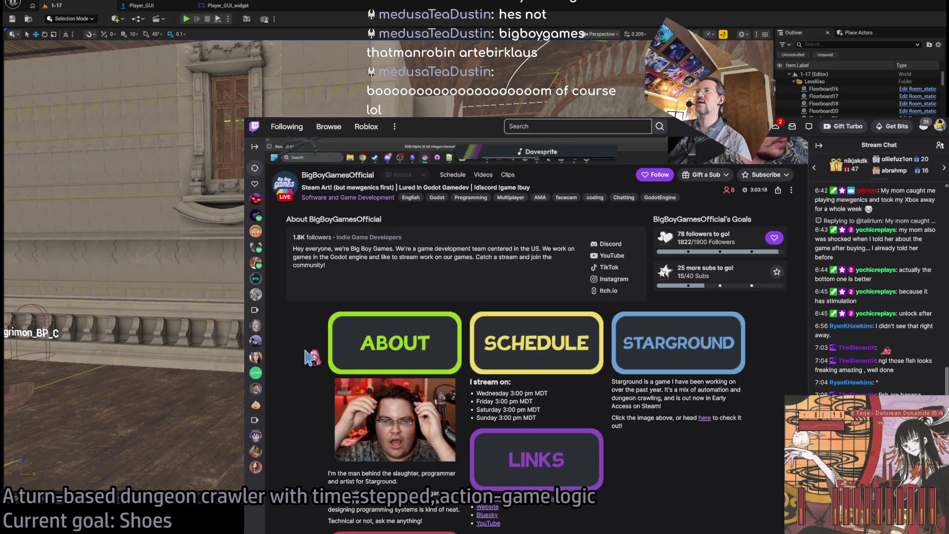
{"action": "scroll", "coordinate": [323, 344], "scroll_direction": "up", "scroll_amount": 5}
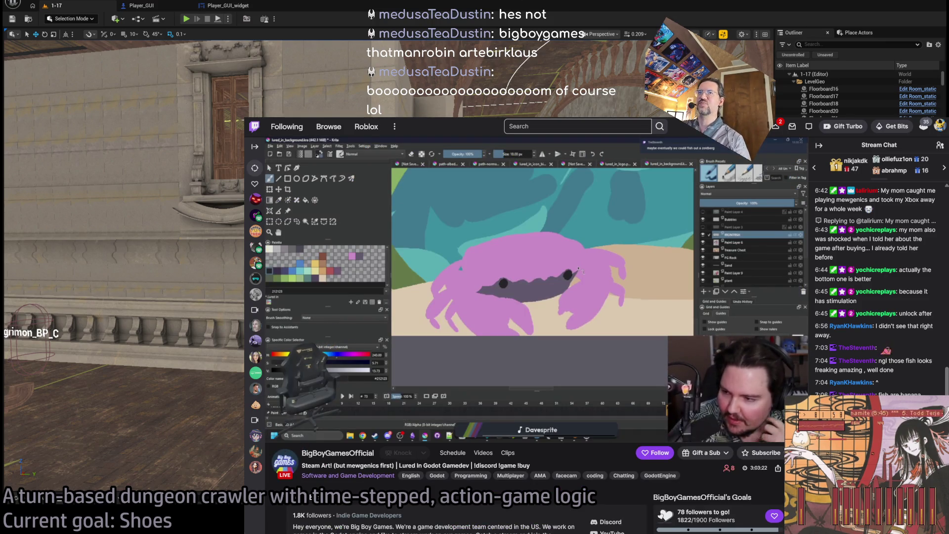
{"action": "key", "text": "ctrl+t"}
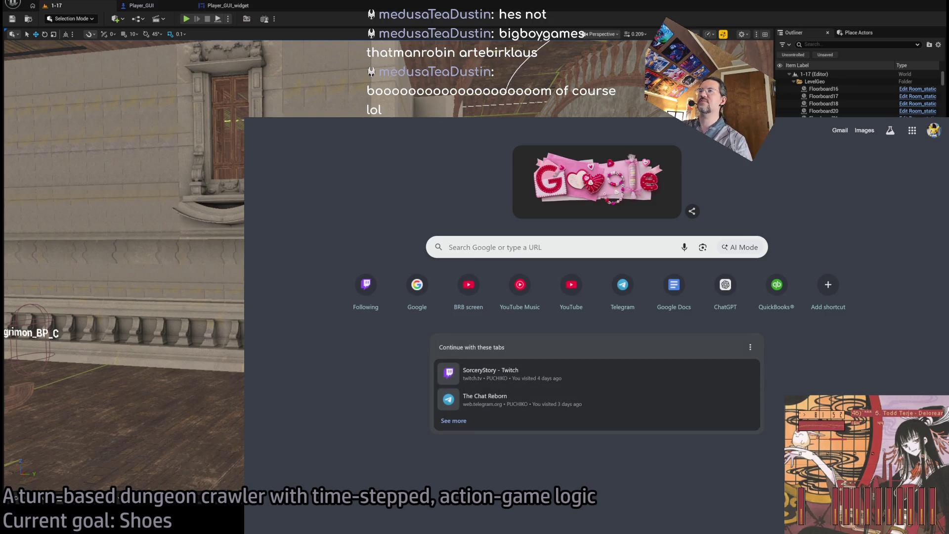
Step: Visit one game-dev streamer's Twitch channel by URL, then search and open another streamer's channel
{"action": "type", "text": "twitch.tv/thatmanrobin"}
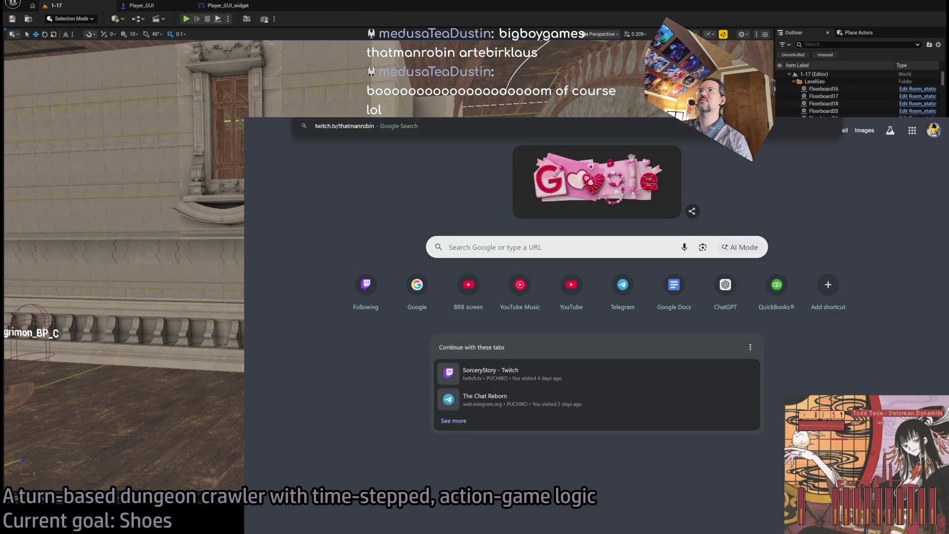
{"action": "key", "text": "Return"}
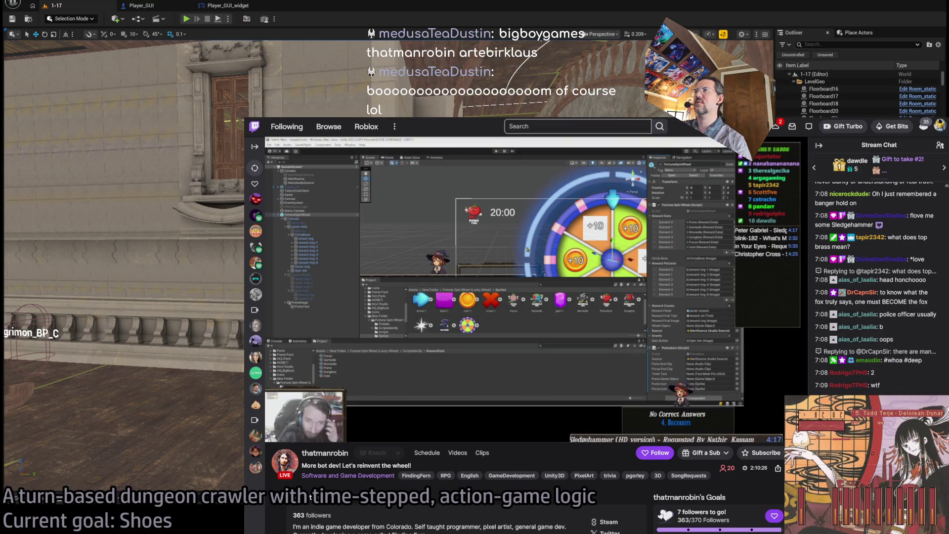
{"action": "left_click", "coordinate": [577, 126]}
{"action": "type", "text": "andrewdin"}
{"action": "key", "text": "Return"}
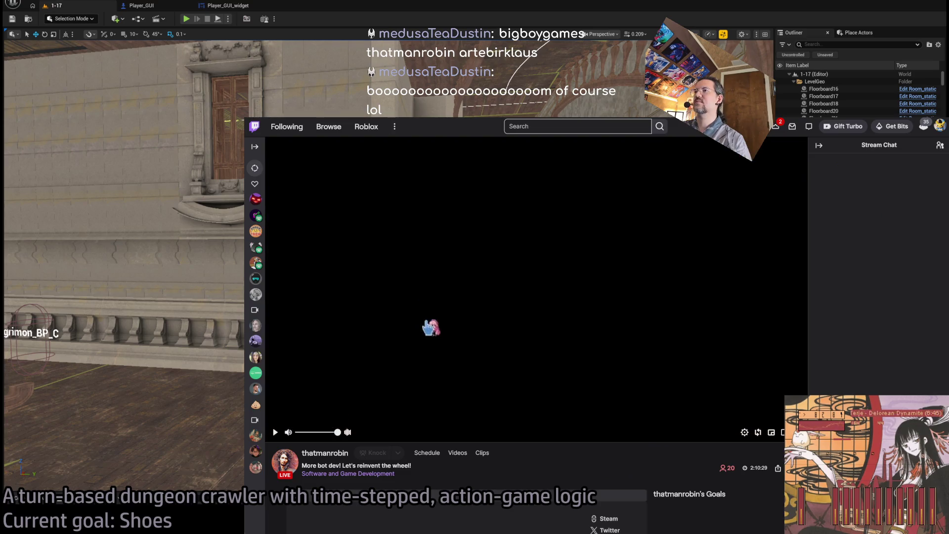